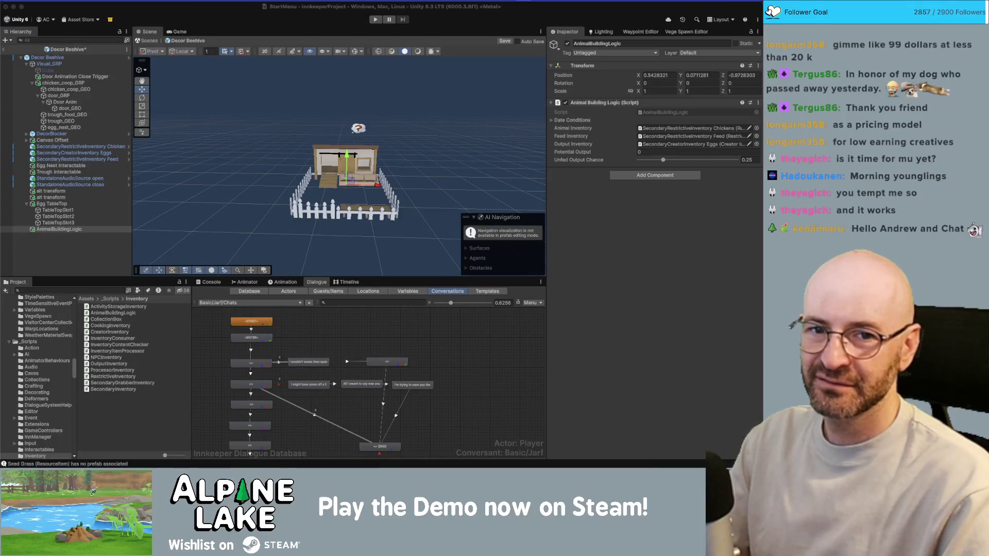
Bring the Photos window with the corgi-in-yellow-raincoat photo in front of the Unity editor
key("super+Tab")
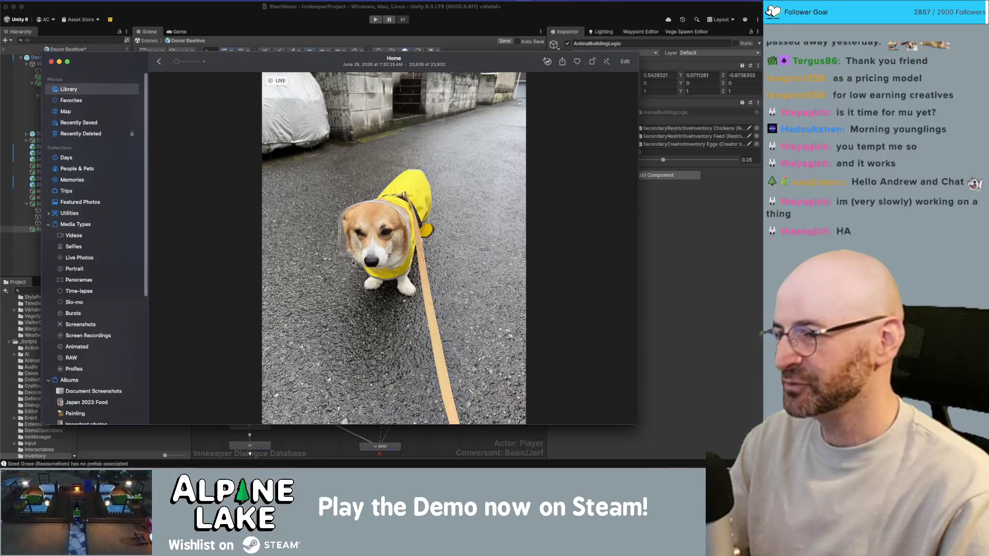
Zoom the raincoat photo in and out, then nudge the Photos window right and hide it
scroll(364, 258, "up", 3)
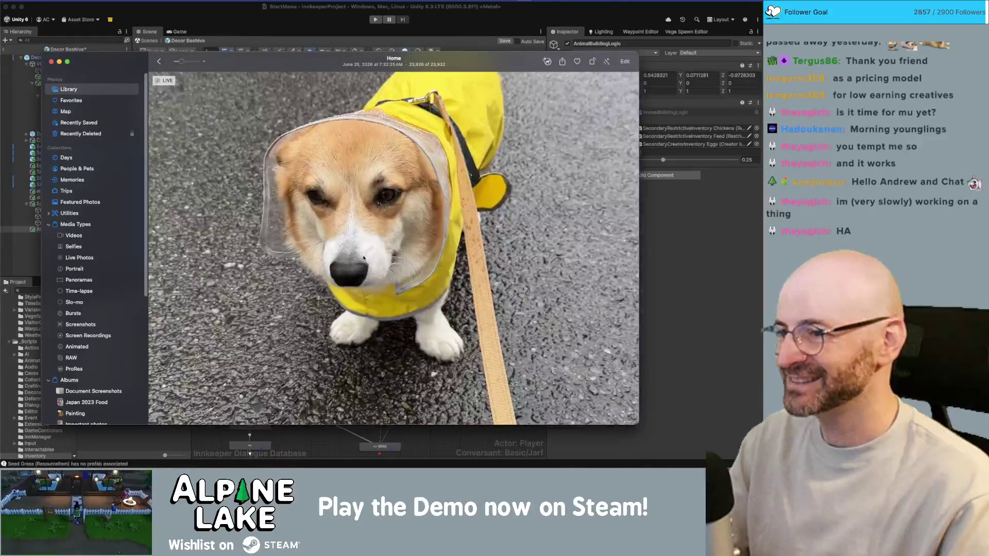
scroll(363, 255, "down", 3)
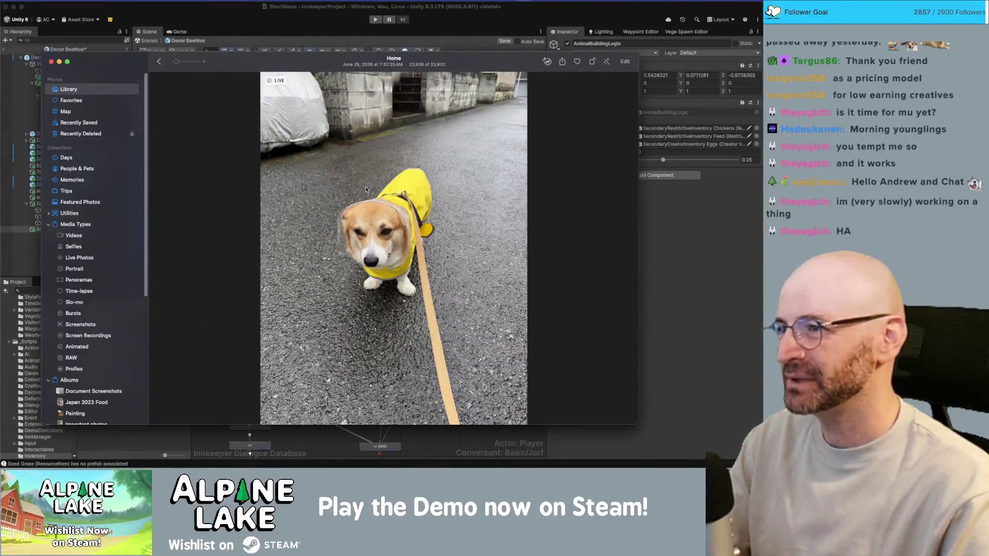
key("super+m")
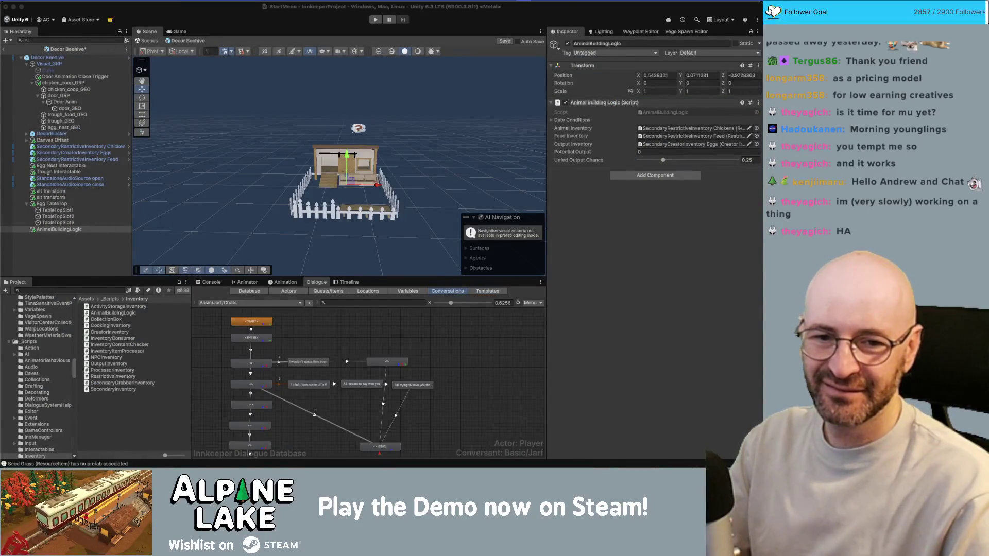
key("super+Tab")
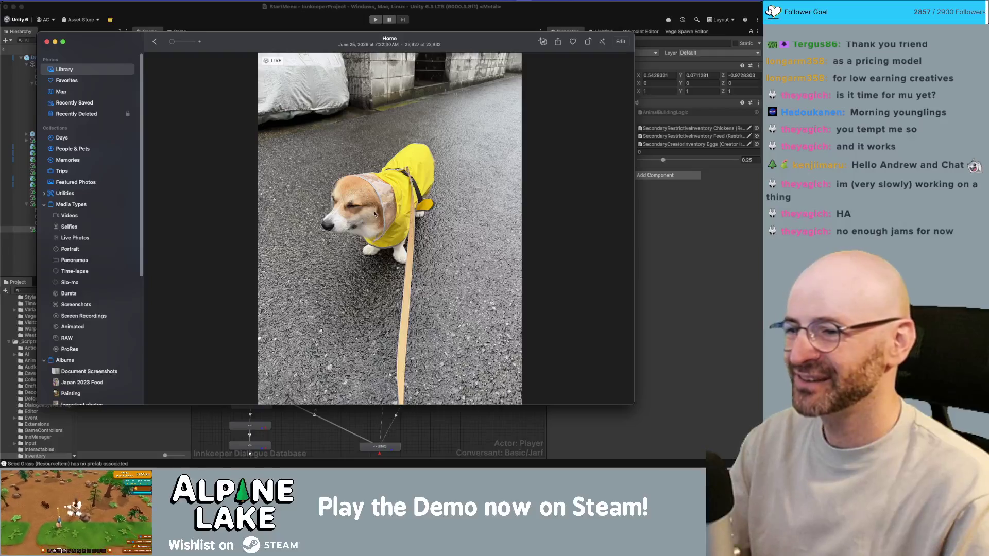
scroll(403, 210, "up", 5)
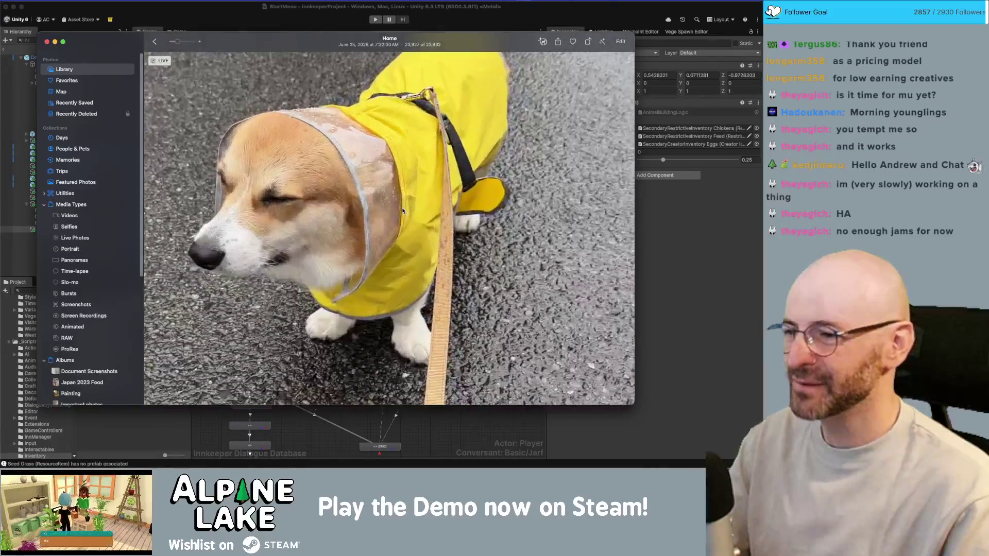
scroll(363, 205, "down", 4)
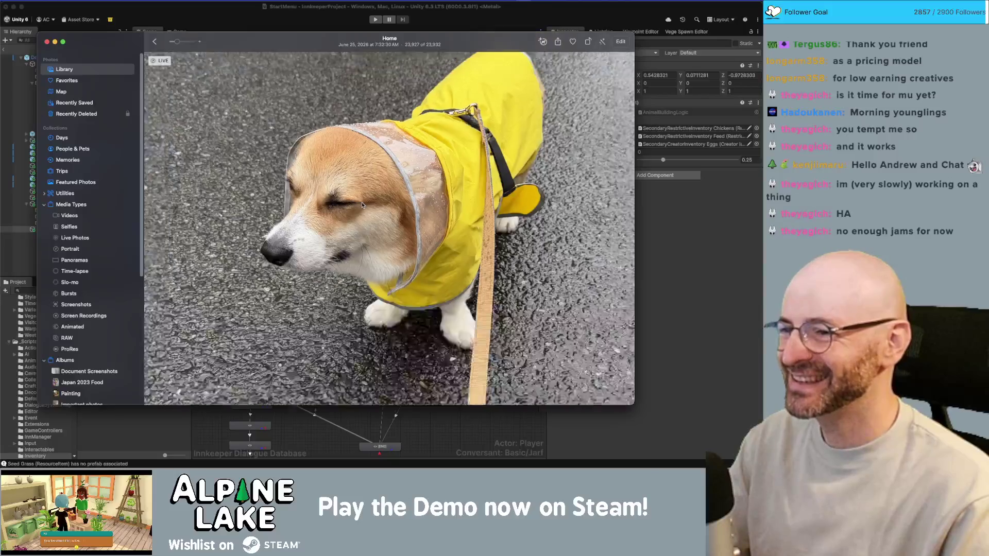
scroll(363, 205, "down", 2)
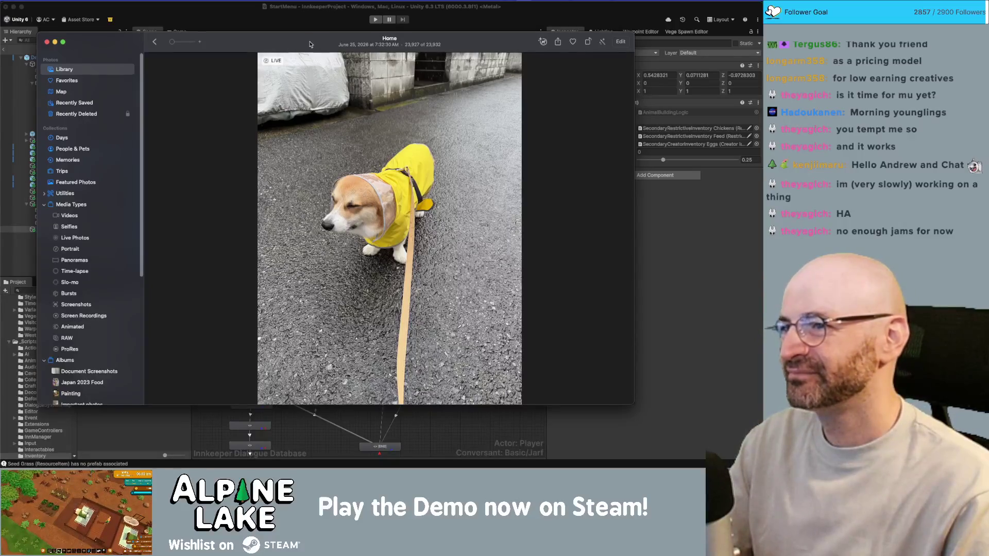
left_click_drag(309, 44, 338, 41)
key("super+h")
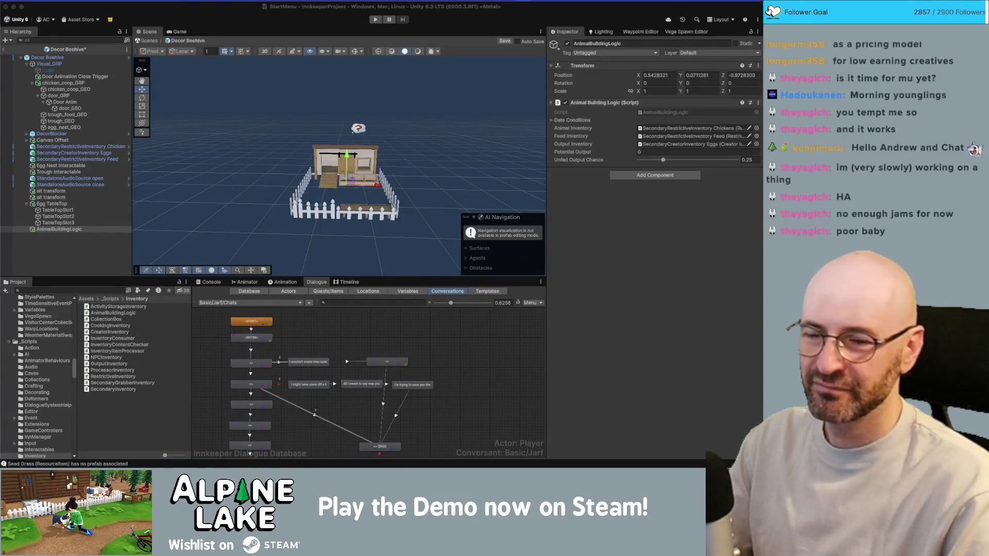
Reopen Photos from the Dock on the rear-view corgi photo and reposition its window
left_click(748, 206)
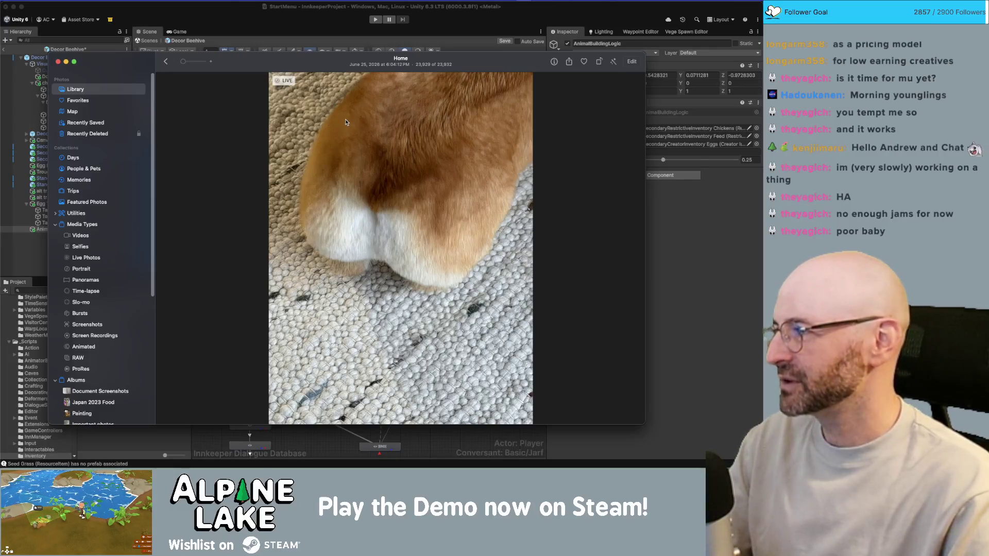
left_click_drag(297, 66, 298, 61)
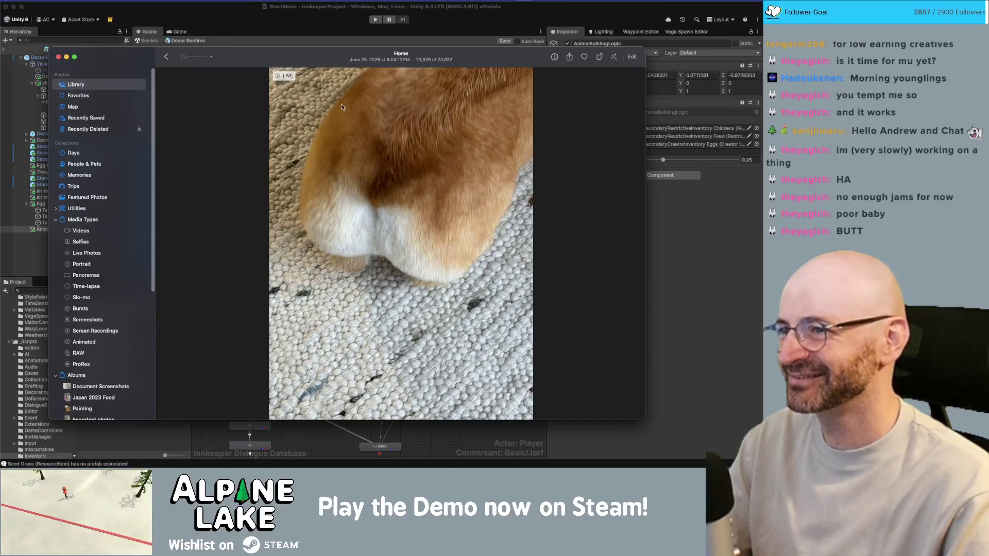
left_click_drag(313, 61, 402, 57)
key("super+w")
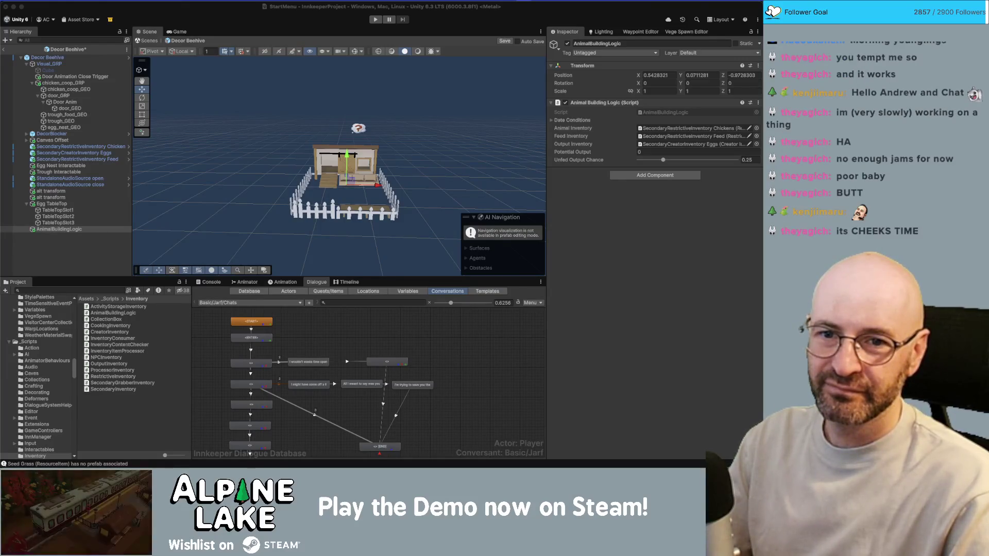
key("super+Tab")
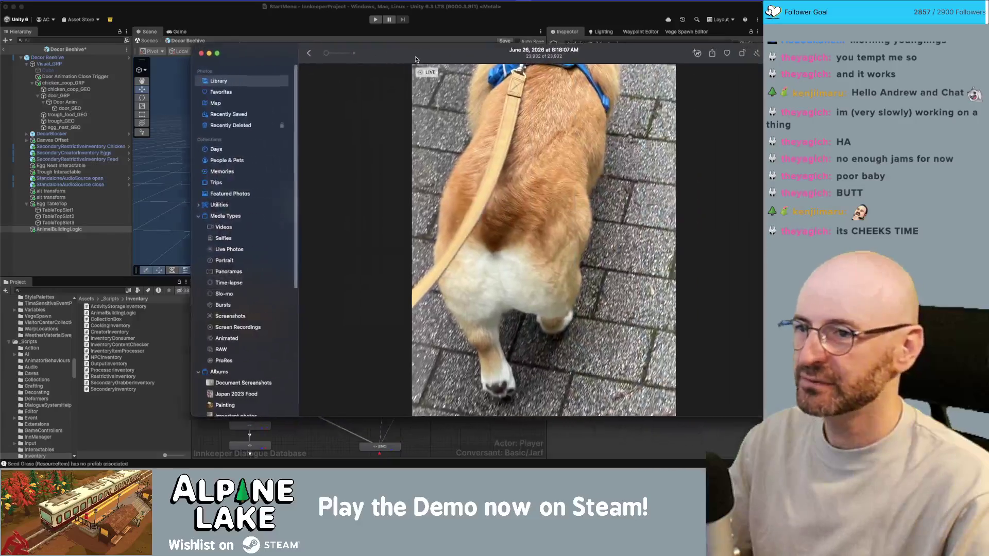
Move the Photos window up and left, hide it, then bring it back
left_click_drag(414, 62, 299, 51)
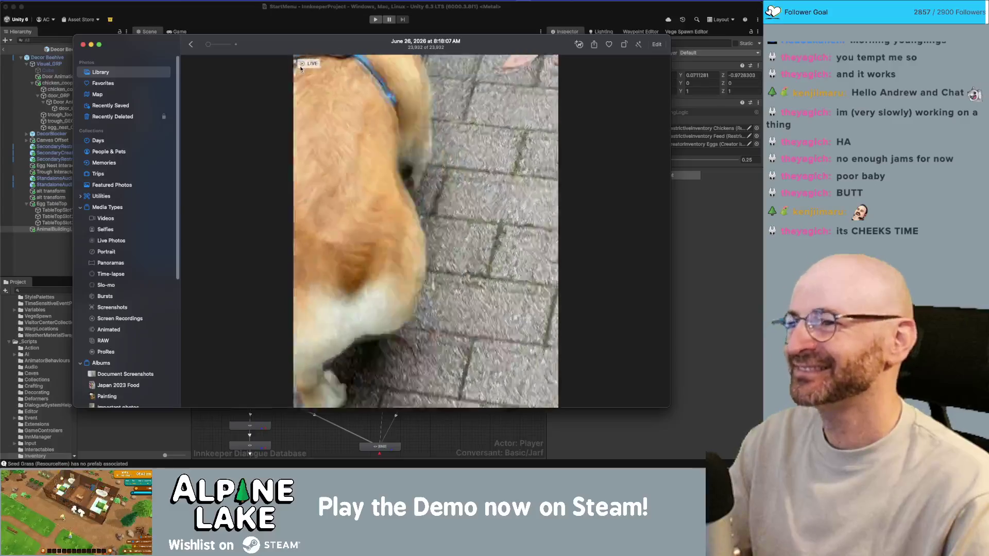
left_click_drag(292, 52, 295, 44)
key("super+w")
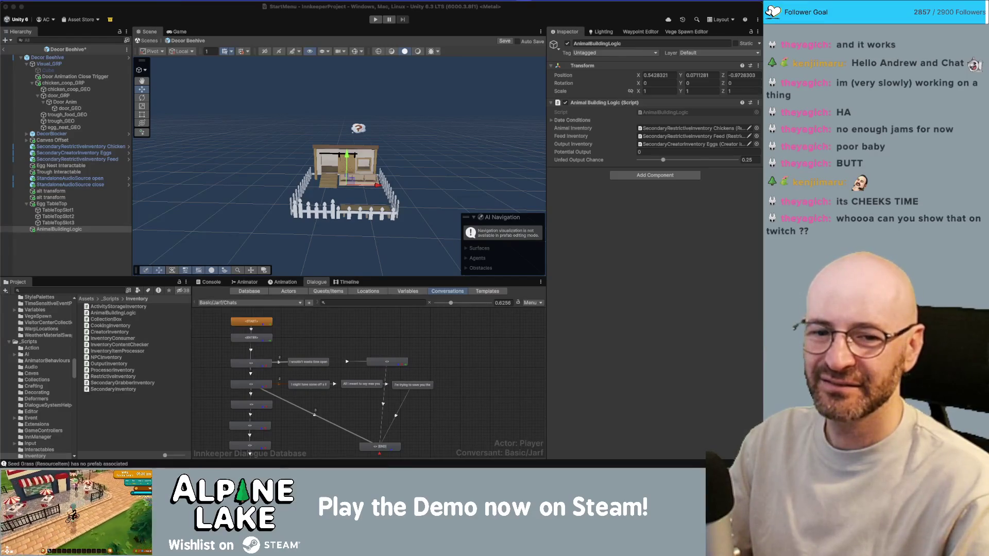
key("super+Tab")
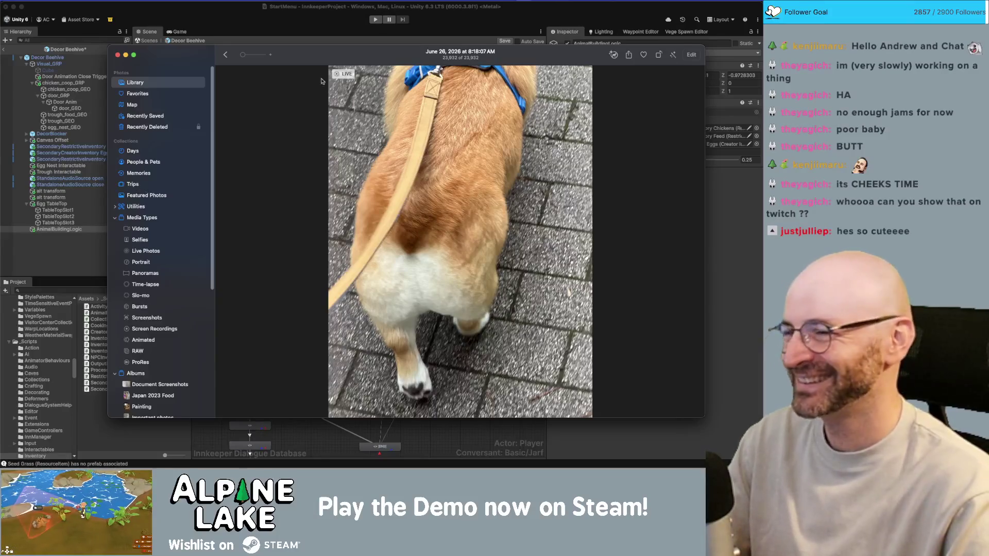
Shift the window left, hide and reshow it, landing on the lying-corgi close-up
mouse_move(308, 57)
left_mouse_down()
mouse_move(268, 55)
mouse_move(344, 47)
mouse_move(291, 49)
left_mouse_up()
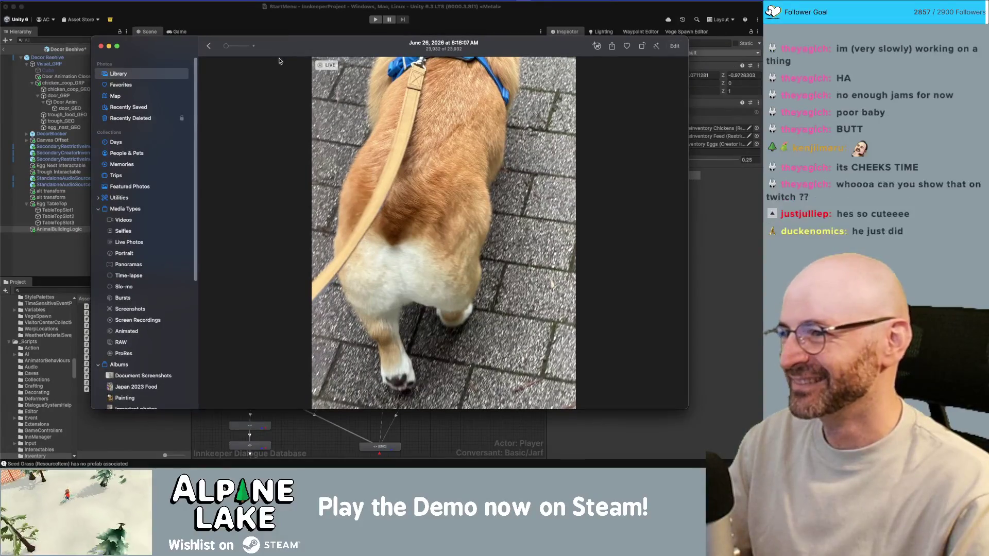
mouse_move(324, 66)
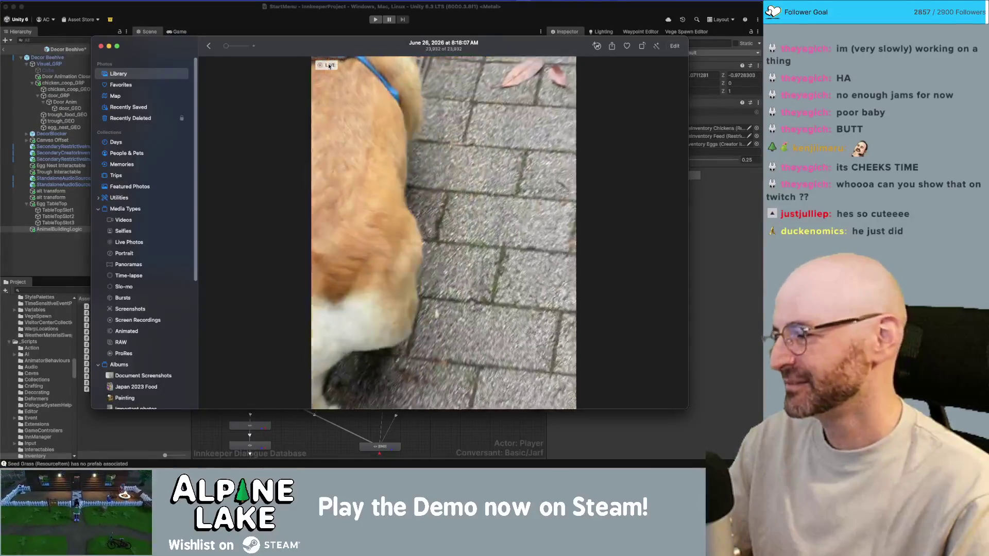
key("super+w")
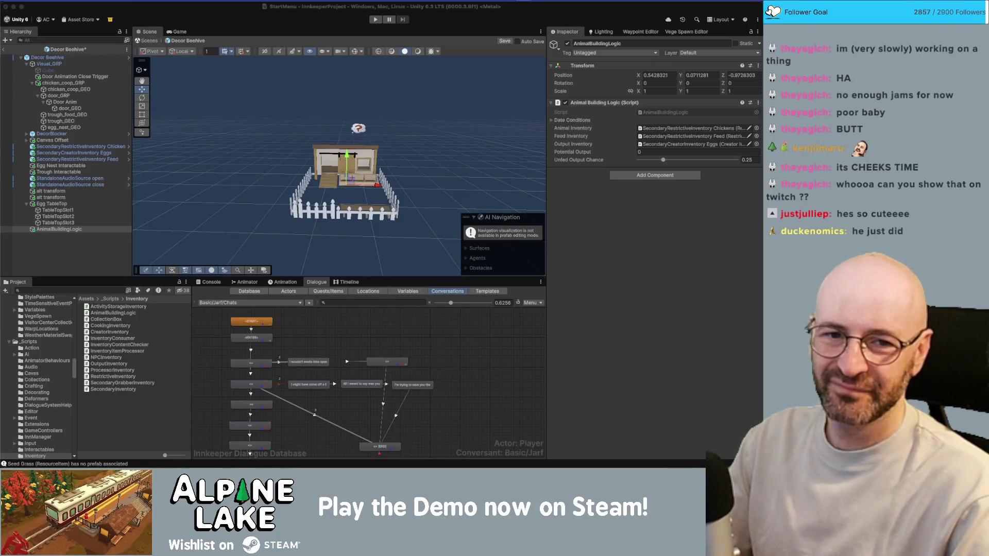
key("super+Tab")
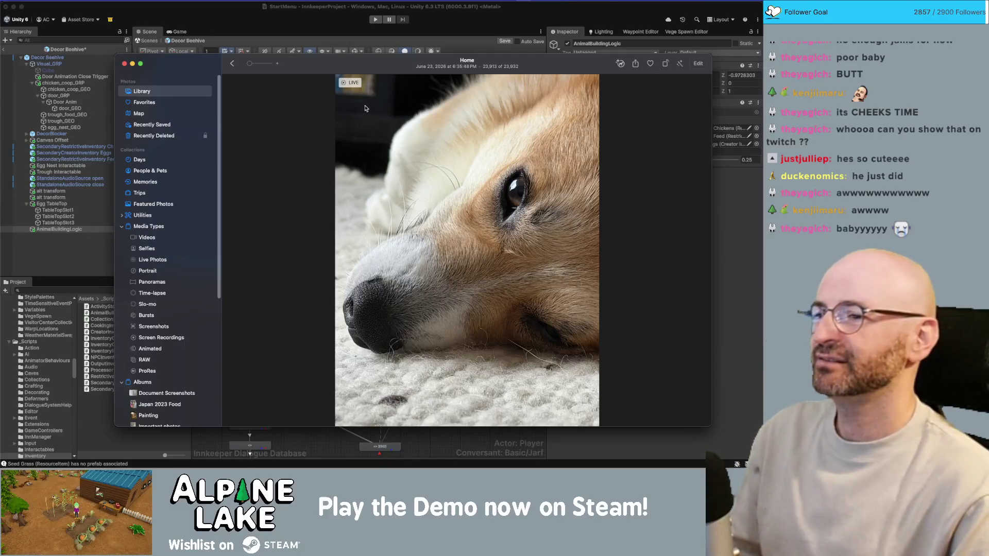
left_click_drag(350, 73, 344, 64)
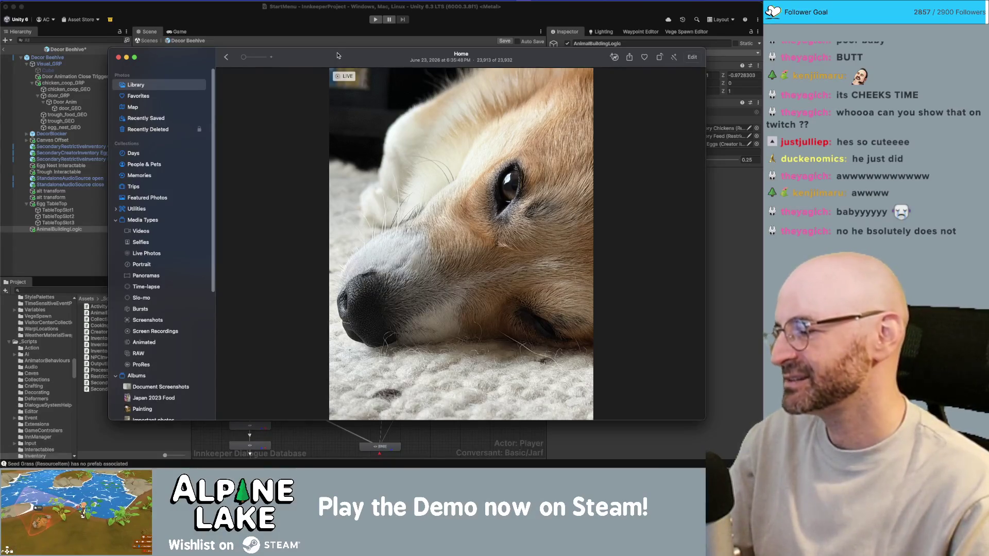
Move the Photos window up and left, hide it, then bring back the sitting-corgi photo
left_click_drag(336, 54, 317, 40)
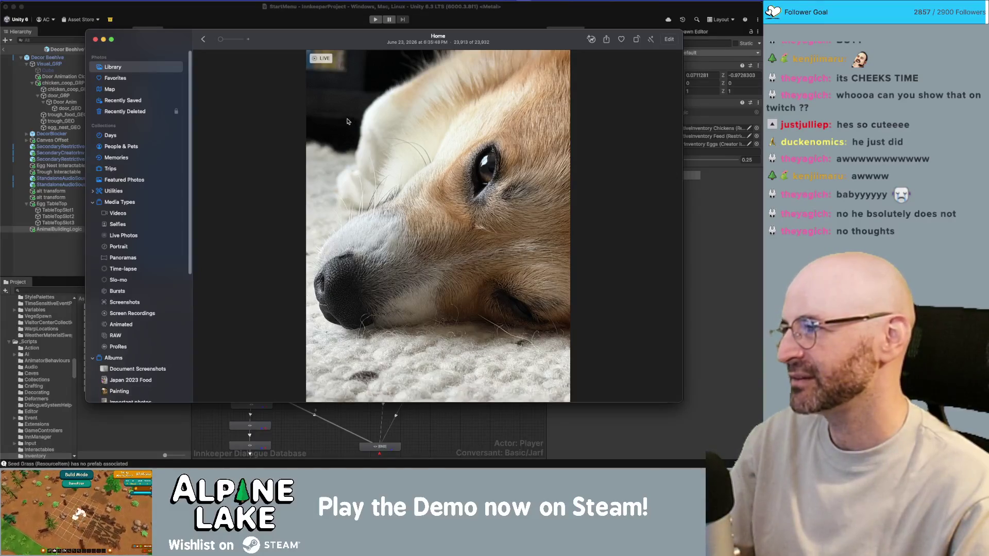
left_click_drag(366, 43, 343, 37)
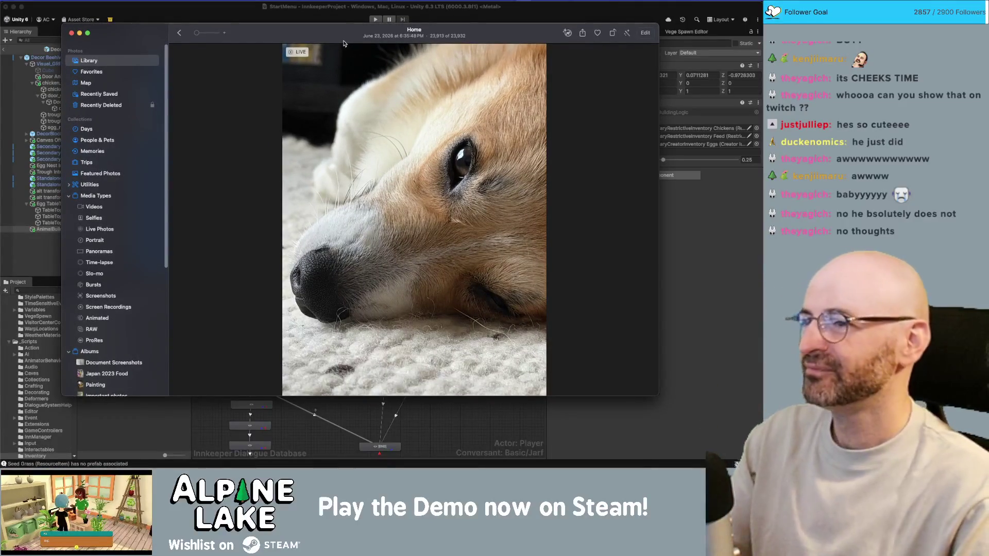
key("super+w")
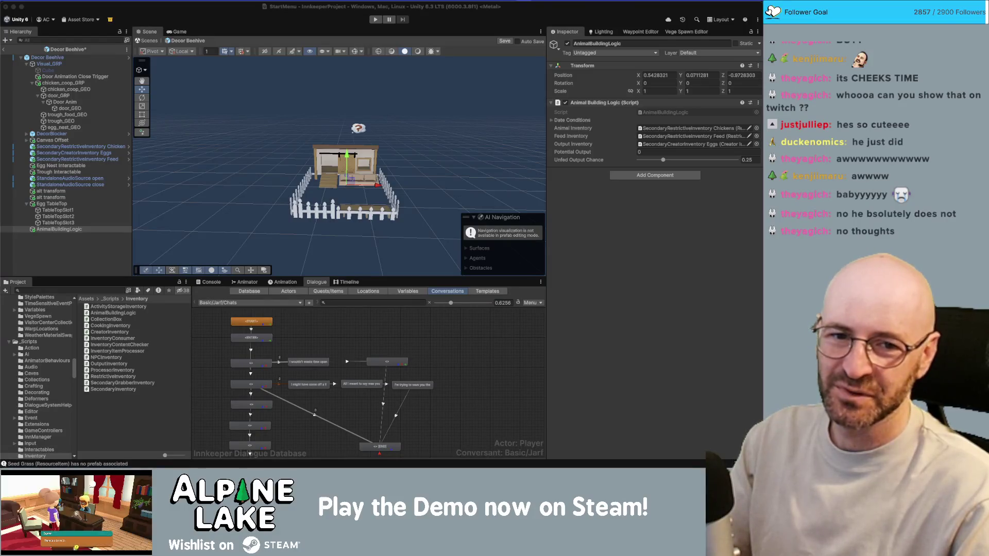
key("super+Tab")
left_click_drag(387, 75, 383, 74)
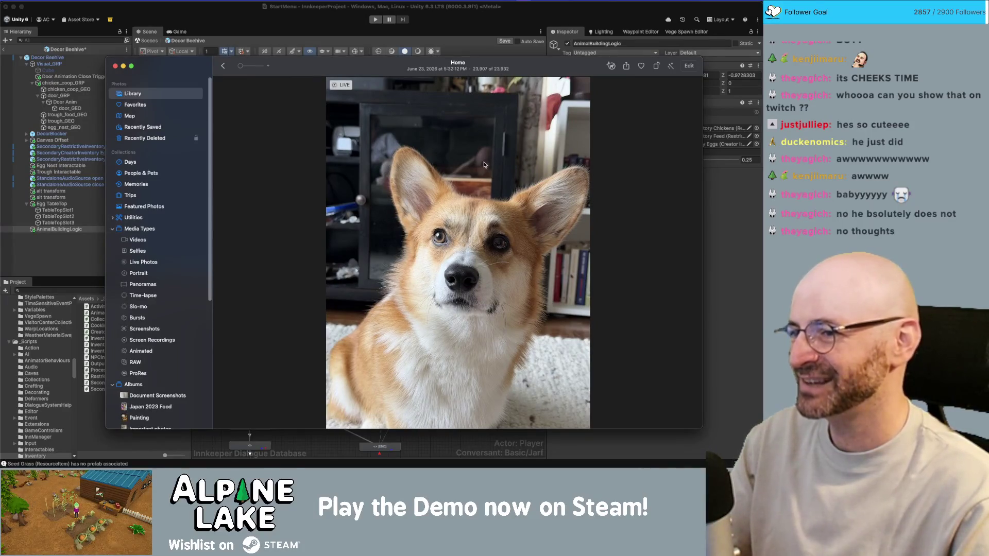
scroll(456, 256, "up", 5)
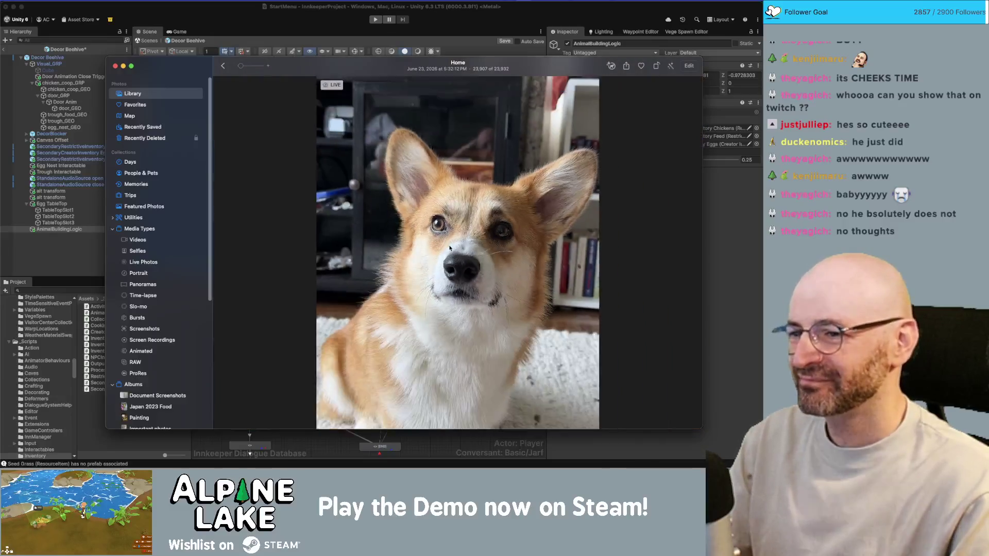
double_click(449, 249)
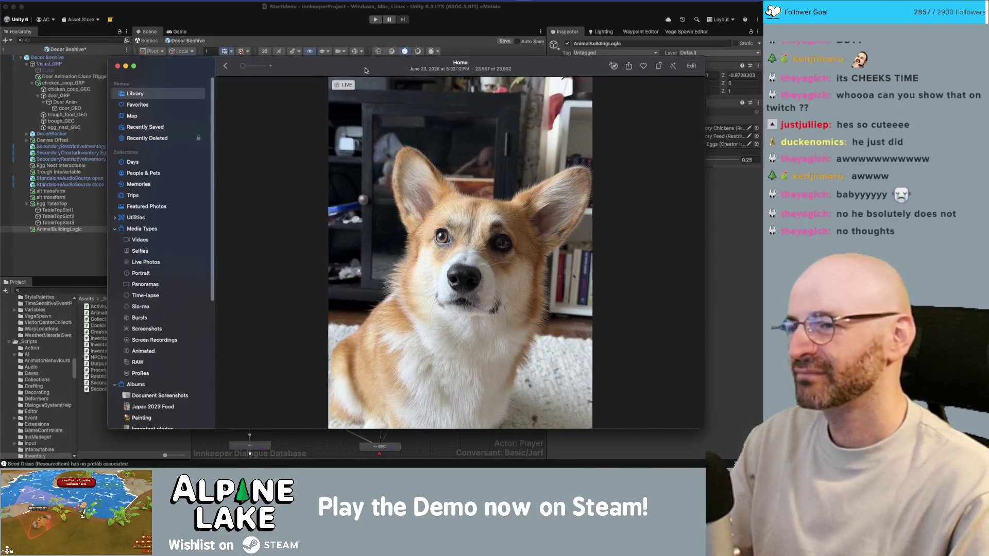
key("super+h")
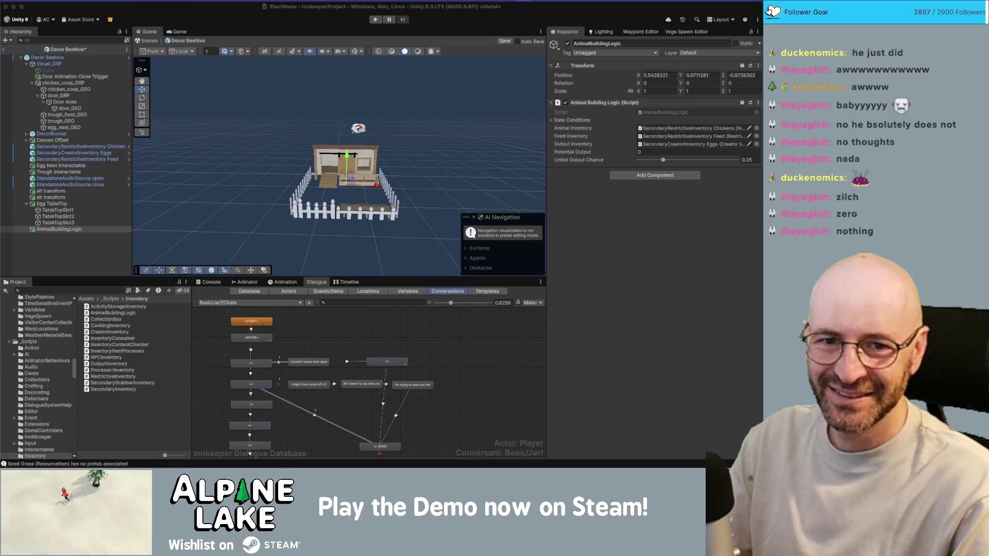
Bring back the dog photo, zoom it in and out, nudge the window and hide it
key("super+Tab")
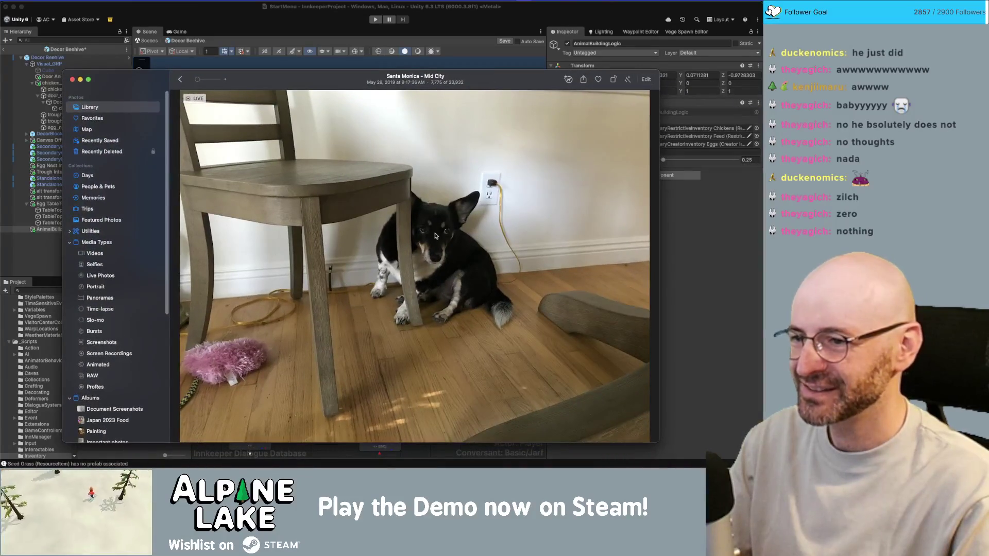
double_click(435, 235)
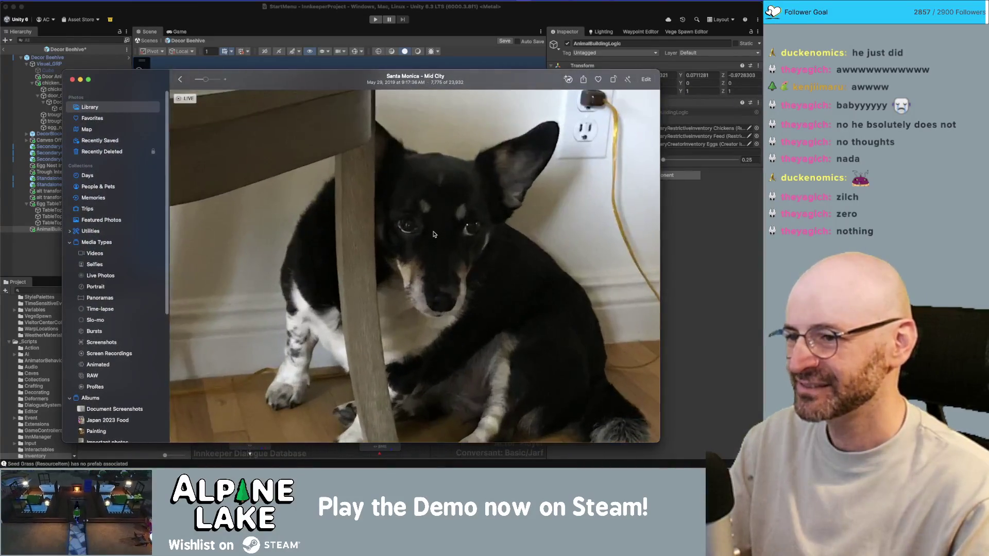
double_click(435, 235)
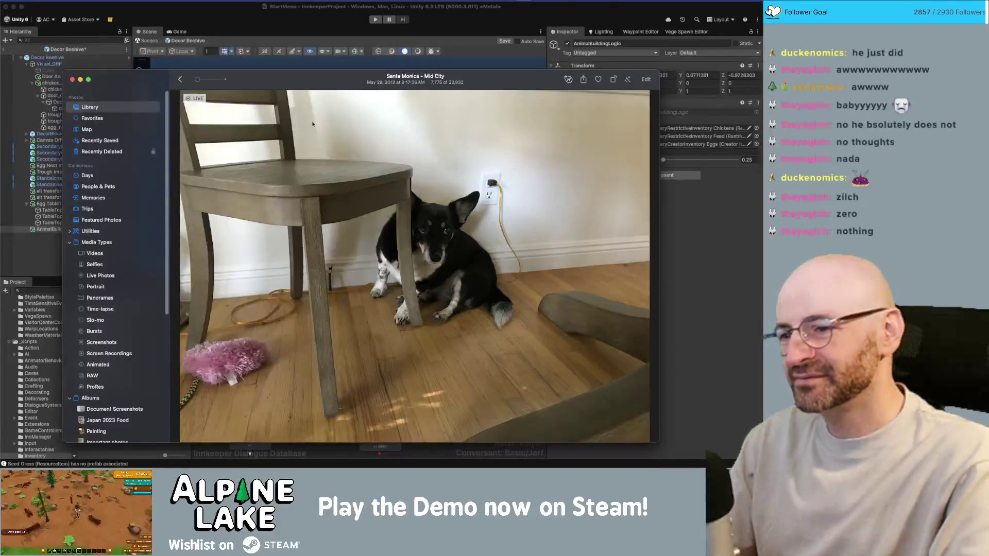
left_click_drag(318, 81, 320, 79)
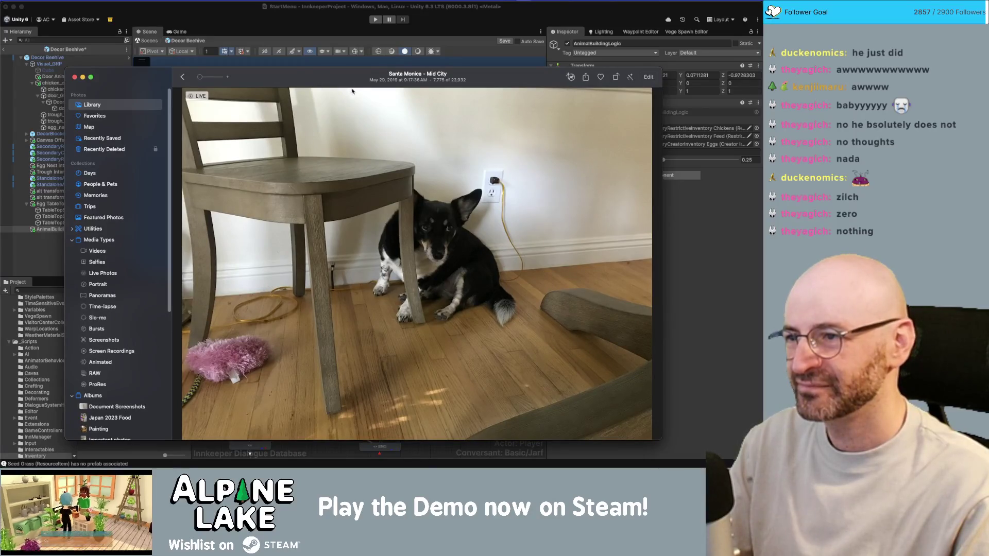
left_click_drag(320, 79, 319, 76)
key("super+w")
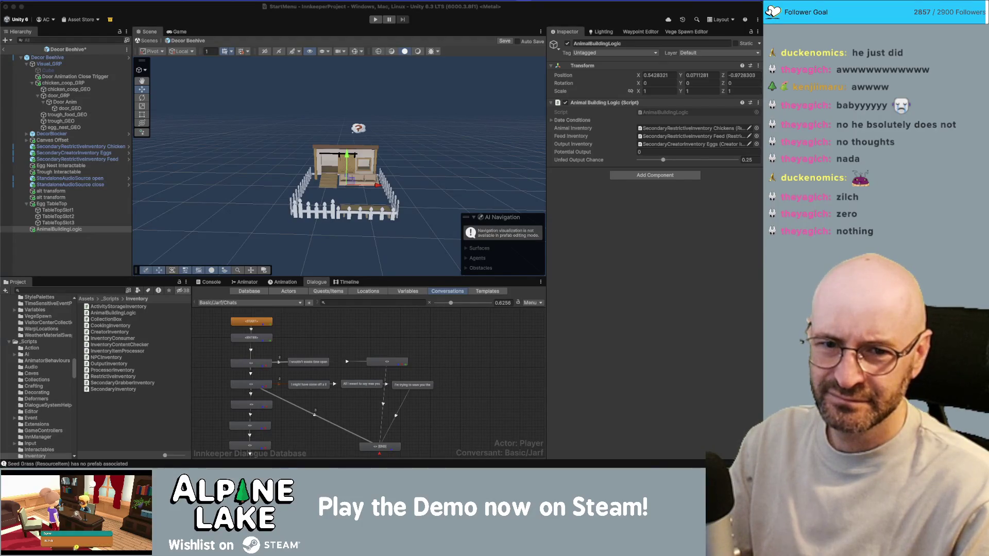
Reshow Photos, move its window to the right and hide it again
key("super+Tab")
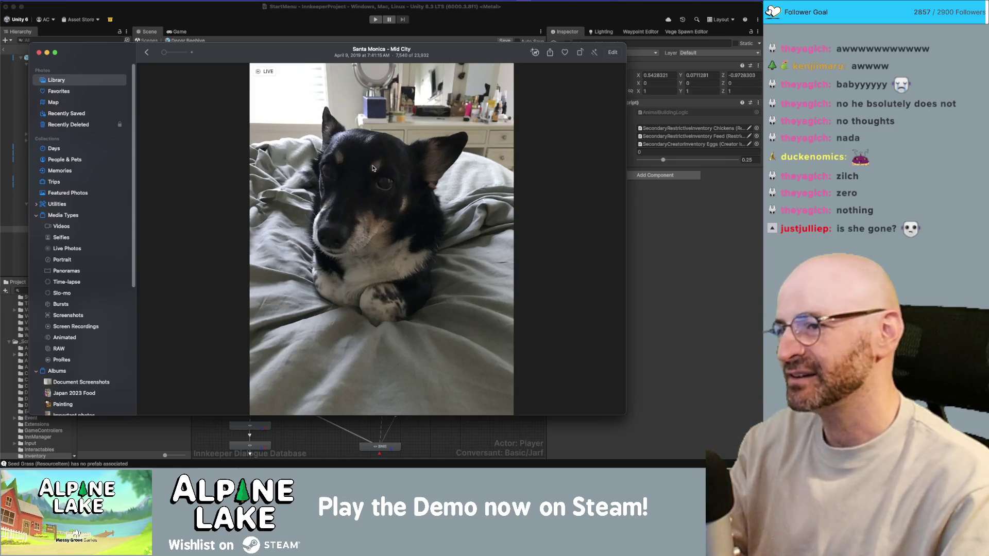
left_click_drag(365, 53, 483, 60)
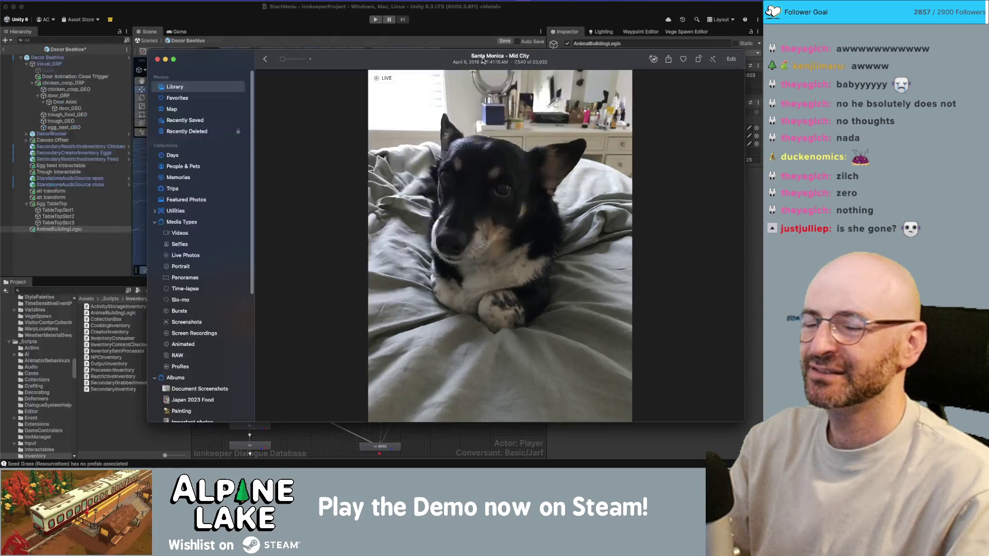
key("super+w")
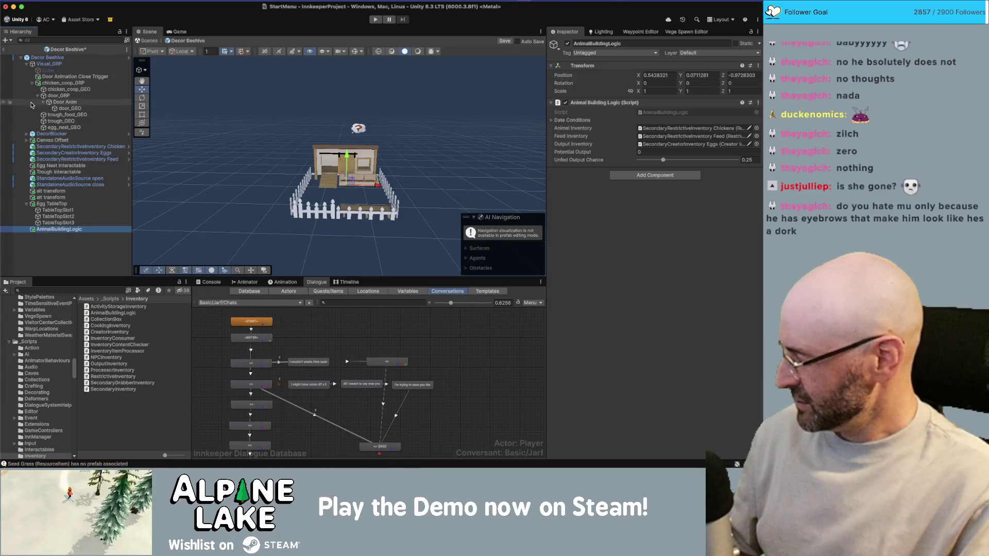
left_click(51, 191)
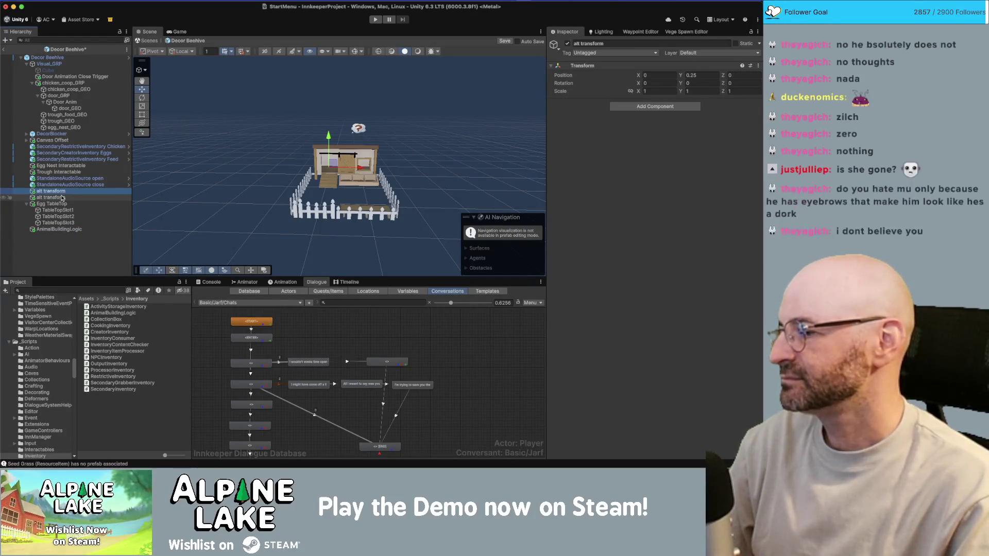
left_click(62, 198)
scroll(260, 183, "down", 4)
key("f")
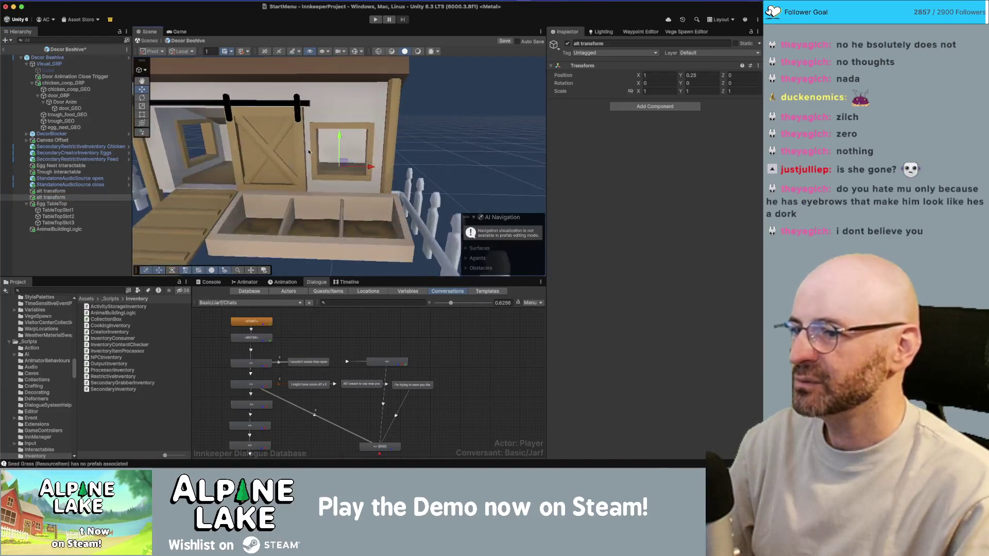
scroll(301, 138, "down", 4)
scroll(301, 139, "down", 5)
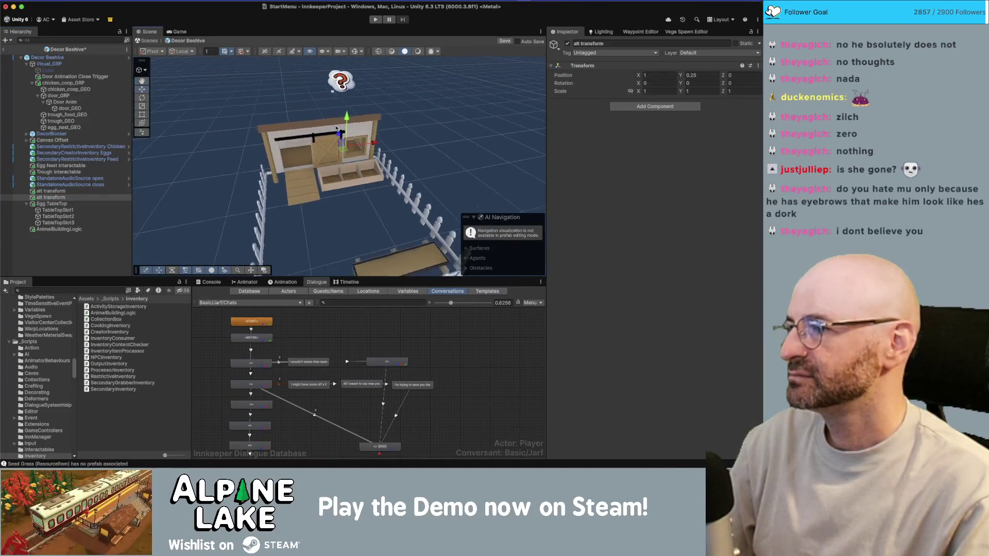
Delete the door_GRP group along with its door_GEO mesh
left_click(85, 96)
left_click(83, 109)
left_click(84, 96)
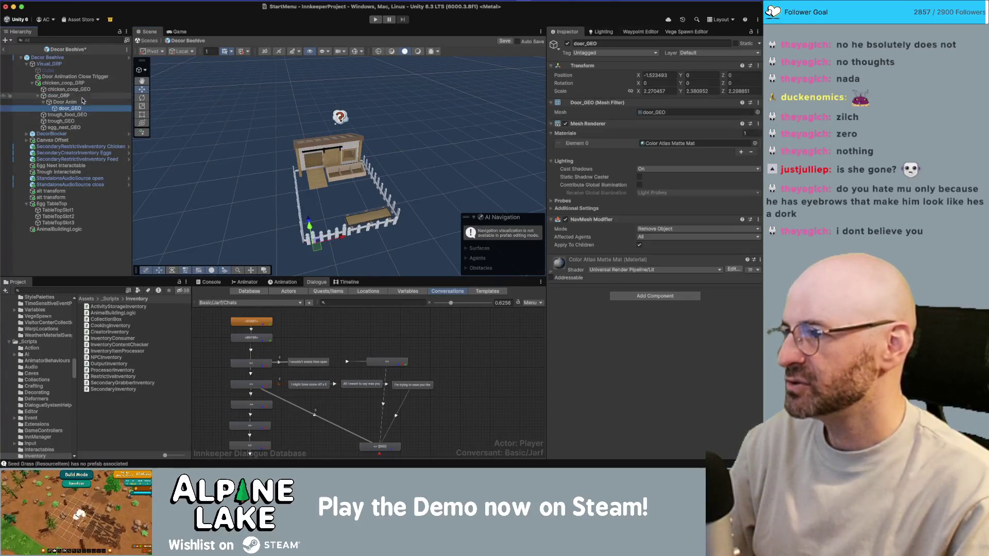
key("Delete")
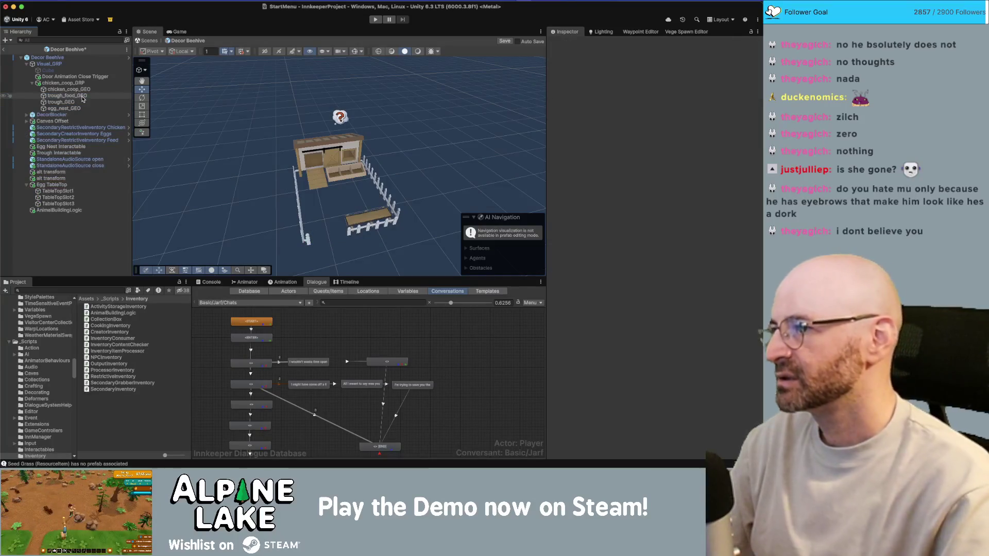
Swap chicken_coop_GEO's mesh to beehive_GEO and remove its material Element 0
left_click(86, 90)
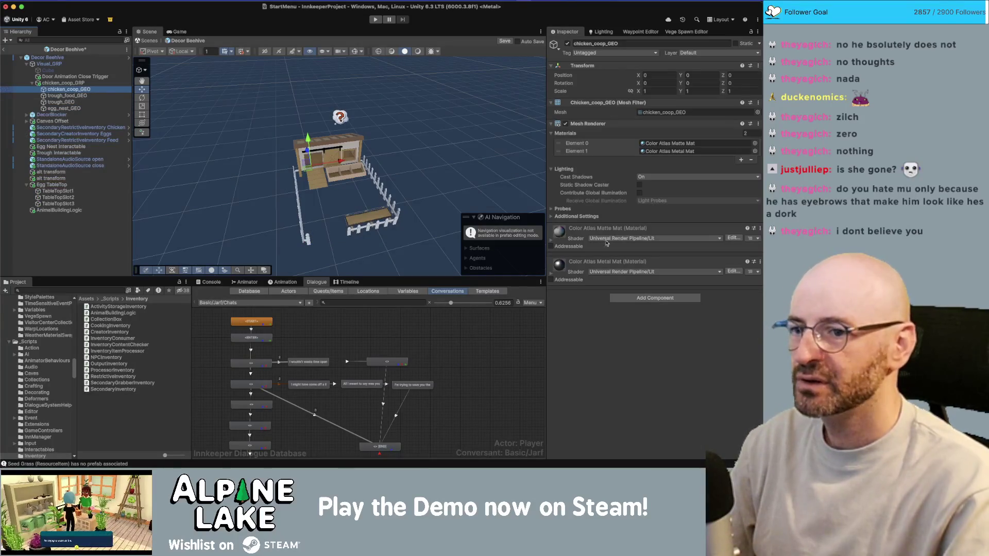
left_click(756, 113)
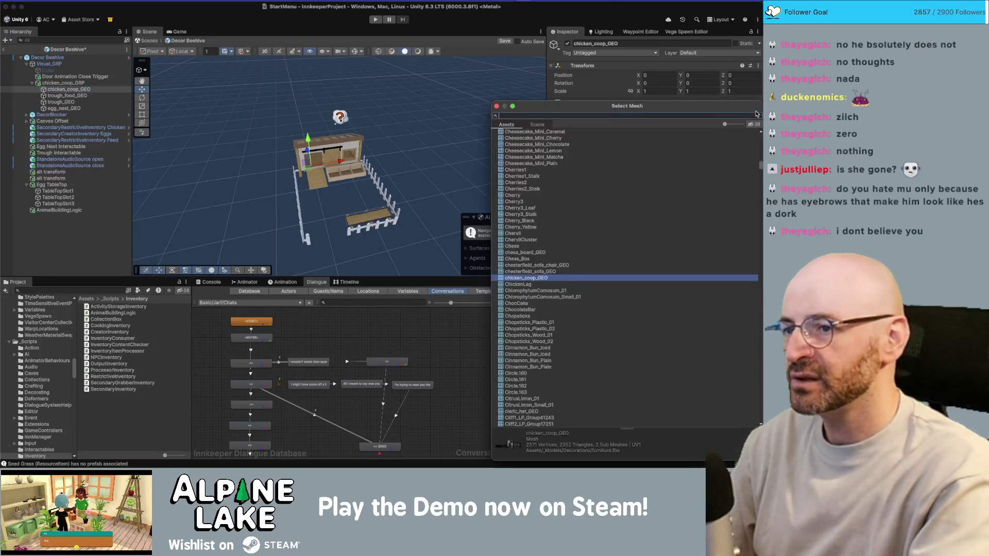
type("bonbeehive")
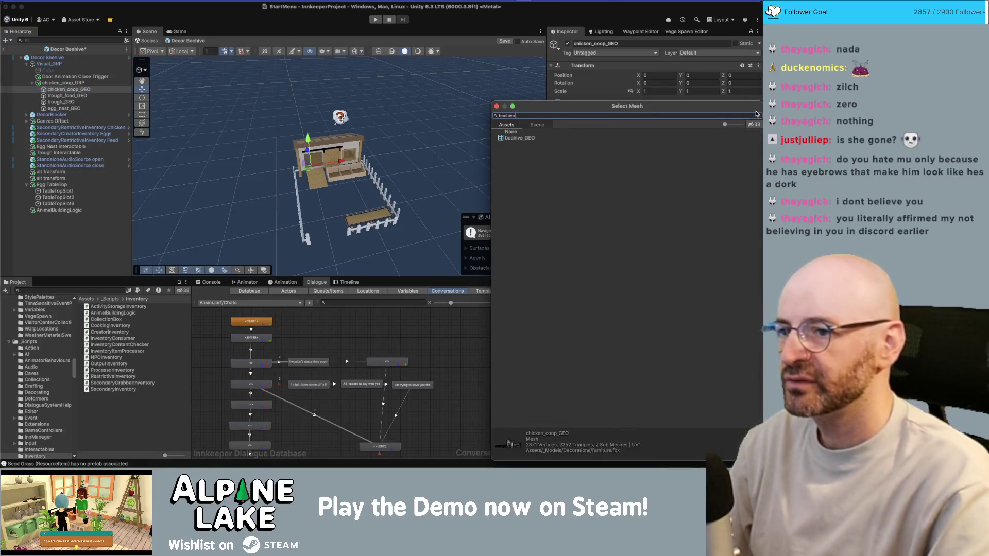
key("Down")
key("Return")
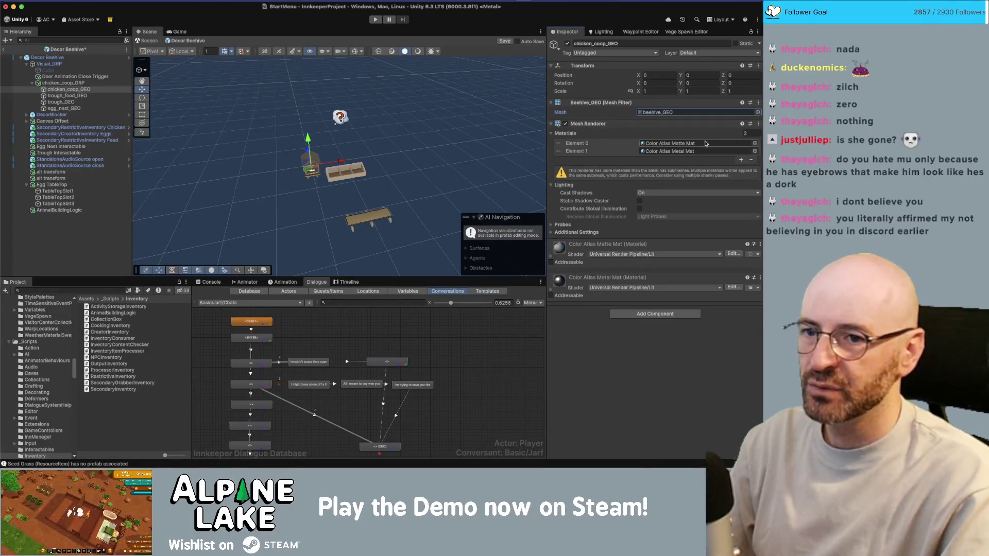
left_click(644, 144)
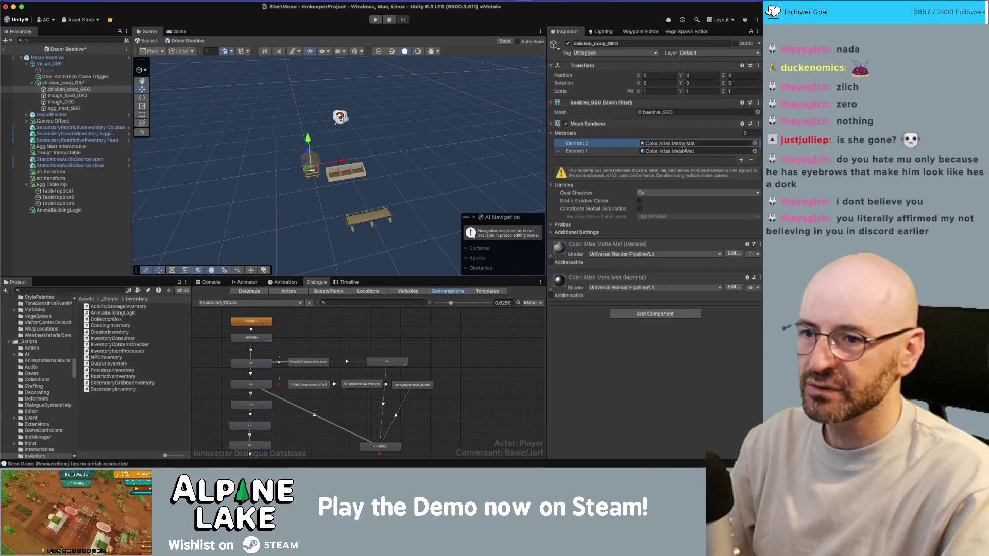
left_click(751, 161)
left_click(70, 95)
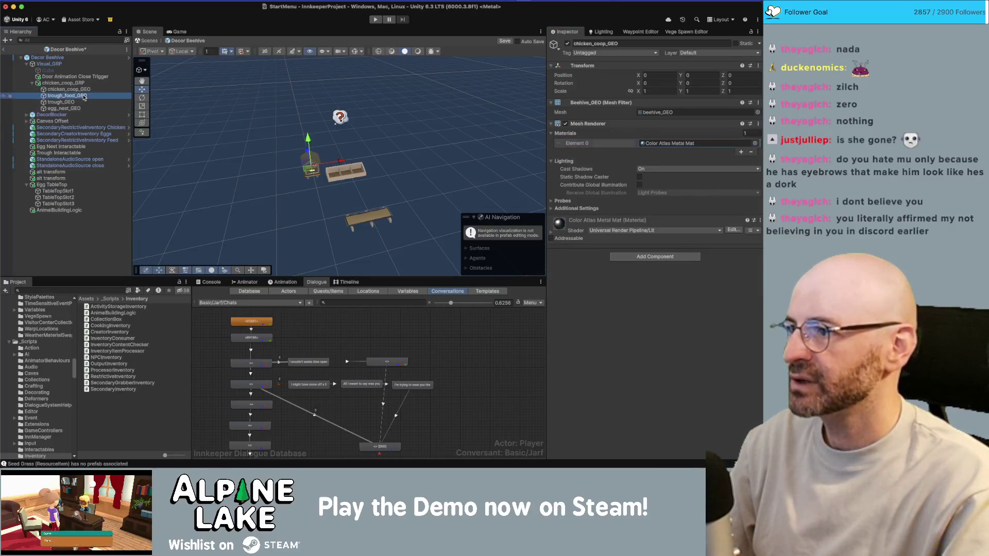
Delete trough_food_GEO, trough_GEO and egg_nest_GEO, then give the beehive Color Atlas Matte Mat
left_click(75, 108, "shift")
key("Delete")
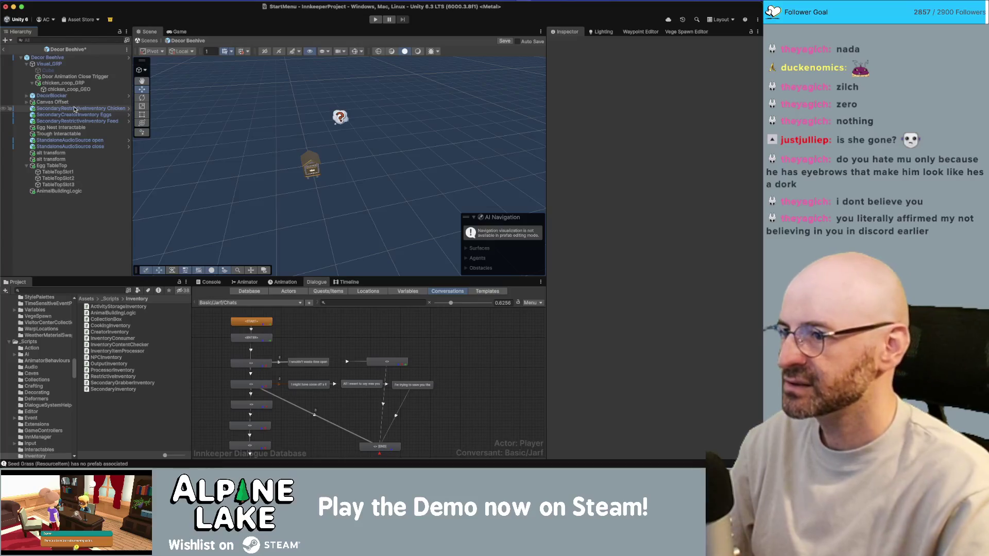
left_click(305, 158)
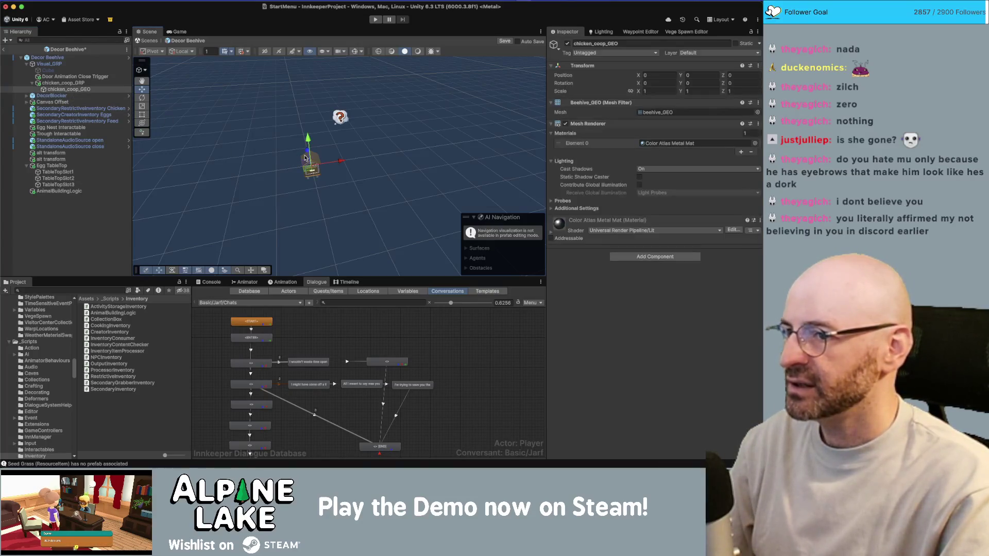
left_click(755, 144)
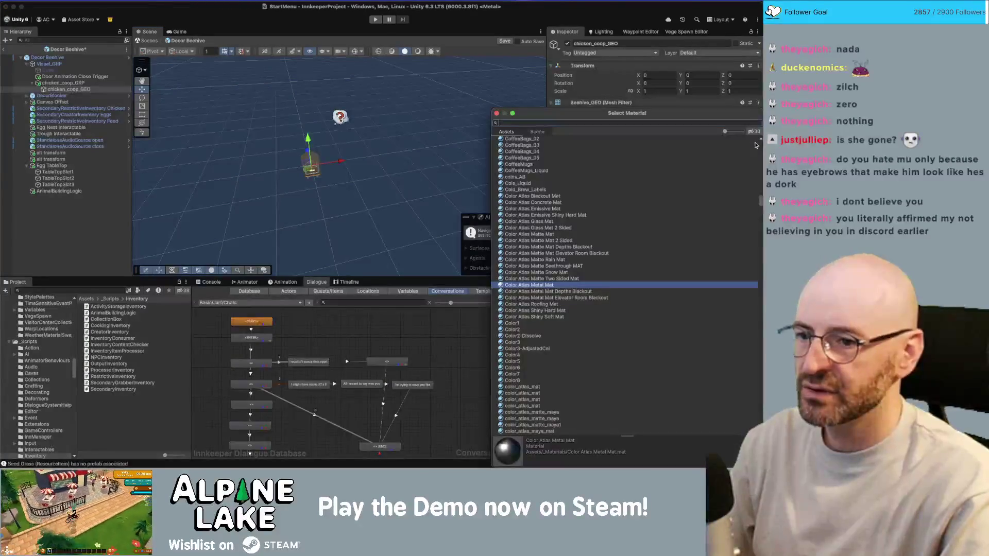
left_click(530, 235)
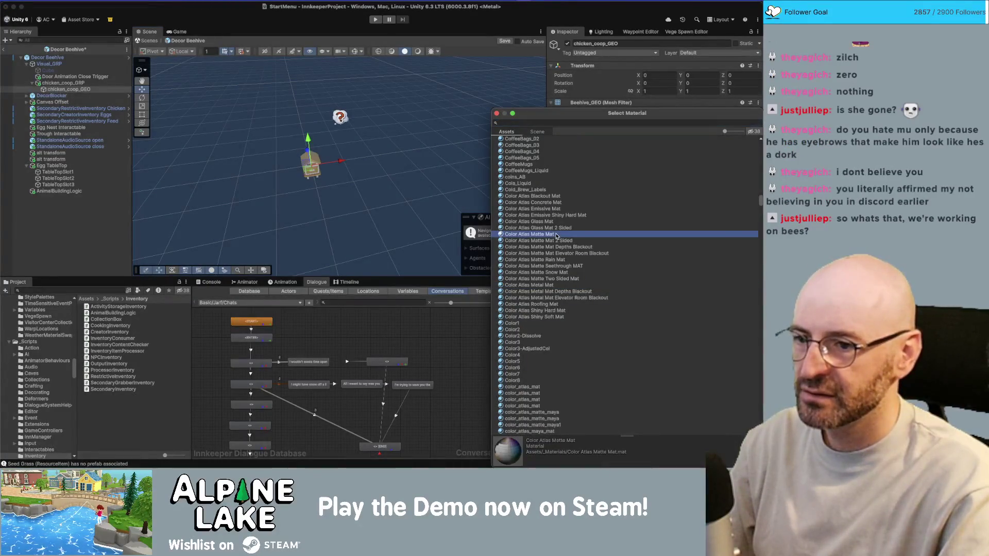
key("Return")
scroll(340, 165, "down", 5)
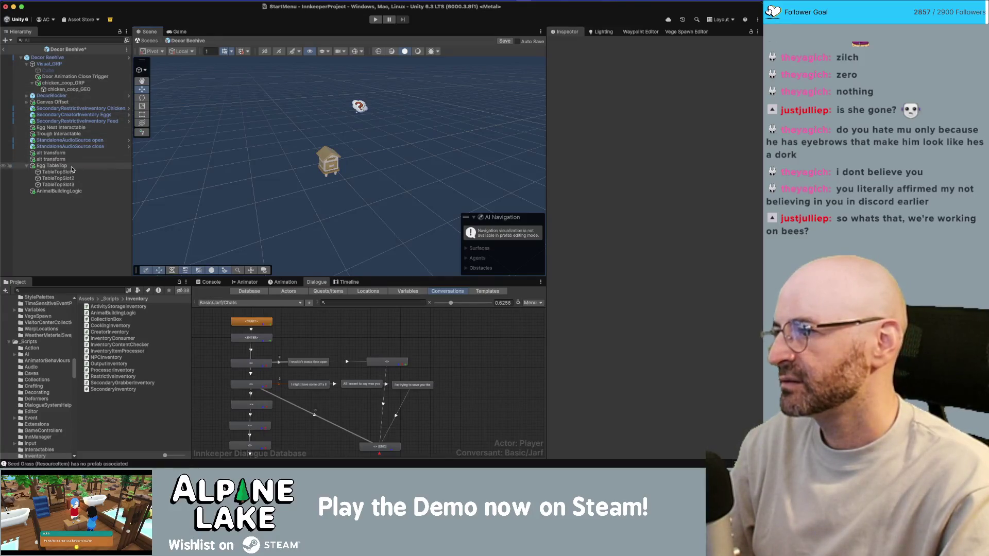
left_click(61, 190)
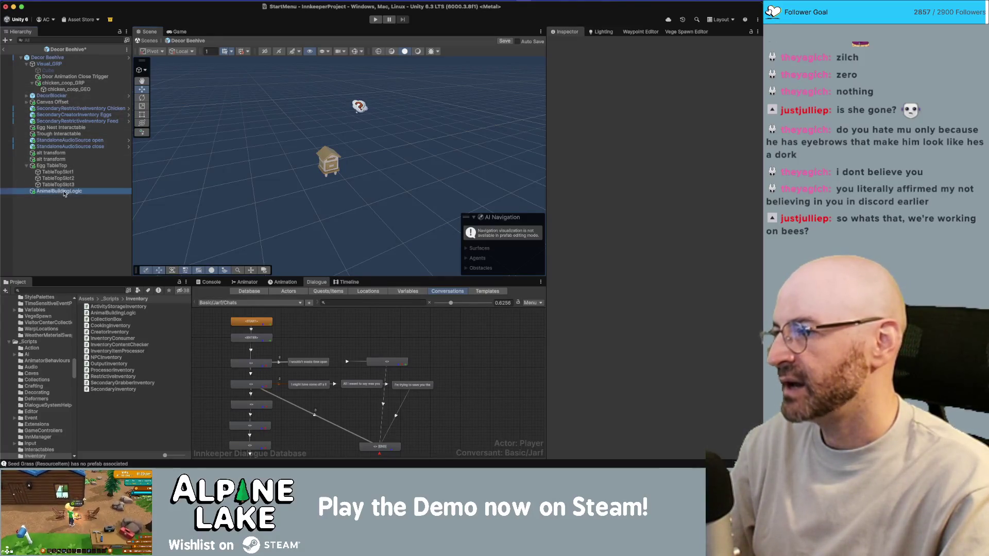
Set Potential Output to 1 and delete the Chickens and Feed inventory objects
left_click(648, 152)
type("1")
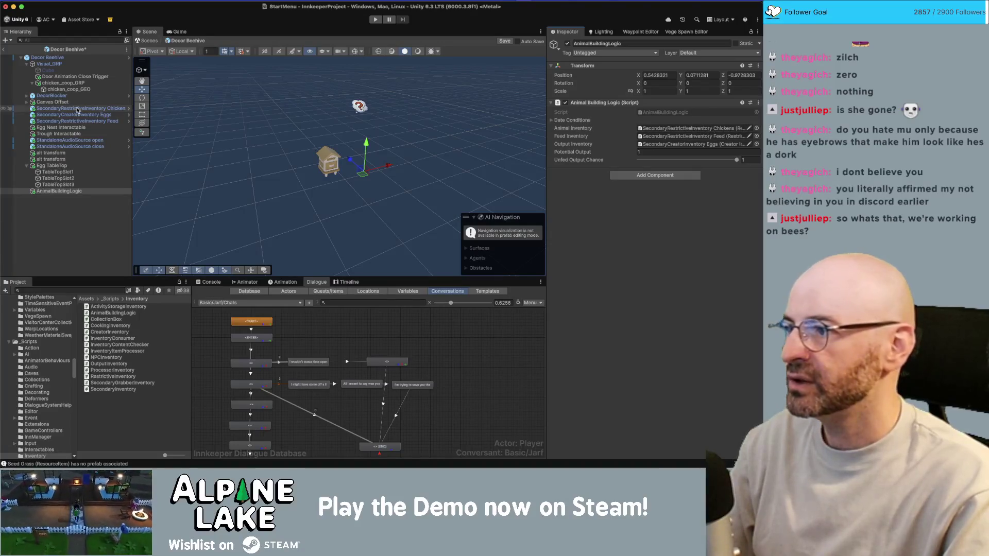
left_click(95, 109)
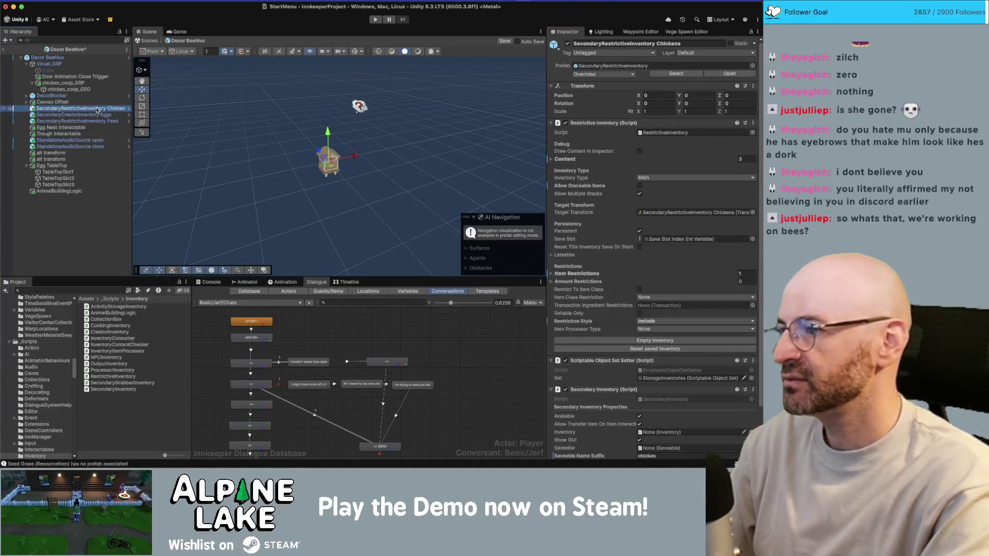
key("Delete")
left_click(97, 115)
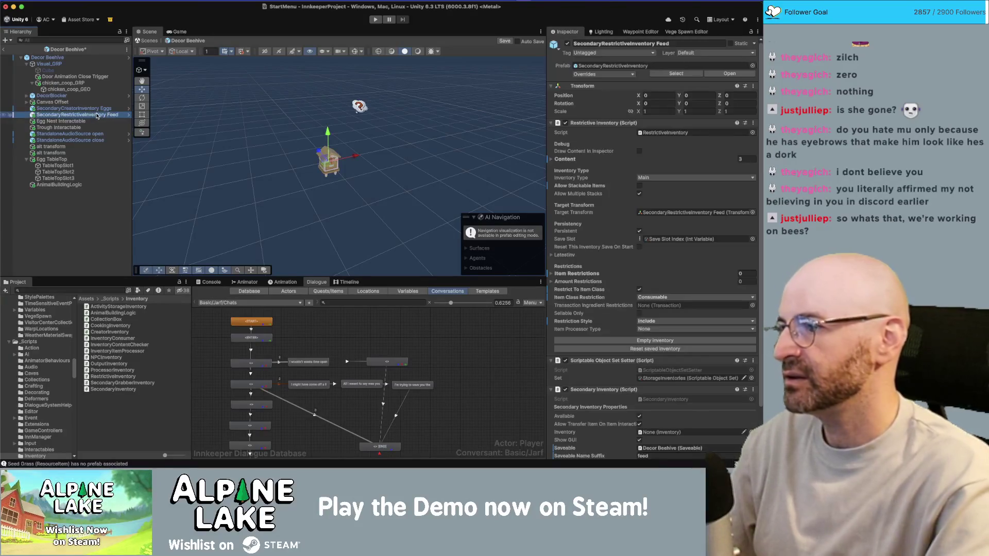
key("Delete")
Rename SecondaryCreatorInventory Eggs to SecondaryCreatorInventory Honey
left_click(95, 109)
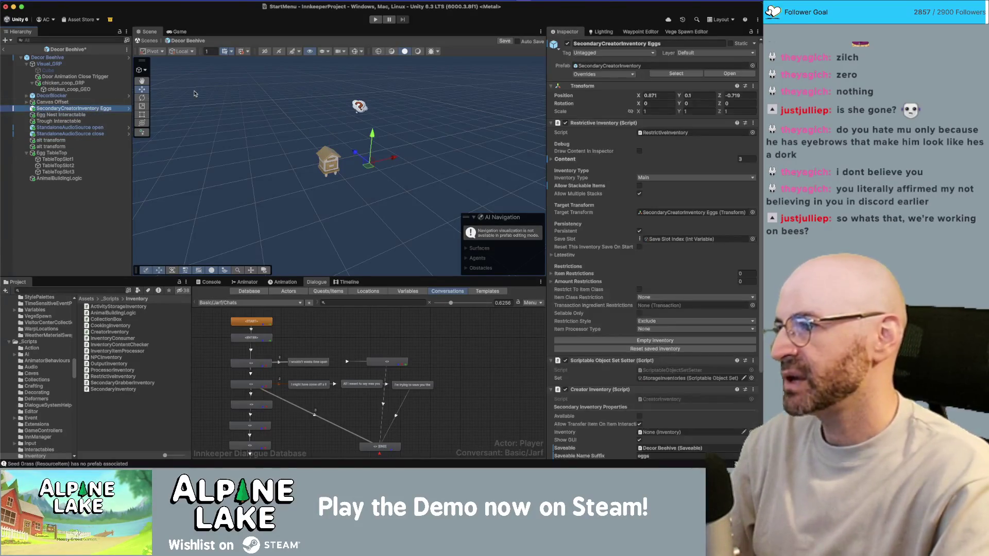
type("Honey")
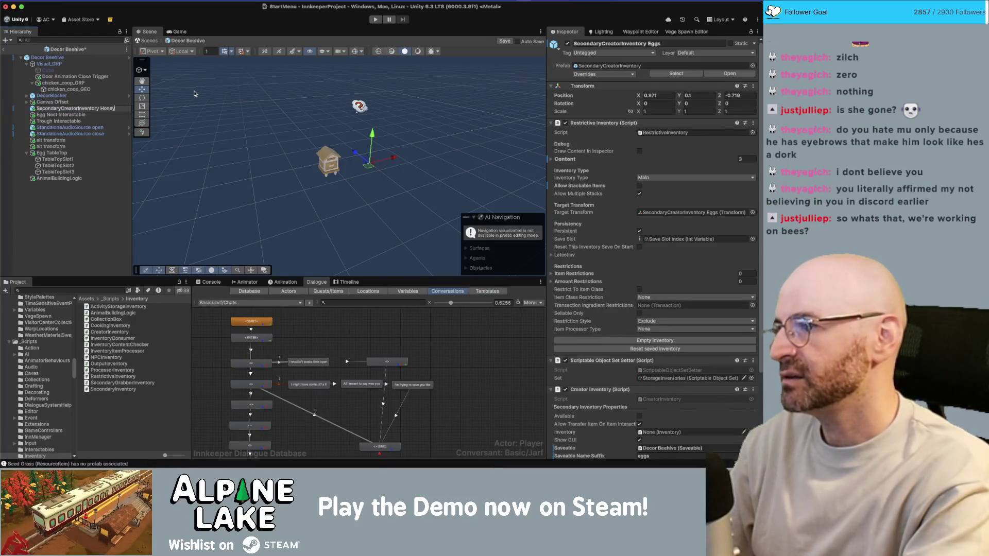
key("Return")
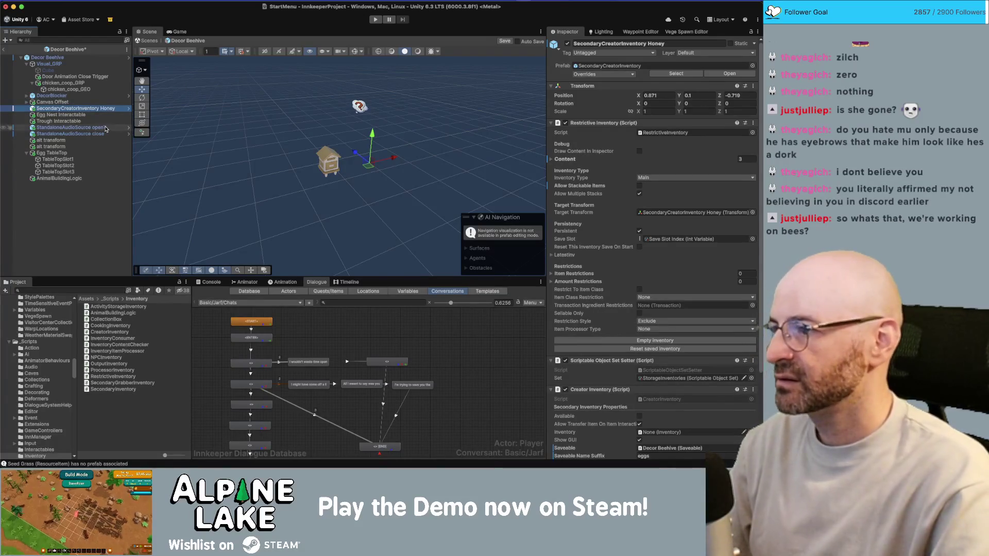
left_click(102, 129)
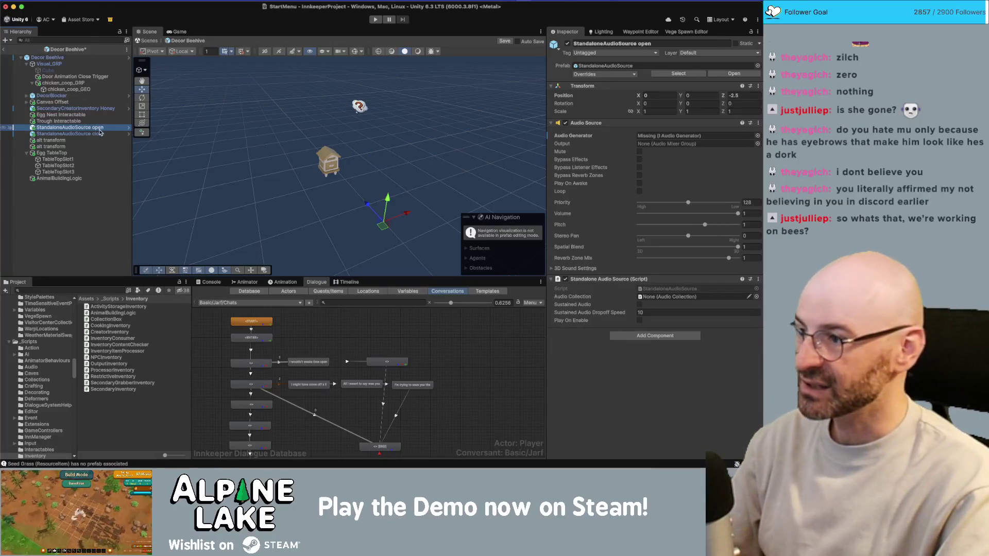
Inspect StandaloneAudioSource close and dismiss its Audio Generator picker without choosing
left_click(97, 134)
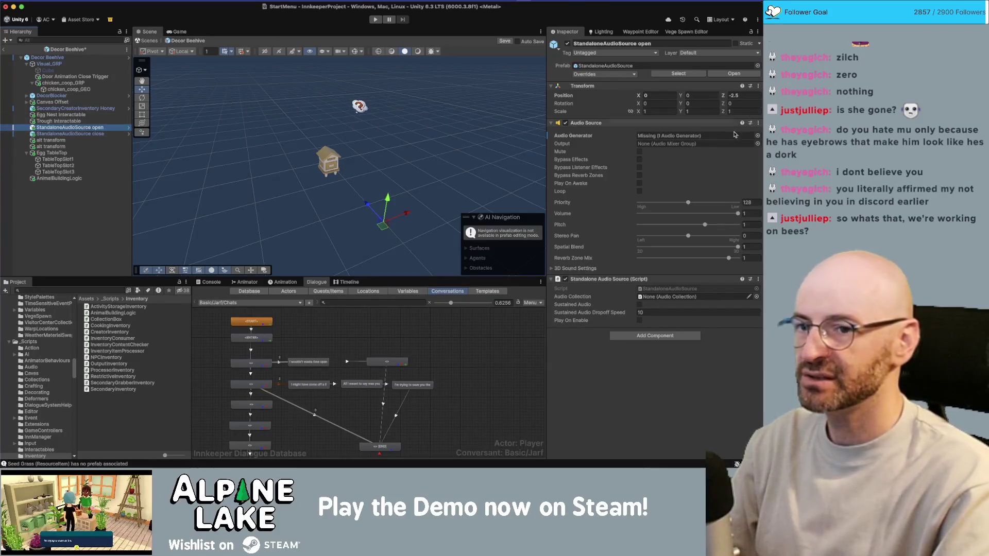
left_click(757, 135)
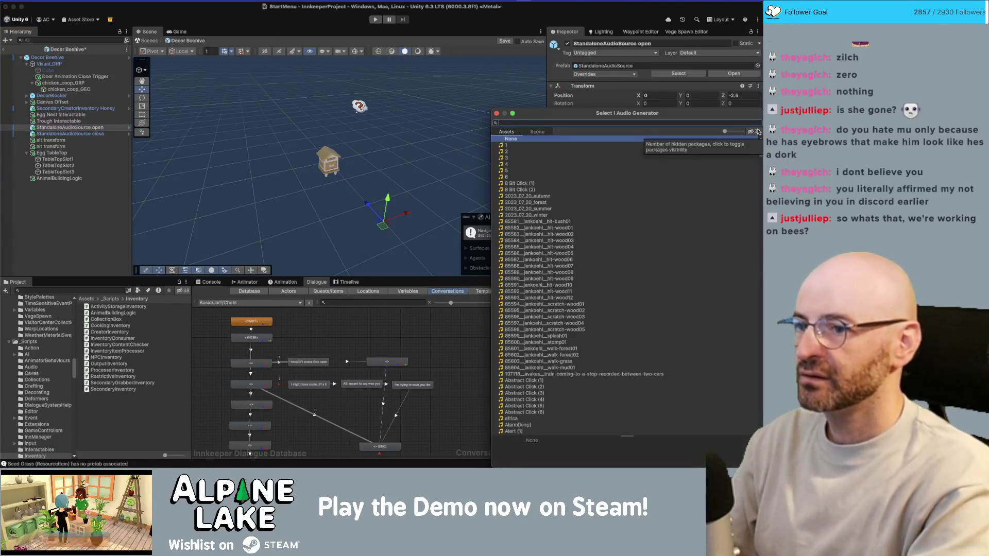
key("Escape")
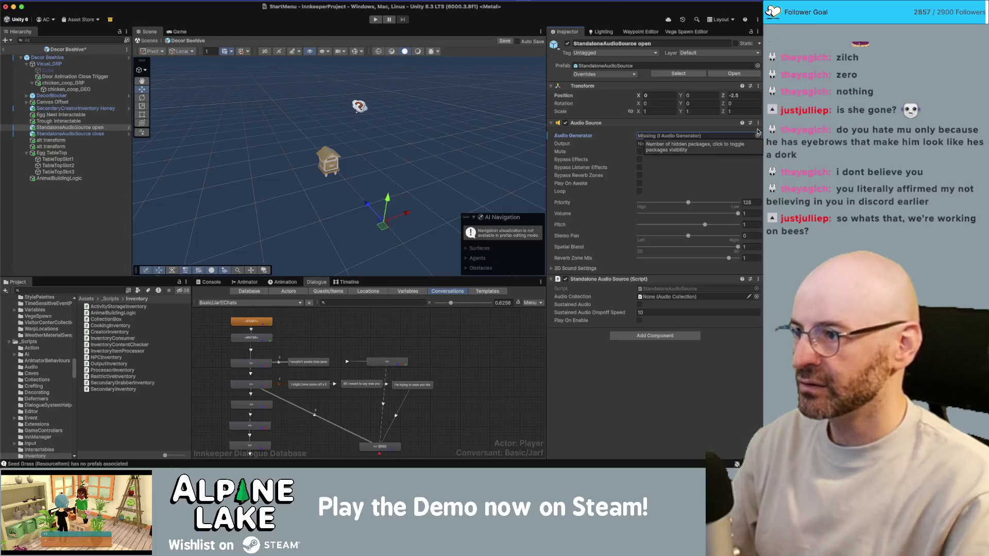
Select both StandaloneAudioSource objects, open and close, and delete them
left_click(105, 135)
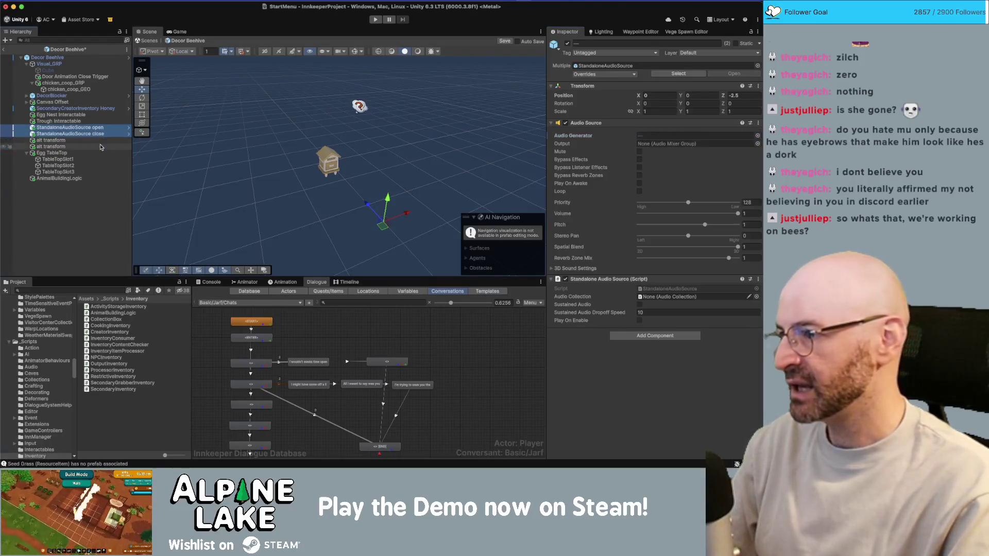
key("Down")
key("Up")
left_click(102, 129, "shift")
key("Delete")
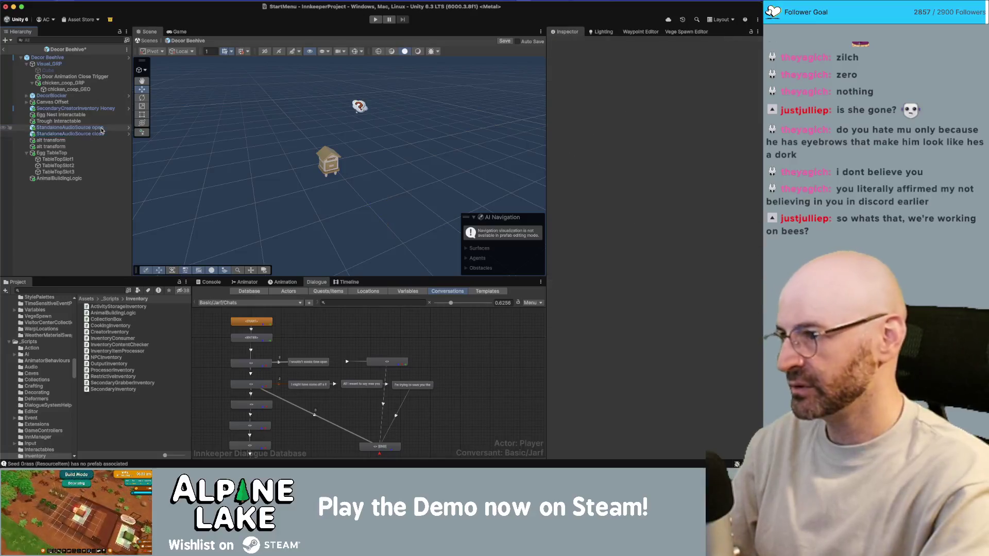
Delete the Trough Interactable object
left_click(91, 116)
left_click(91, 121)
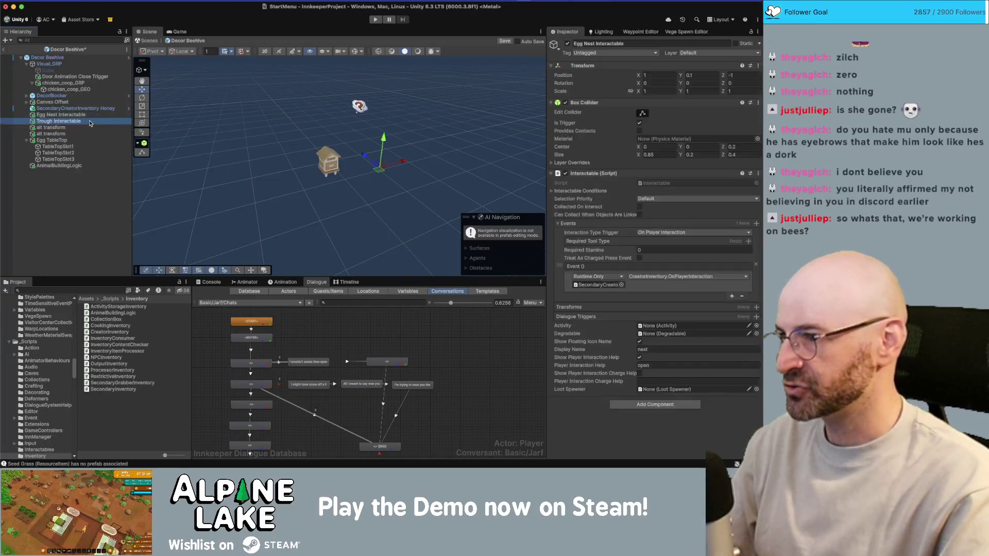
key("Delete")
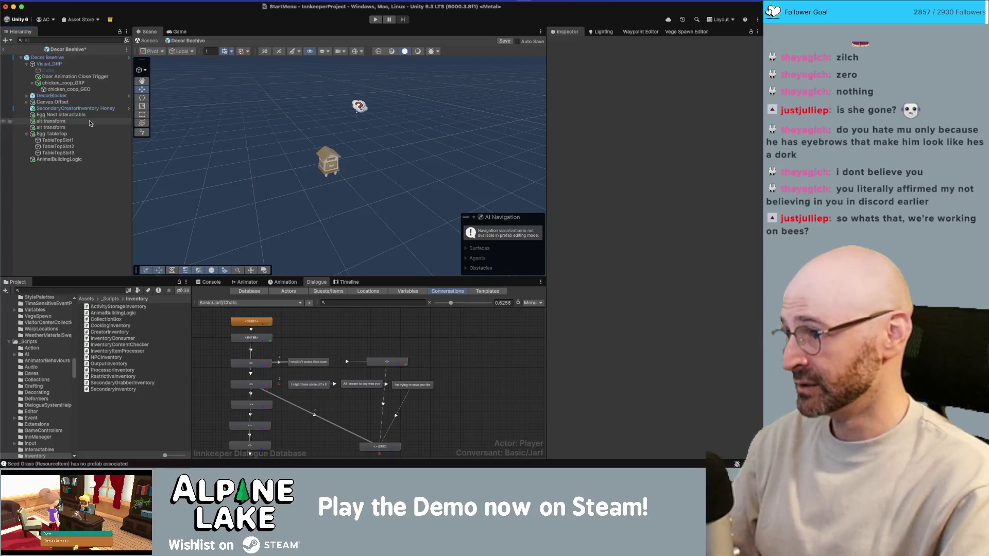
Frame each alt transform object in the scene, then delete both together
left_click(50, 121)
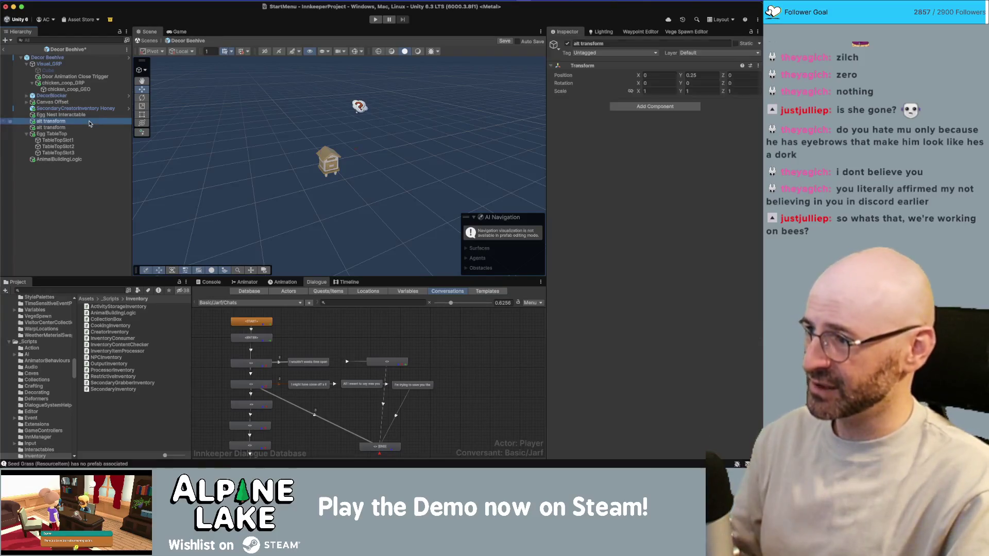
key("f")
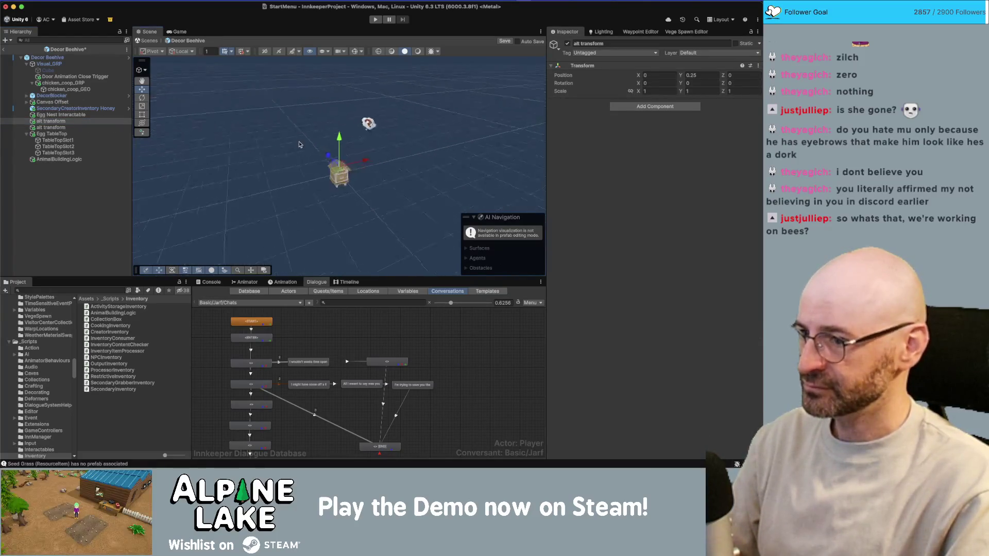
left_click_drag(294, 141, 330, 107)
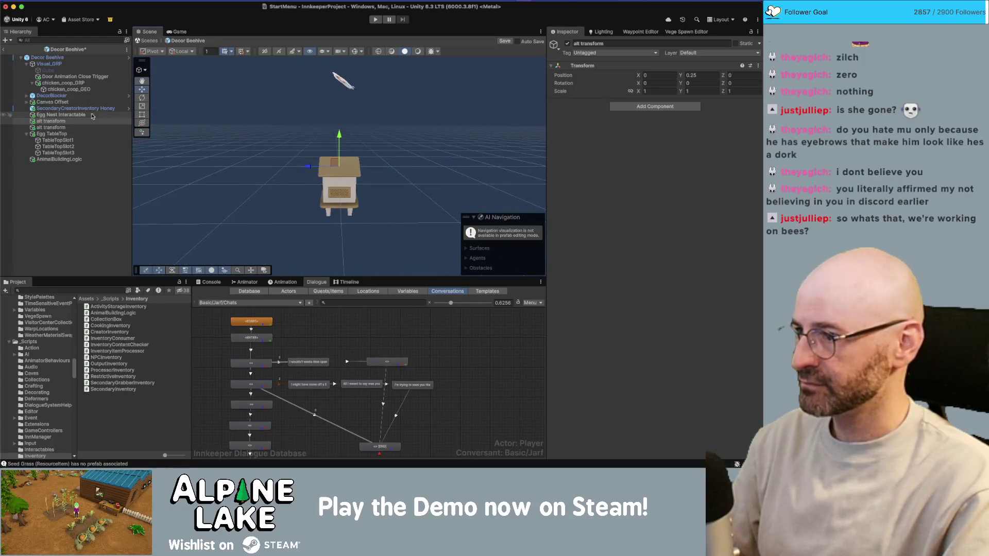
left_click(50, 127)
key("f")
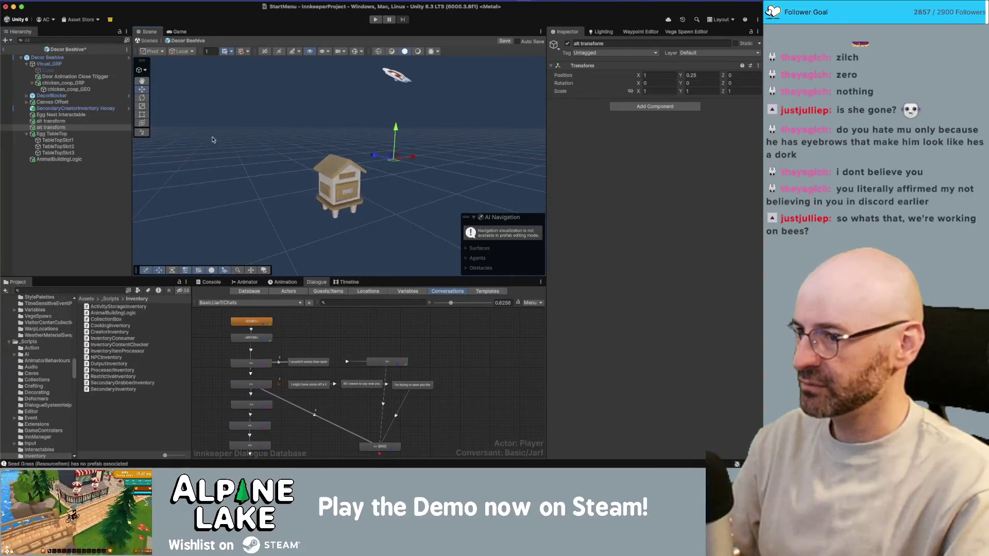
left_click(61, 121)
left_click(61, 127, "shift")
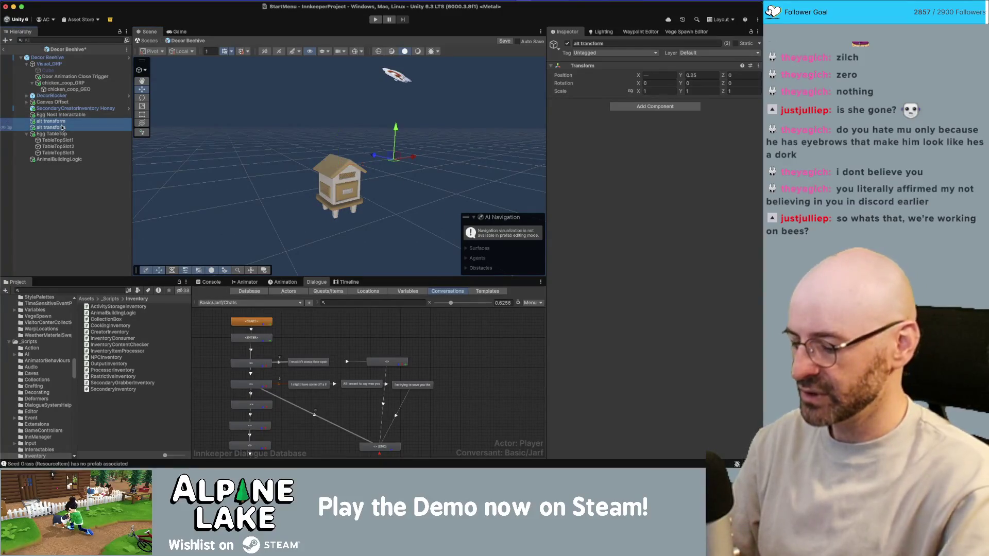
key("Delete")
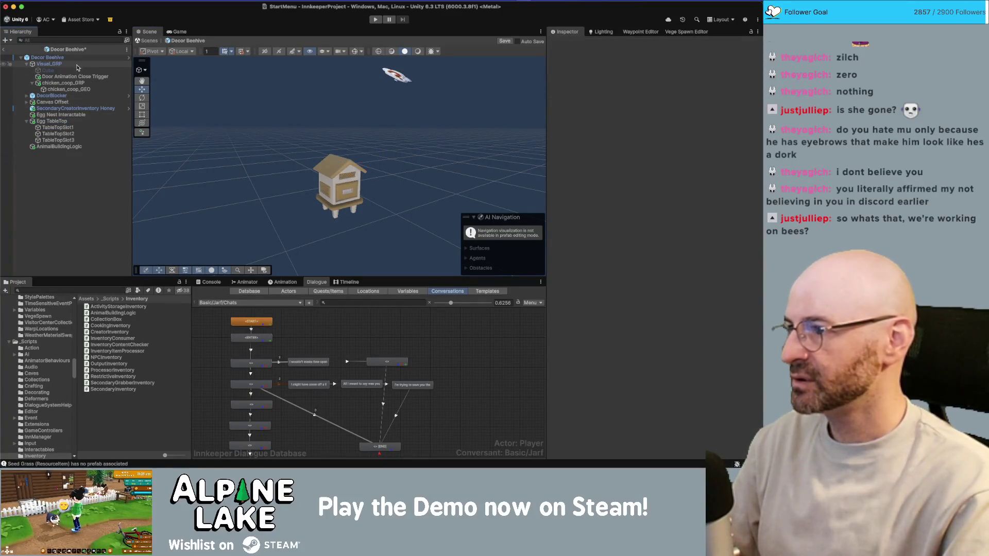
left_click(24, 114)
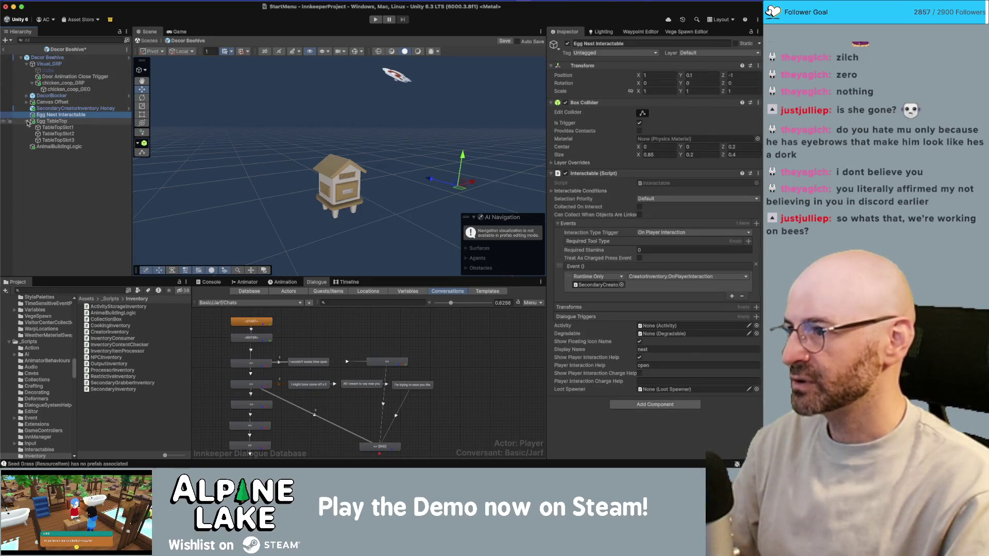
Move the Thoughts Canvas under Canvas Offset to about (-0.011, 0.179, -0.002), above the beehive
left_click(47, 103)
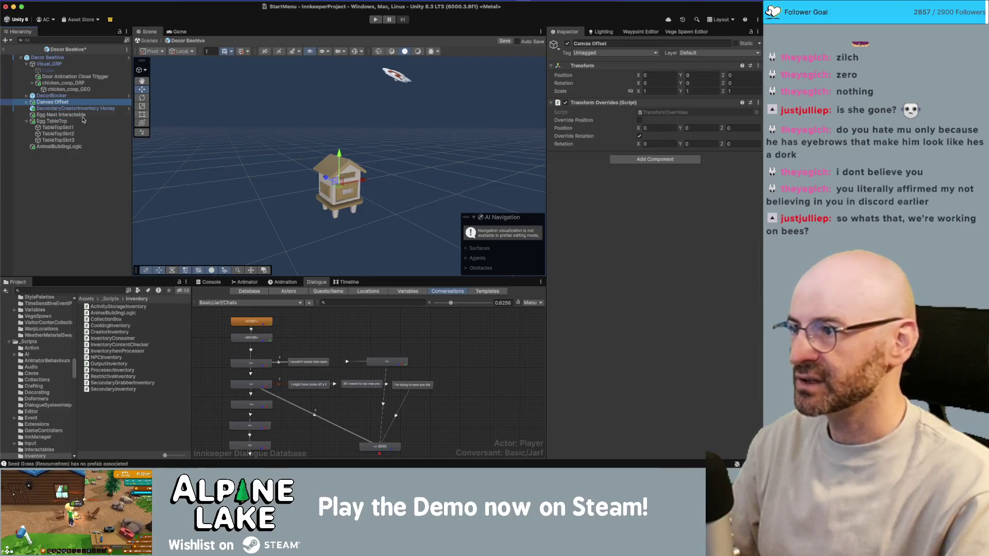
left_click(26, 103)
left_click(61, 108)
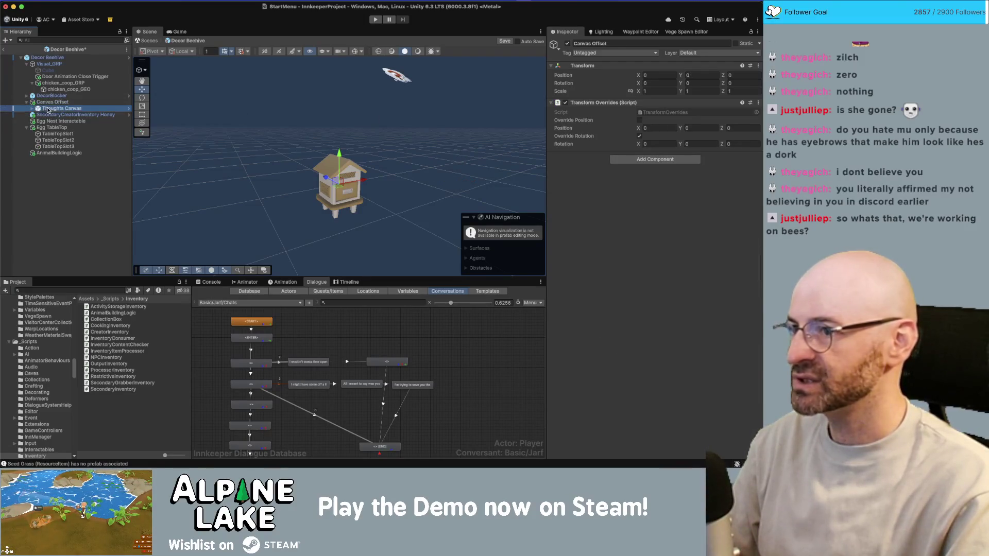
mouse_move(282, 110)
left_mouse_down()
mouse_move(405, 88)
mouse_move(392, 77)
mouse_move(354, 128)
mouse_move(251, 175)
mouse_move(309, 170)
left_mouse_up()
left_click_drag(372, 165, 346, 150)
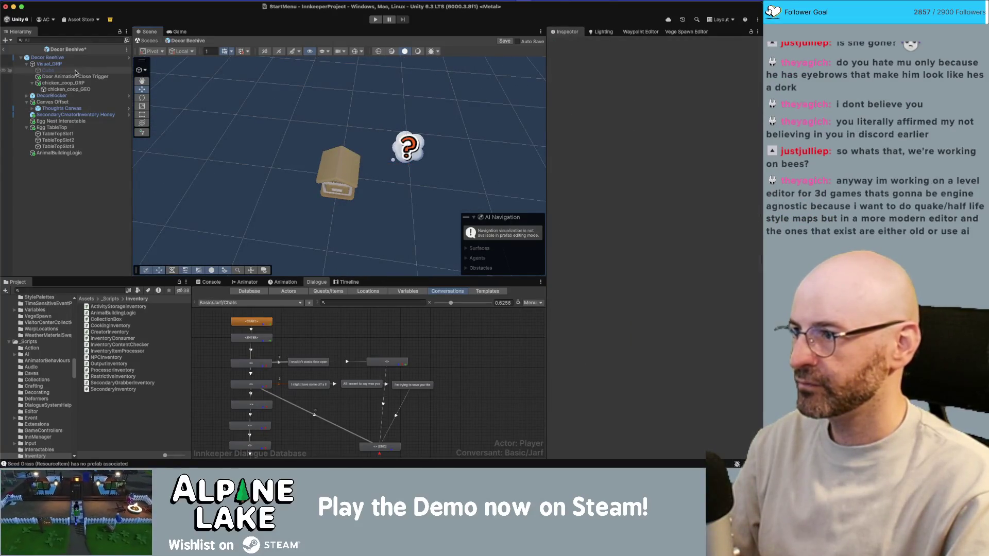
left_click(116, 108)
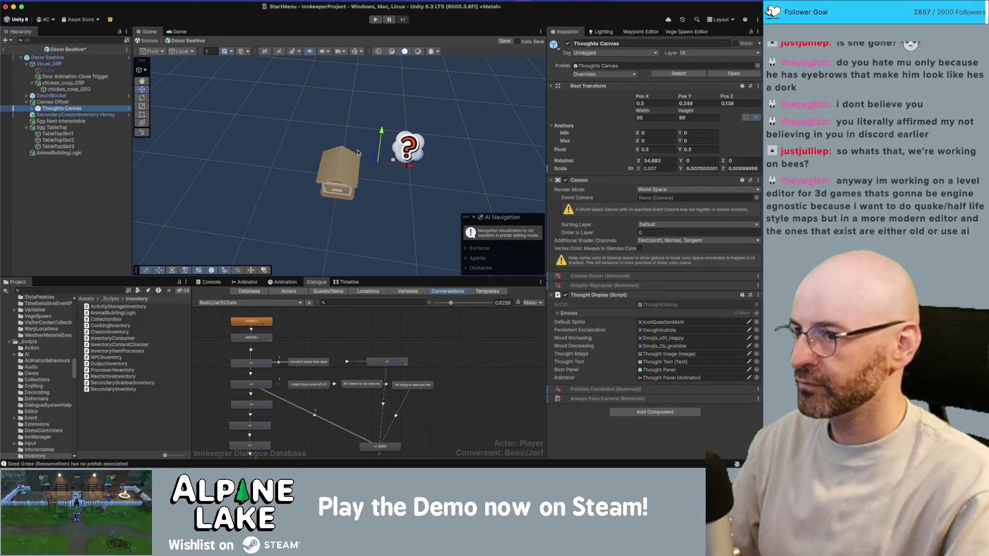
mouse_move(371, 160)
left_mouse_down()
mouse_move(335, 140)
mouse_move(200, 136)
mouse_move(287, 139)
mouse_move(397, 196)
mouse_move(441, 128)
mouse_move(435, 120)
mouse_move(350, 123)
left_mouse_up()
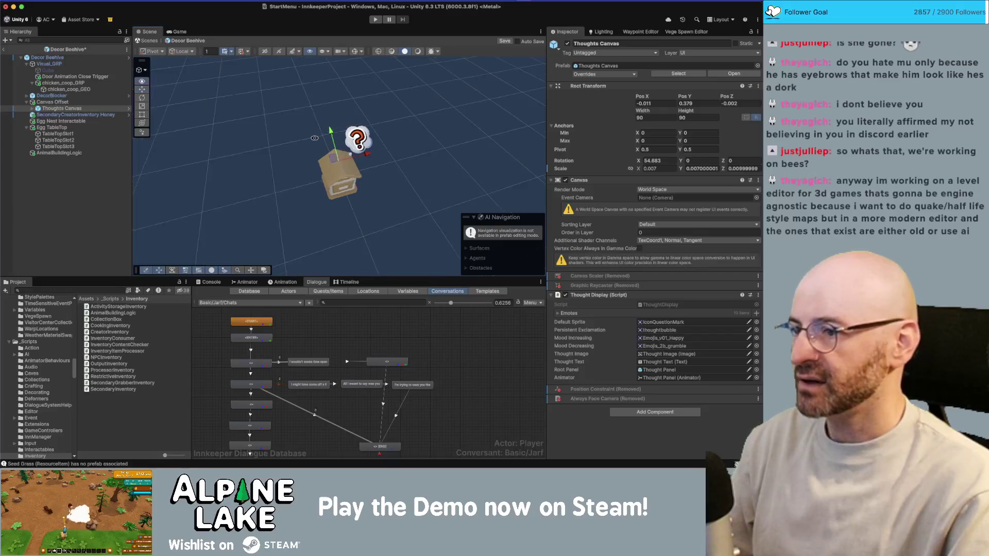
scroll(407, 121, "up", 3)
scroll(407, 121, "up", 2)
left_click(407, 121)
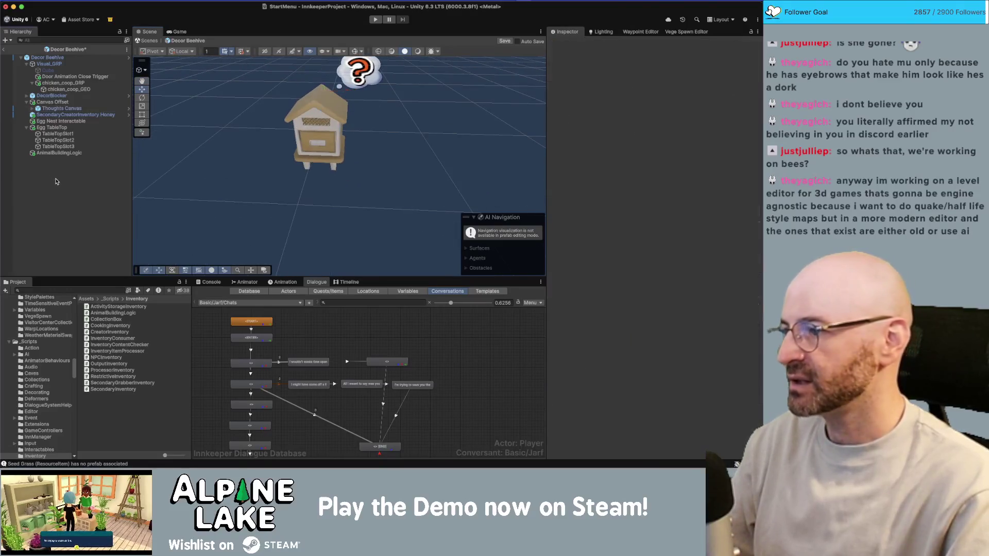
Search the Project for 'insect bee' and drop the Insect Bee prefab into Decor Beehive
left_click(72, 291)
type("ee")
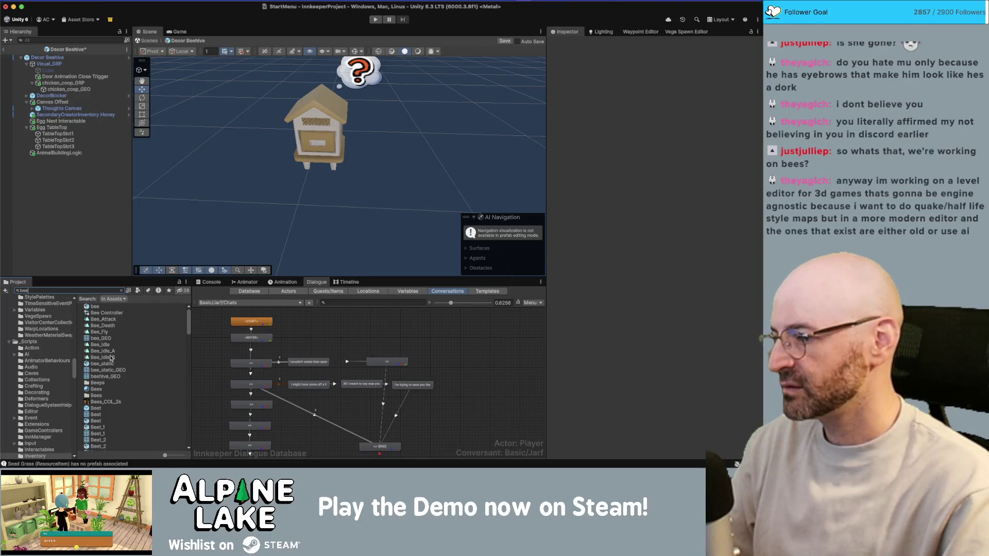
key("BackSpace")
key("BackSpace")
key("BackSpace")
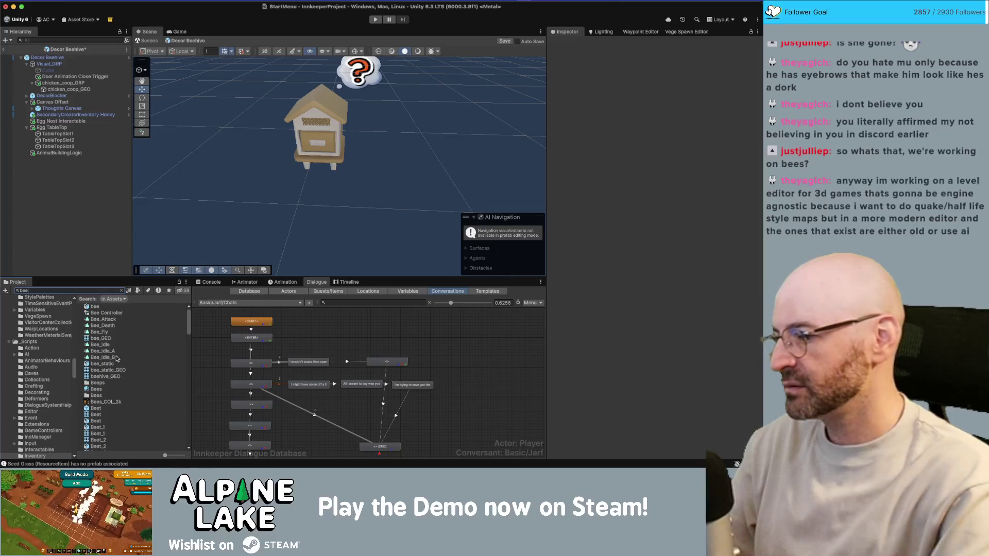
type("insect bee")
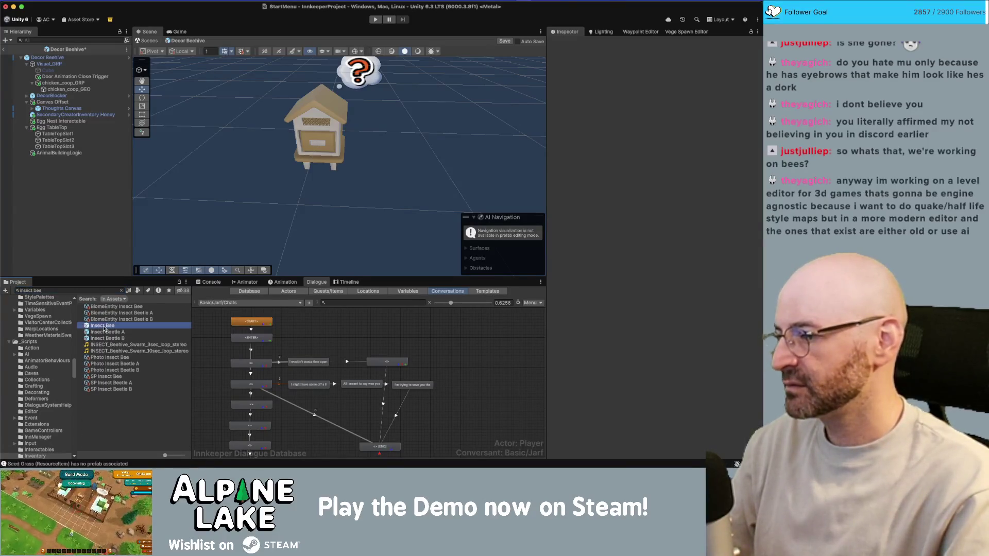
left_click_drag(78, 246, 76, 245)
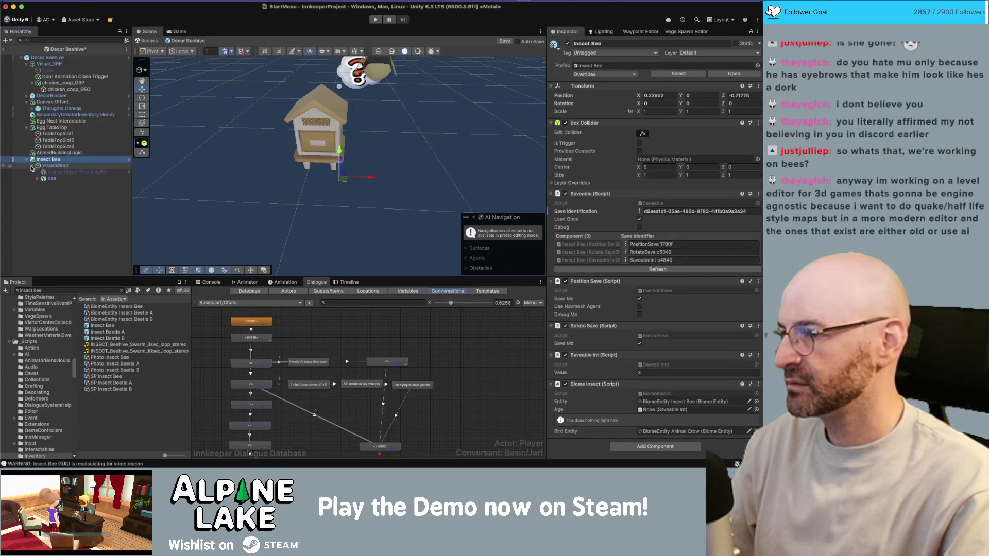
Copy the bee model out of Insect Bee into Visual_GRP, then delete the Insect Bee object
left_click(59, 178)
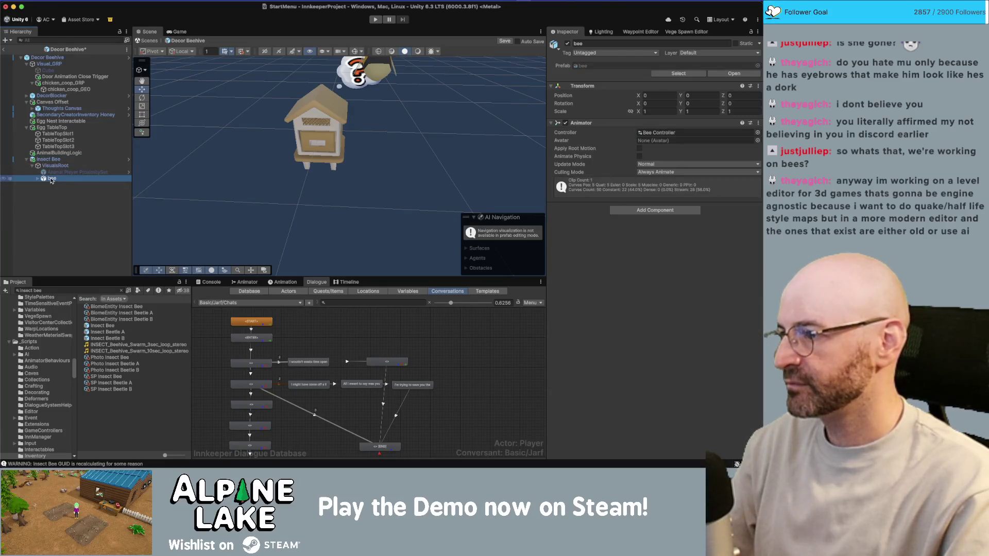
left_click_drag(58, 209, 57, 209)
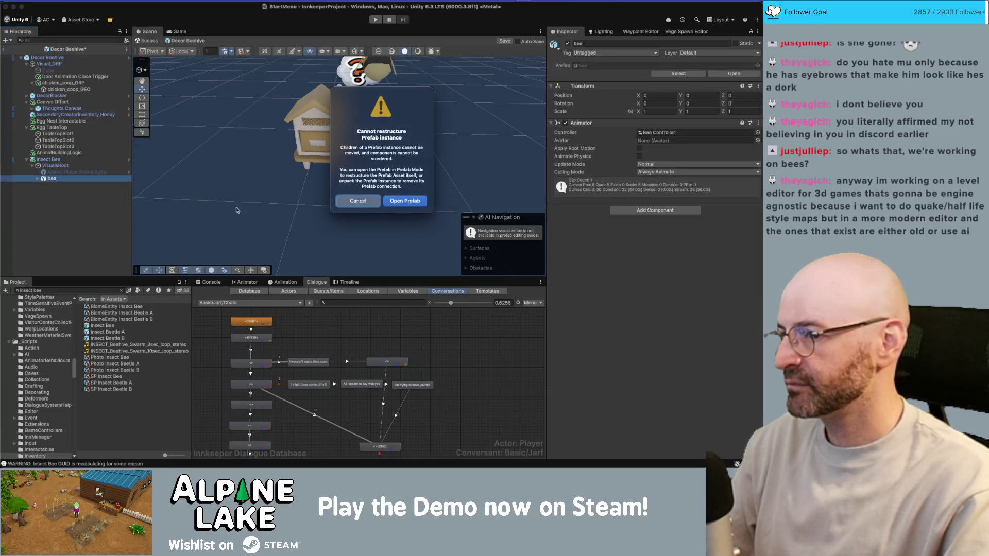
left_click(366, 206)
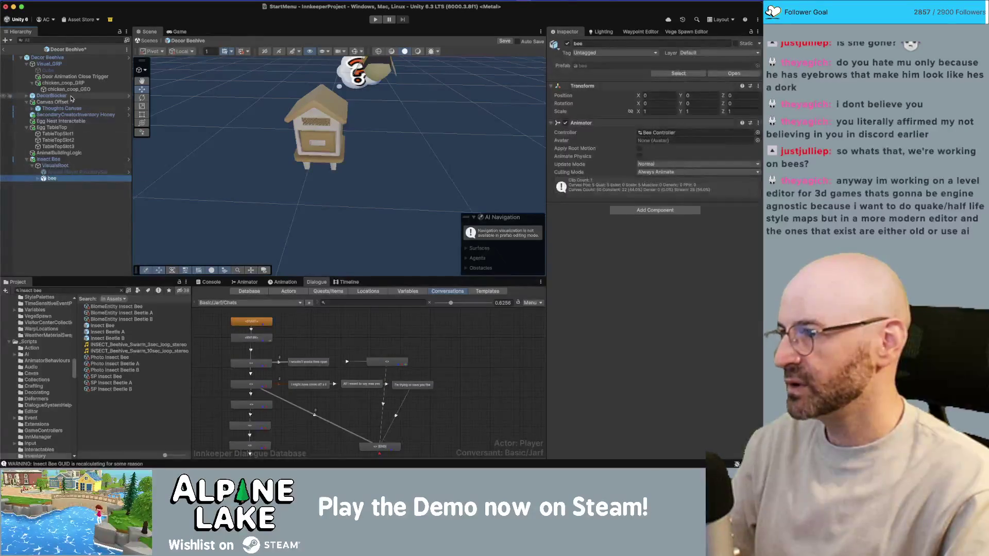
left_click(59, 65)
key("ctrl+shift+v")
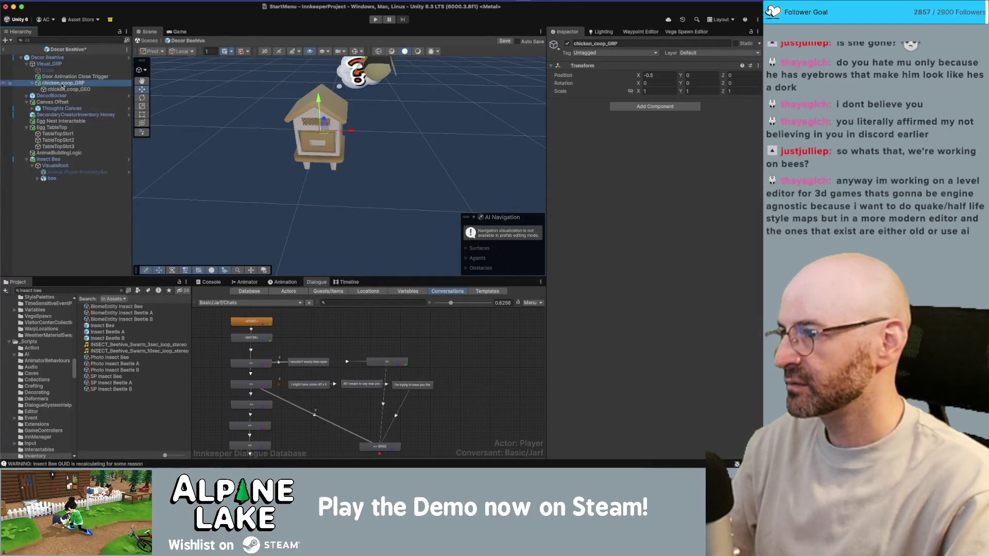
left_click(49, 165)
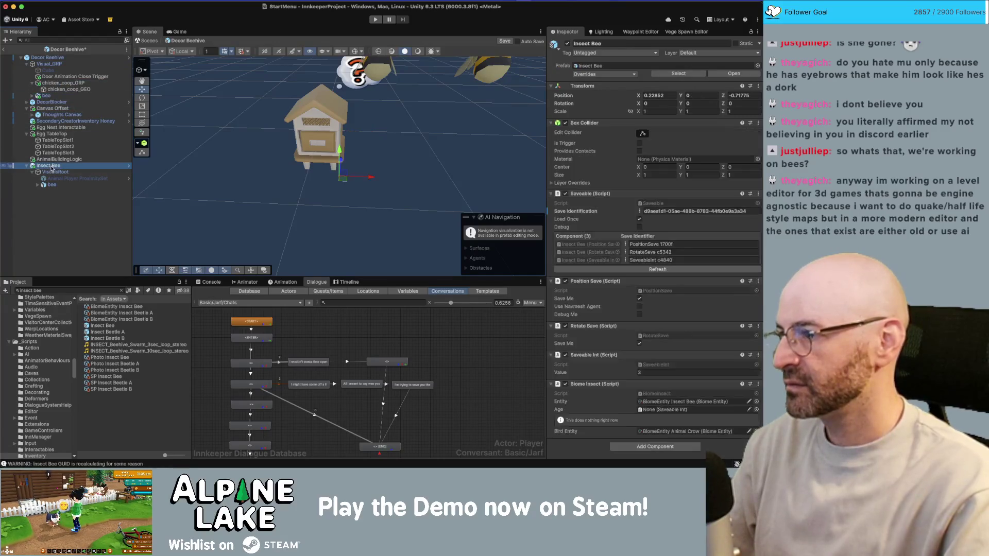
key("Delete")
Select the bee and frame it beside the beehive in the Scene view
left_click(53, 83)
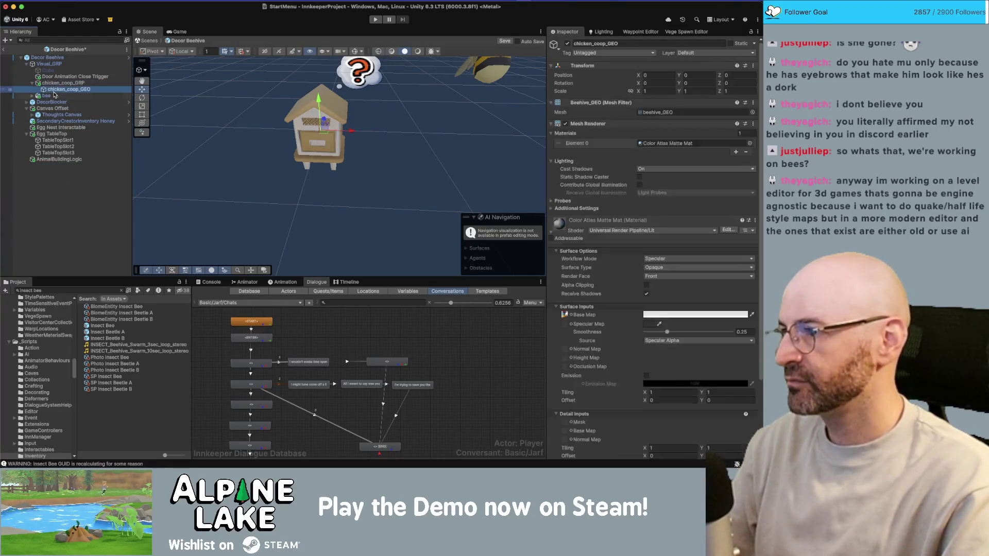
double_click(46, 96)
mouse_move(330, 144)
left_mouse_down()
mouse_move(333, 172)
mouse_move(290, 208)
mouse_move(326, 195)
mouse_move(332, 208)
mouse_move(295, 234)
left_mouse_up()
type(".5")
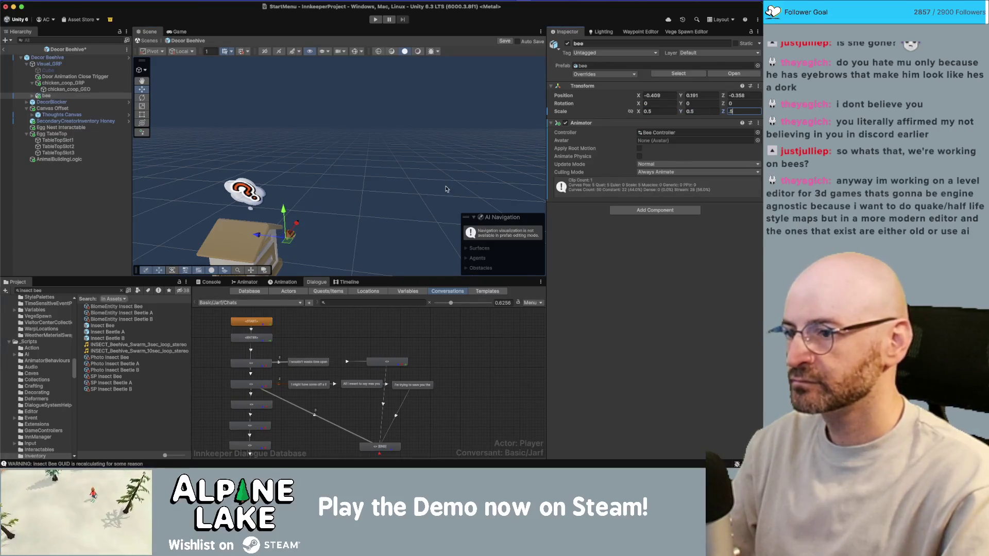
Confirm the bee's 0.5 scale and add an MM Offset Animation component to it
key("Return")
key("f")
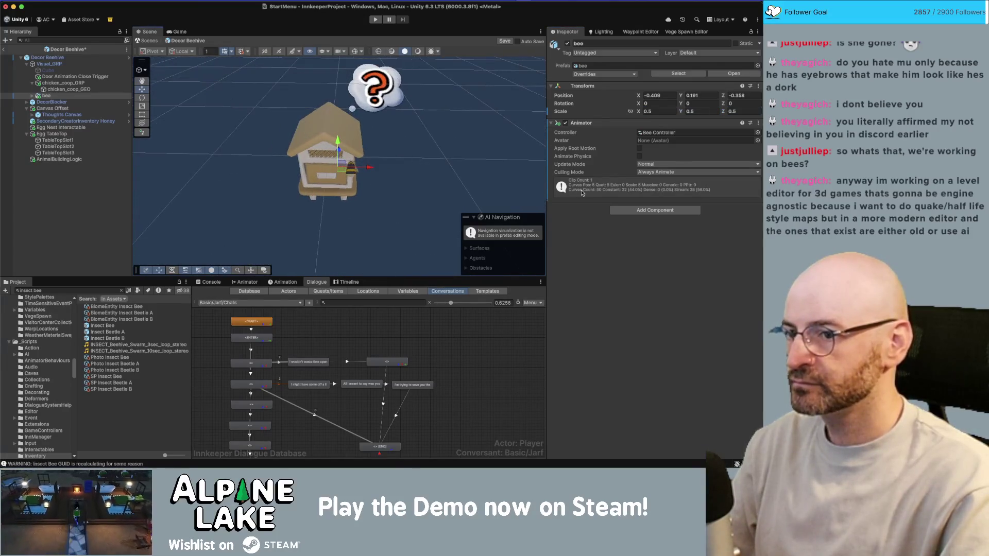
left_click(629, 210)
key("Return")
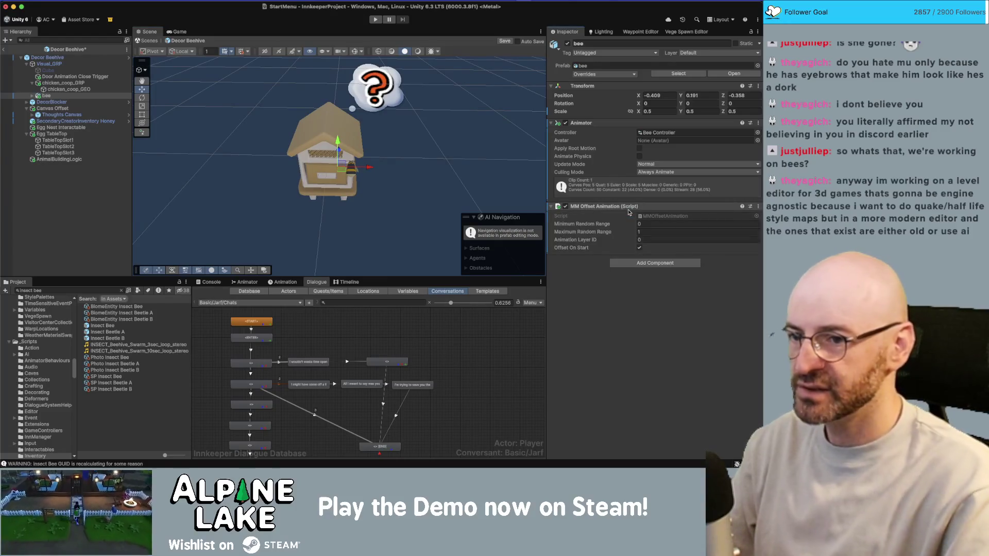
Duplicate the bee as bee_01 and place it on the hive's left side
key("super+d")
mouse_move(334, 170)
left_mouse_down()
mouse_move(280, 177)
mouse_move(257, 215)
mouse_move(240, 218)
left_mouse_up()
key("e")
key("w")
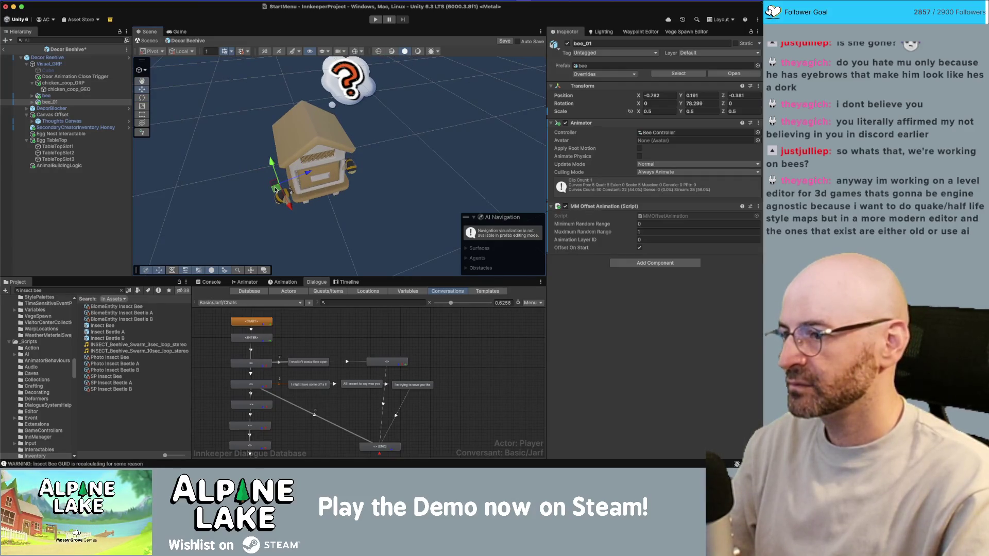
left_click_drag(275, 189, 261, 176)
mouse_move(252, 173)
left_mouse_down()
mouse_move(343, 107)
mouse_move(334, 105)
mouse_move(354, 103)
left_mouse_up()
Duplicate bee_01 into bee_02 and position it next to the hive
left_click(84, 102)
key("ctrl+d")
key("e")
key("w")
key("f")
Rotate the original bee to a new heading around the hive
left_click(96, 96)
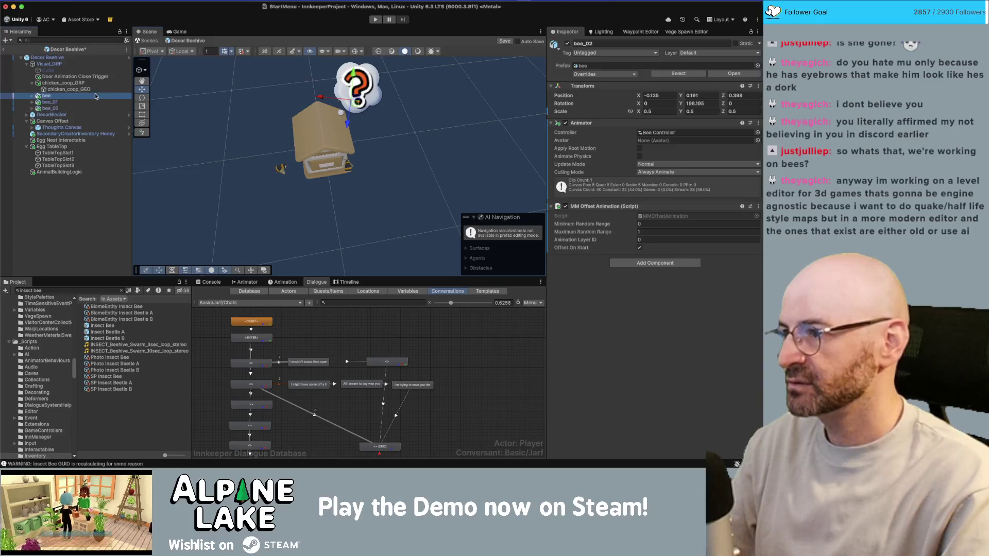
key("e")
mouse_move(344, 187)
left_mouse_down()
mouse_move(359, 201)
mouse_move(103, 156)
mouse_move(172, 168)
mouse_move(160, 169)
mouse_move(217, 145)
left_mouse_up()
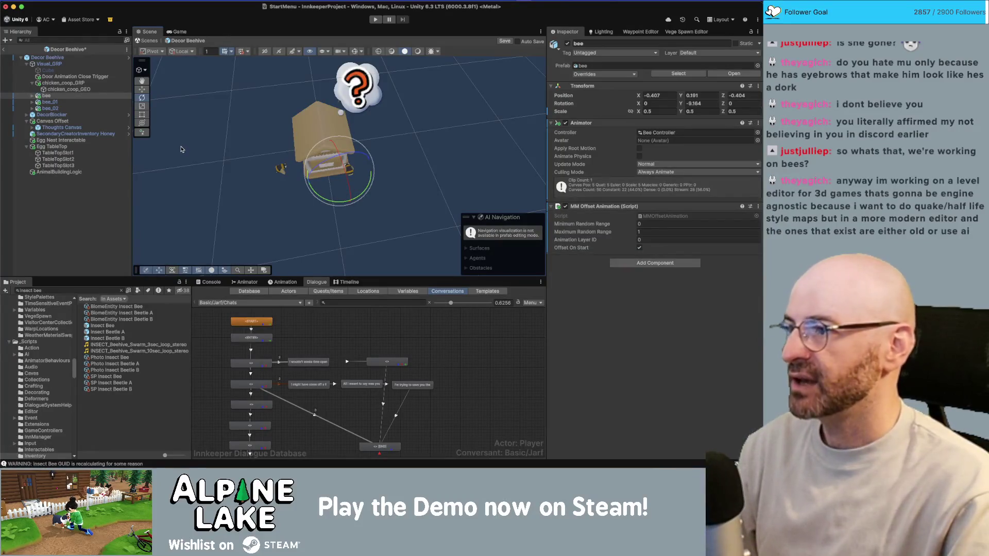
left_click(52, 77)
Frame and delete the Door Animation Close Trigger, then collapse chicken_coop_GRP
key("f")
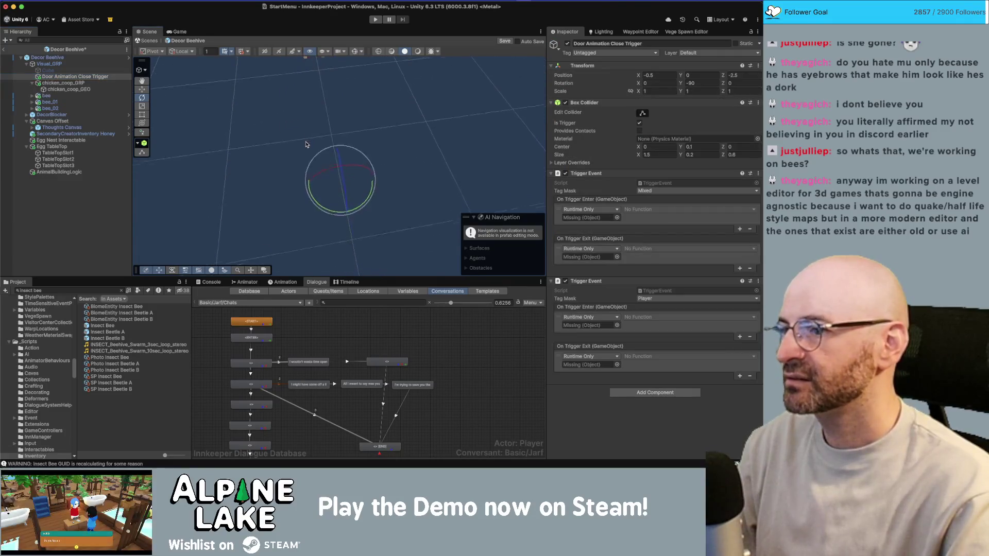
key("Delete")
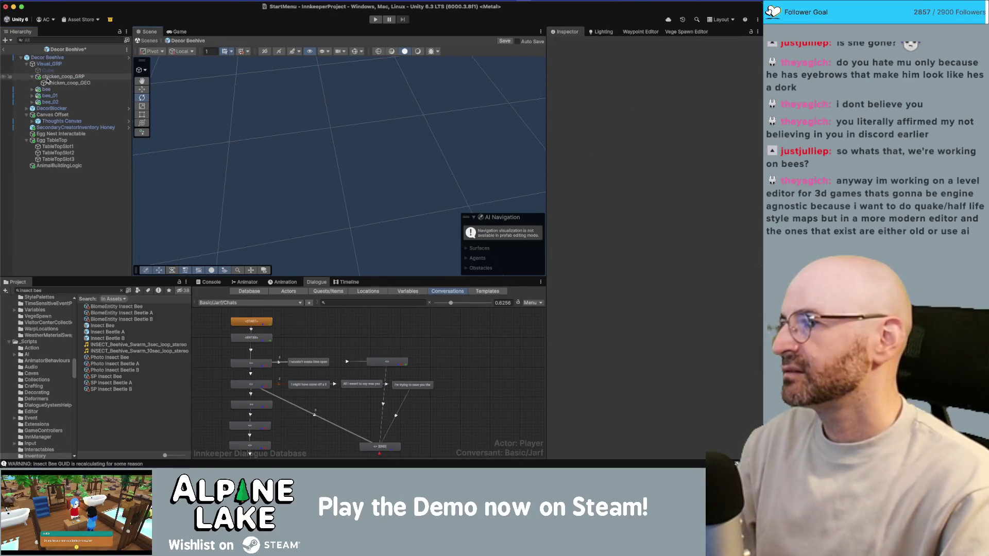
left_click(33, 77)
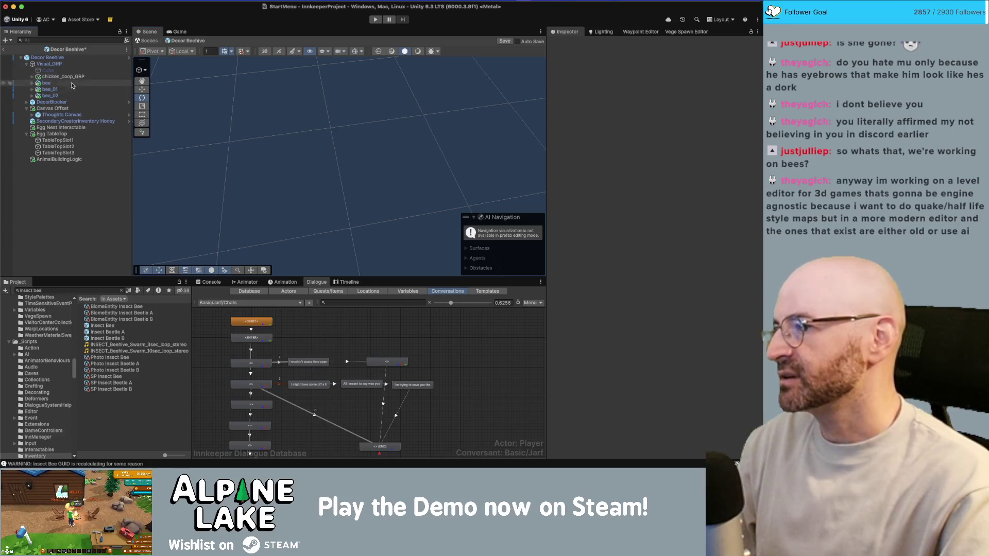
left_click(73, 109)
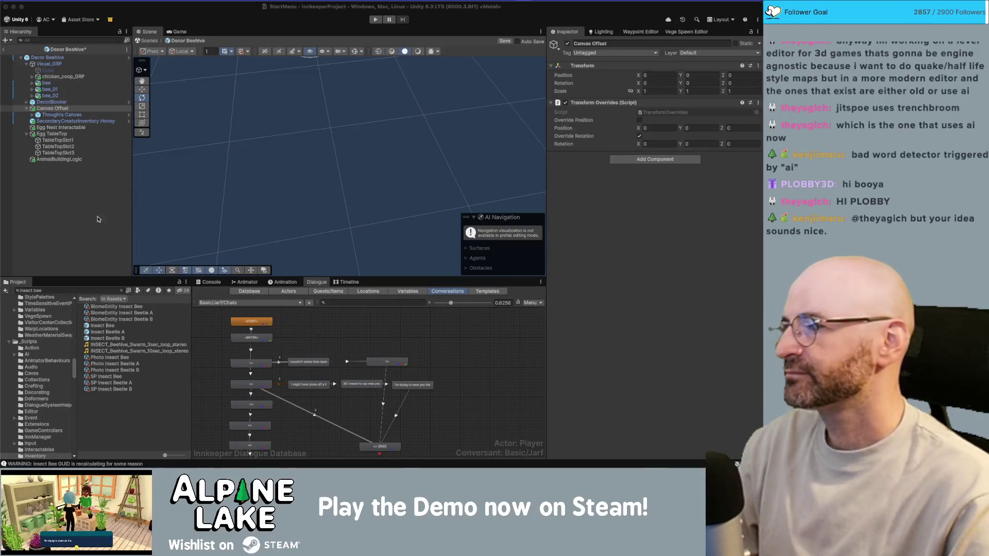
Review Egg TableTop and its TableTopSlot children, then delete Egg TableTop with its slots
left_click(62, 135)
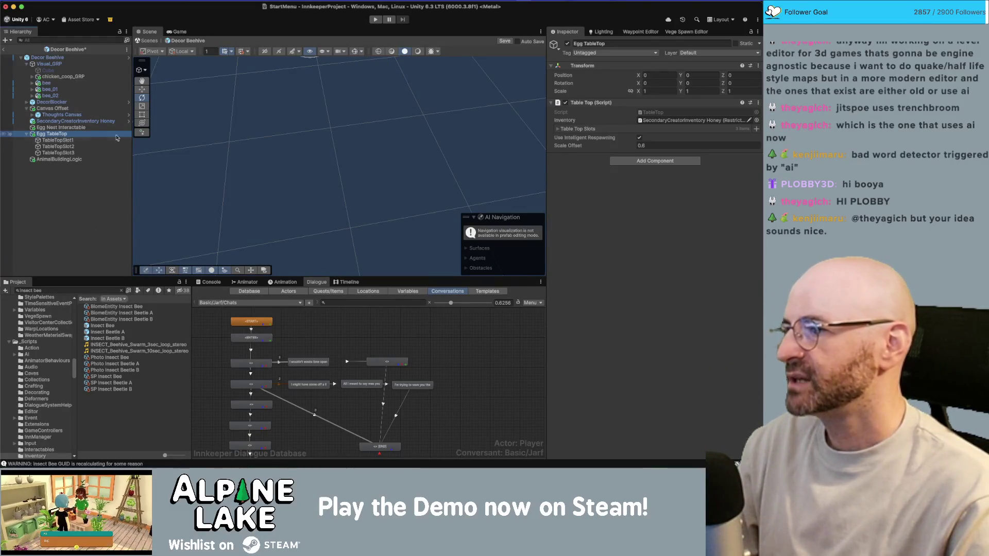
double_click(117, 138)
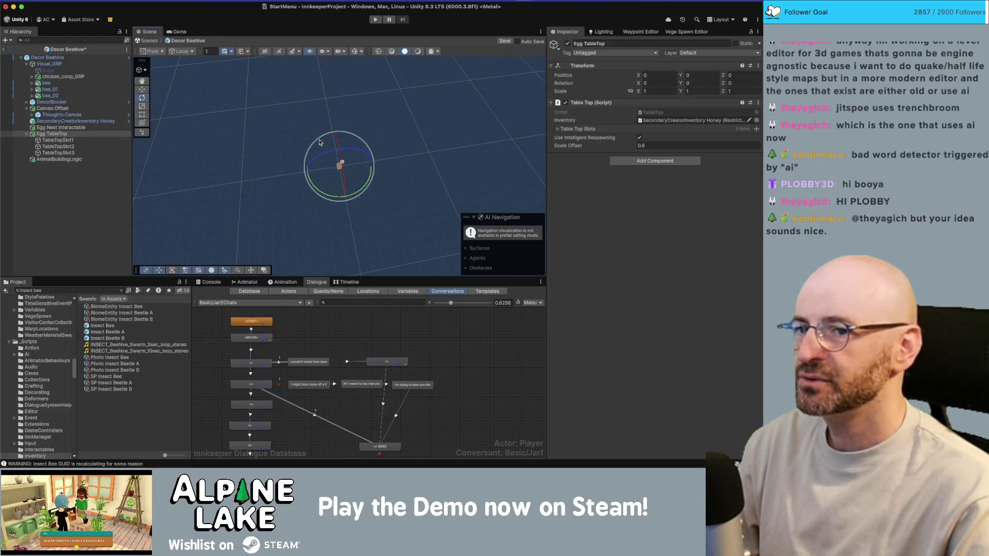
left_click(69, 140)
left_click(71, 147)
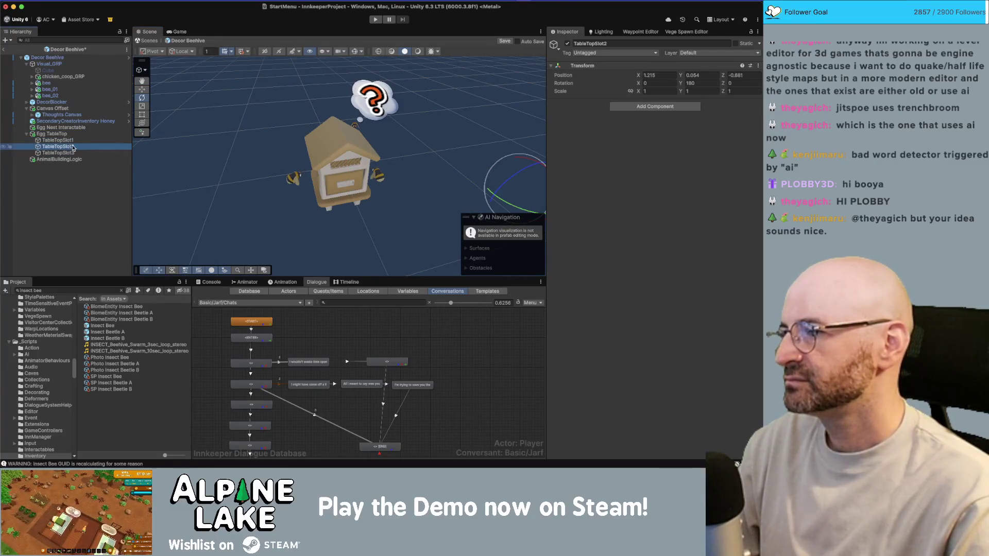
left_click(70, 134)
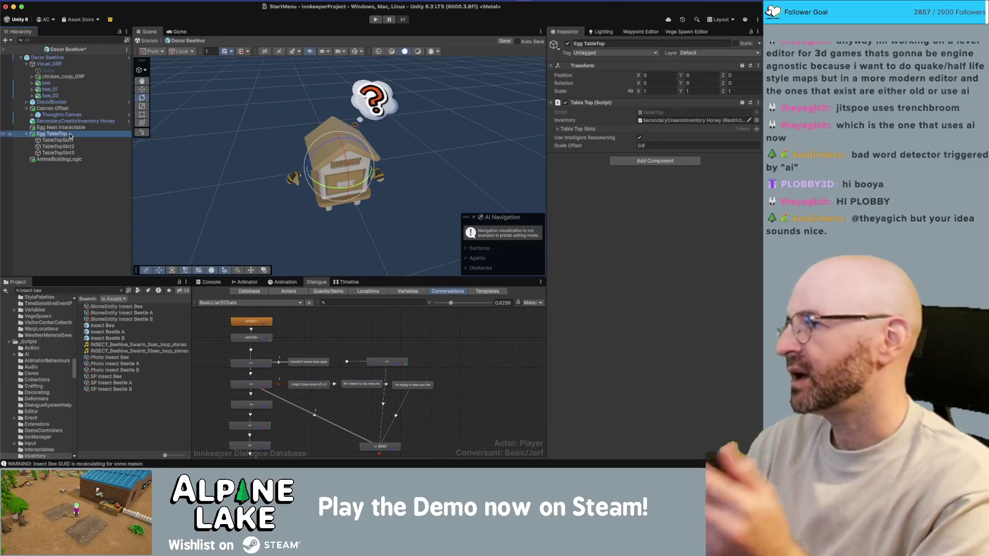
key("Up")
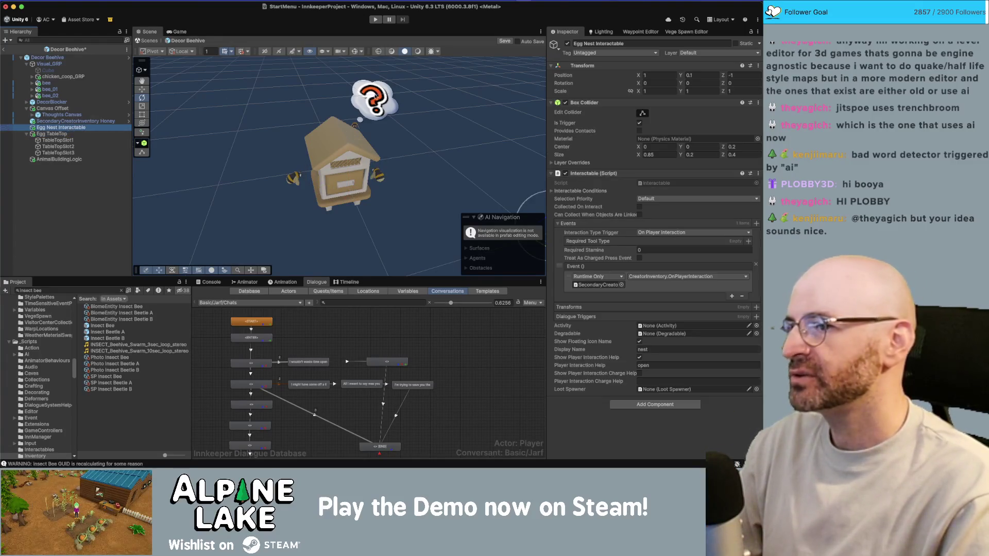
left_click(75, 134)
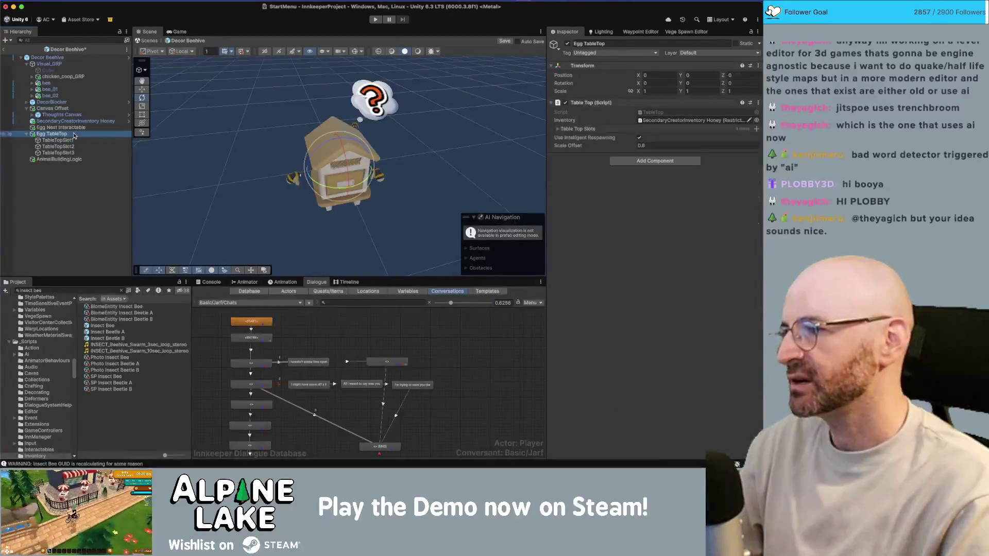
key("super+BackSpace")
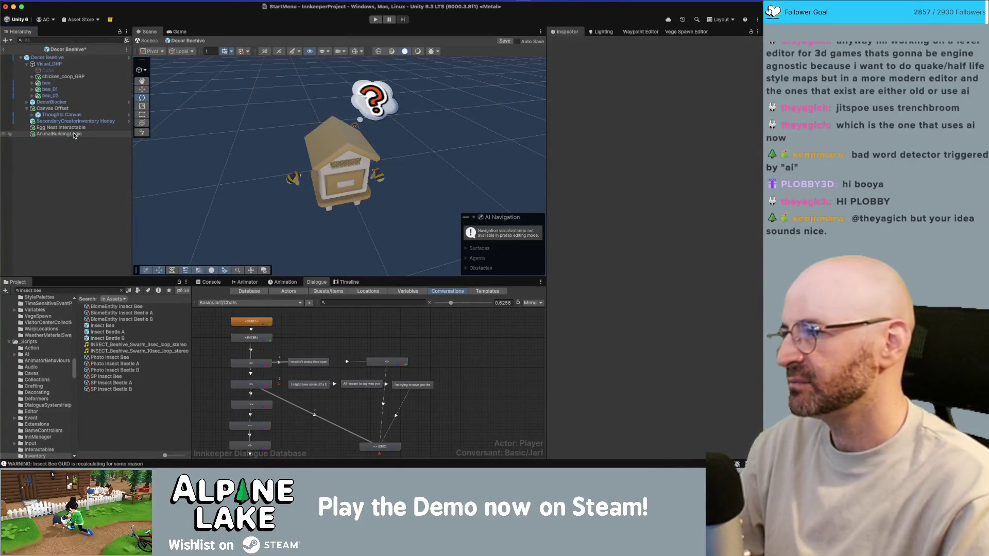
Rename Egg Nest Interactable to Honey Interactable
left_click(81, 129)
key("Return")
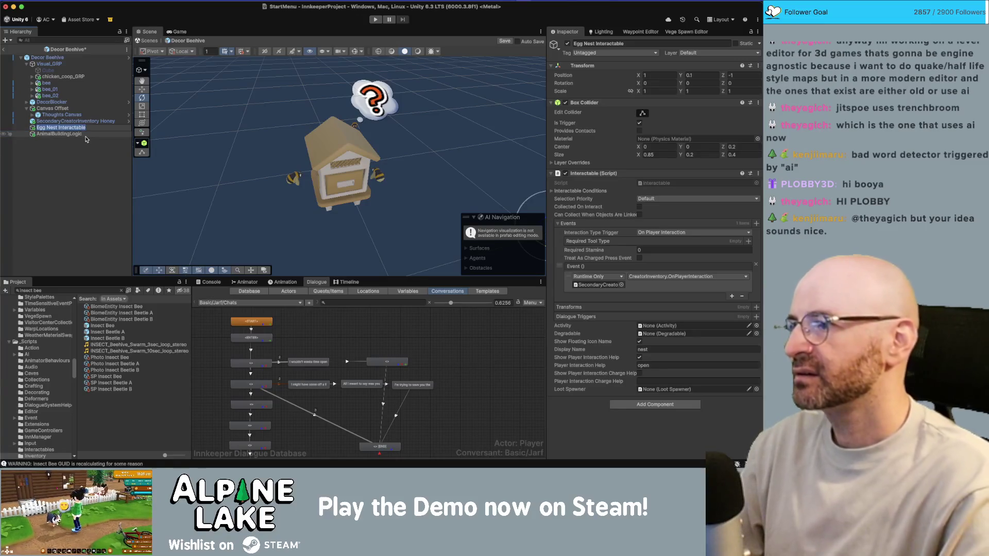
key("Left")
key("Delete")
key("Delete")
key("Delete")
key("Delete")
key("Delete")
key("Delete")
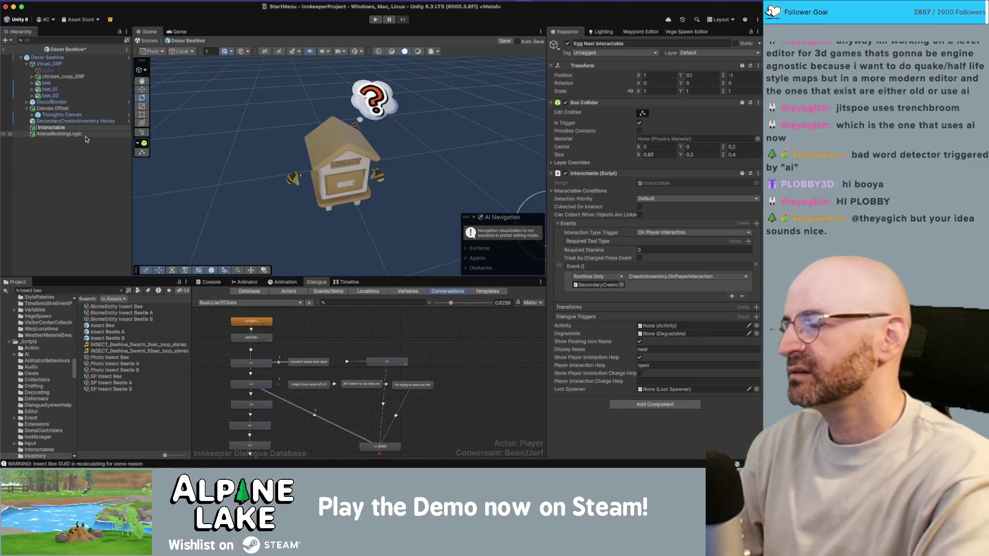
type("Honey")
key("Return")
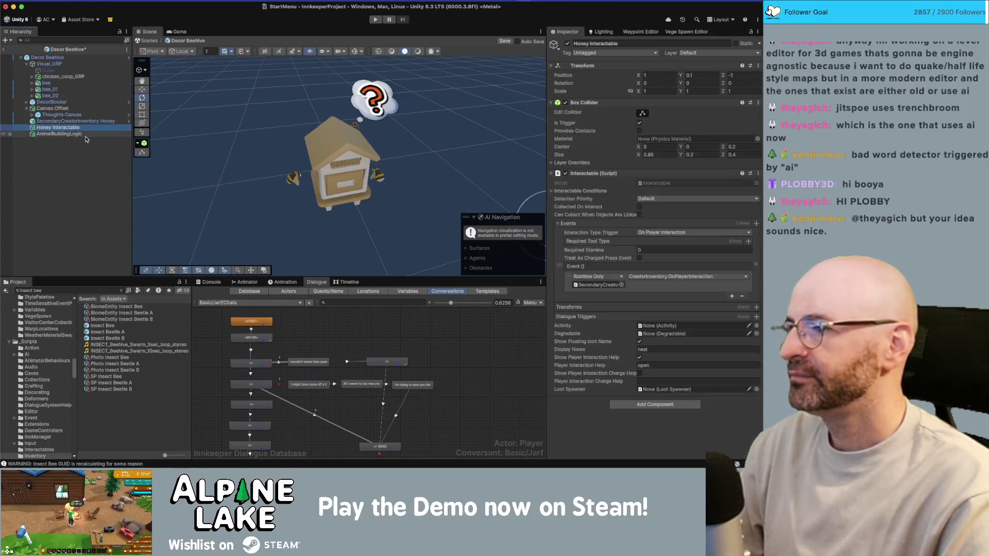
Inspect SecondaryCreatorInventory Honey and the AnimalBuildingLogic Animal Inventory field without changes
double_click(597, 284)
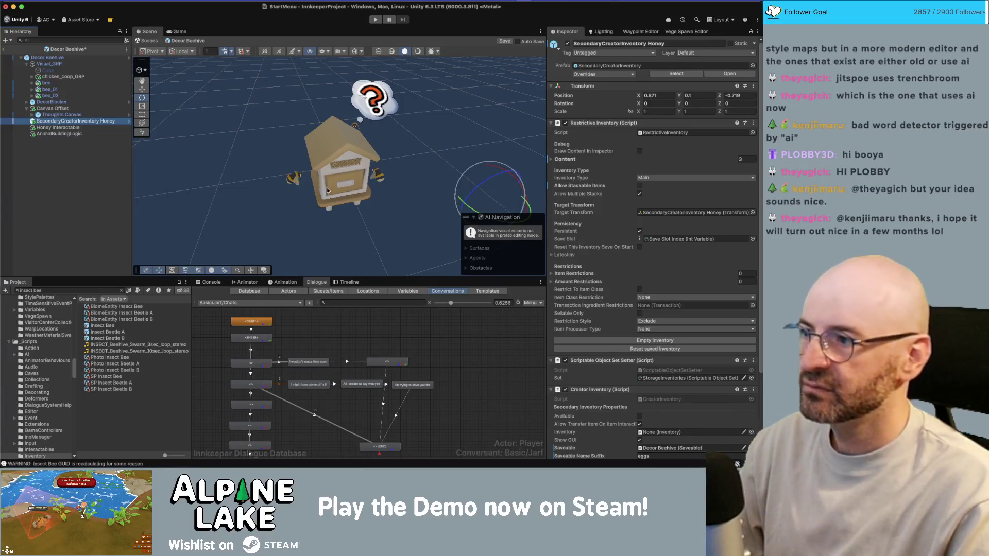
left_click(80, 133)
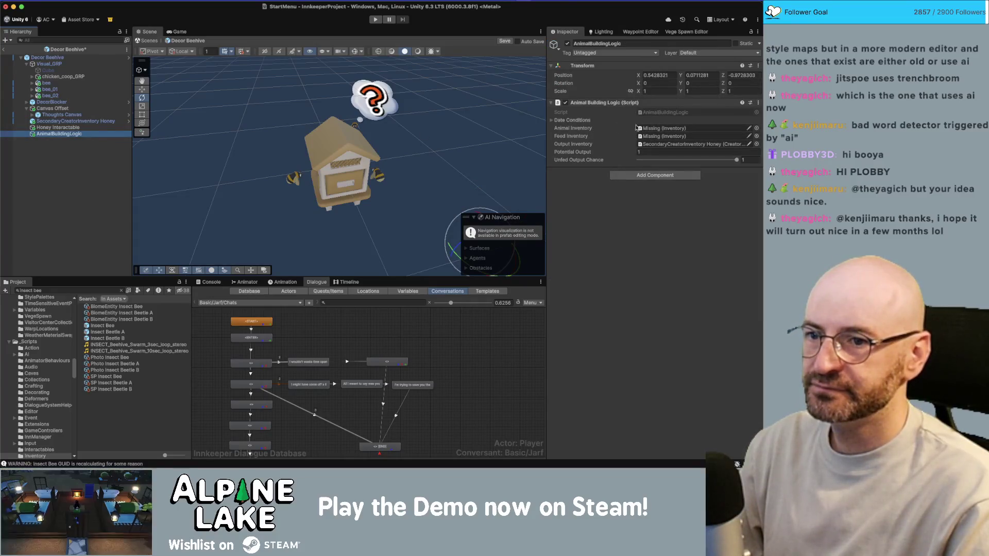
right_click(653, 134)
left_click(619, 166)
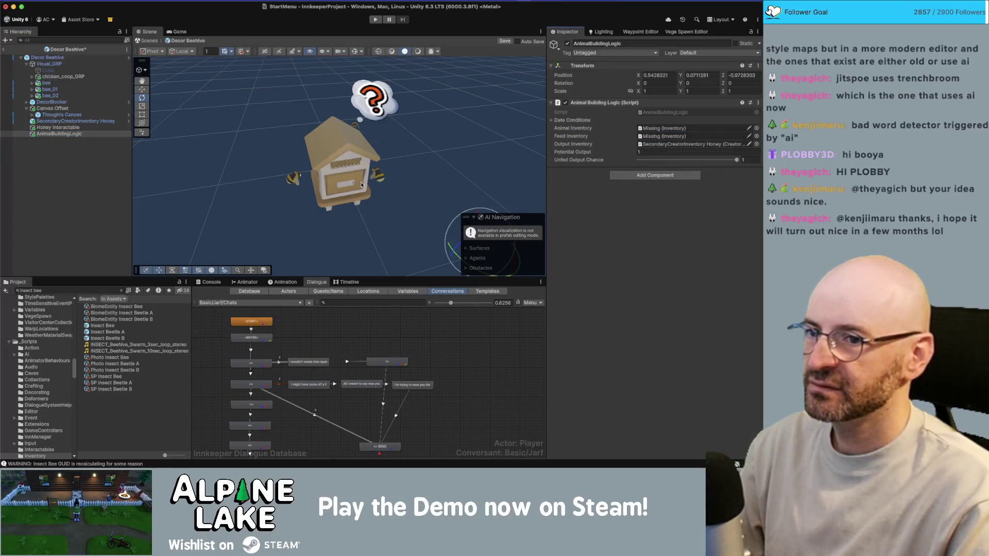
left_click(74, 109)
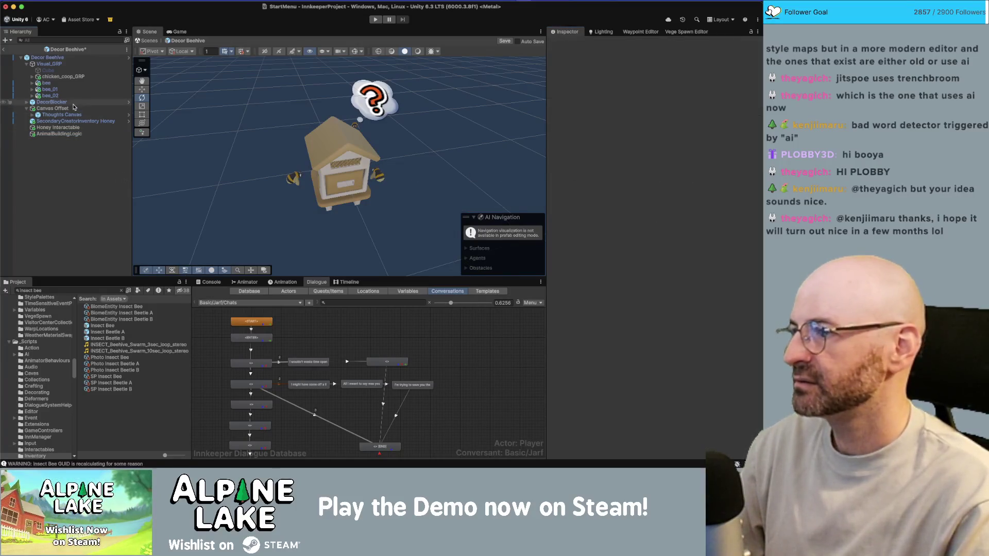
Select chicken_coop_GRP and view the beehive from several angles in Unity
left_click(83, 95)
left_click(91, 78)
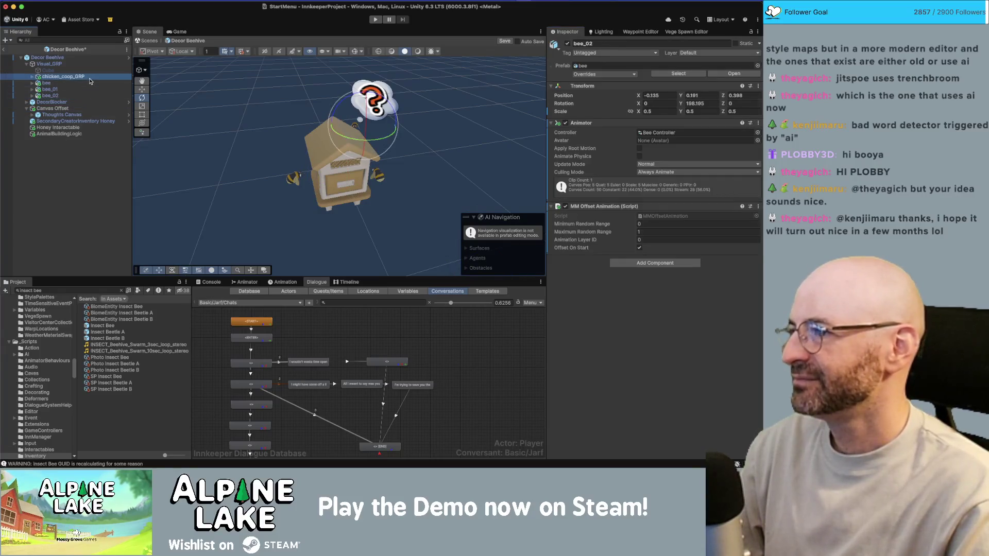
key("Down")
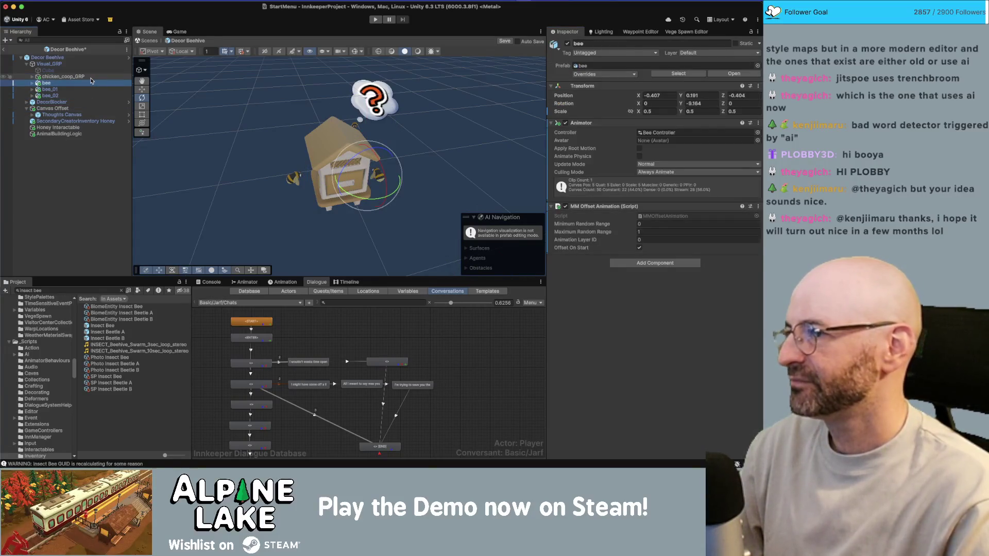
left_click(92, 77)
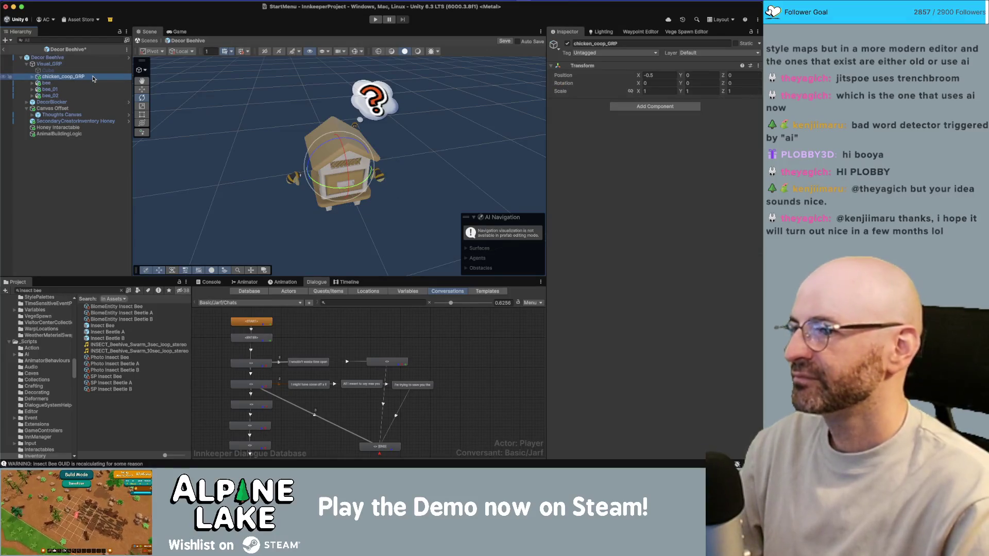
left_click_drag(206, 160, 235, 204)
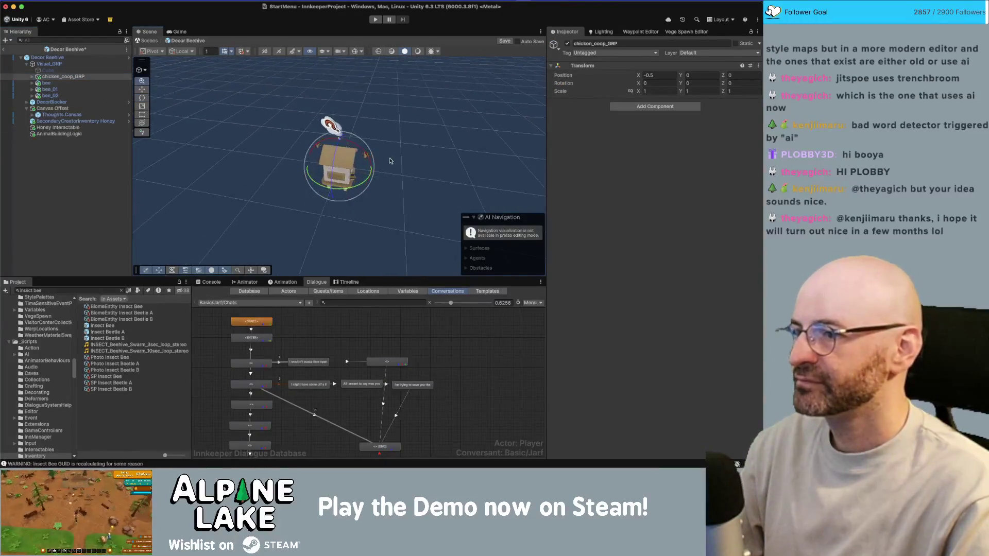
left_click(51, 64)
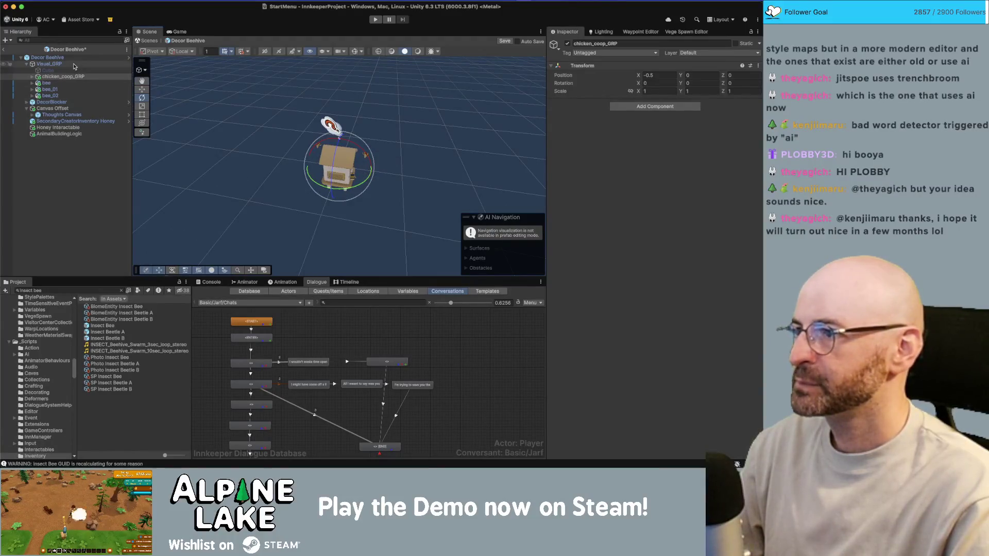
left_click_drag(397, 154, 412, 46)
left_click(63, 76)
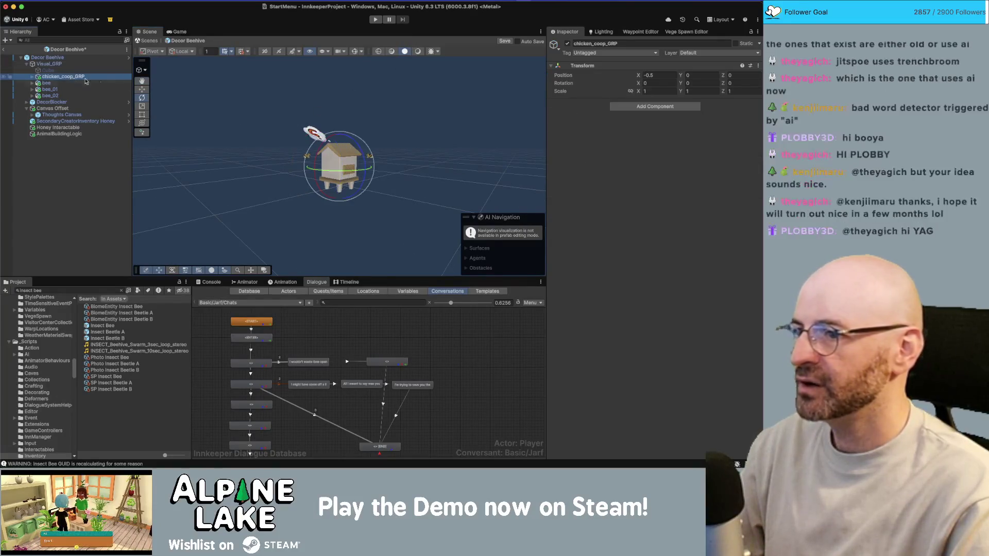
Check the Bee House wiki, then switch to Maya's furniture scene and select the beehive mesh
key("super+Tab")
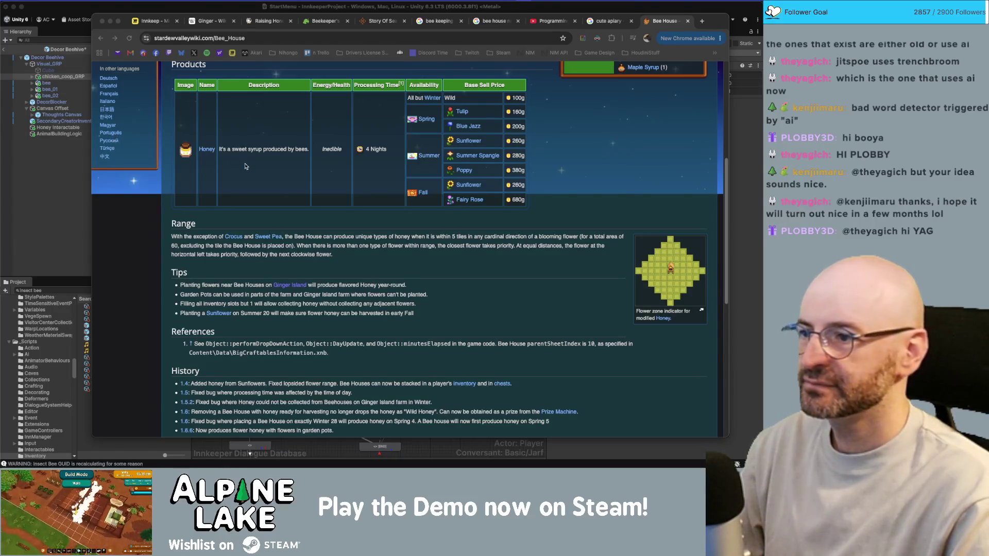
key("super+Tab")
left_click(311, 121)
left_click(382, 221)
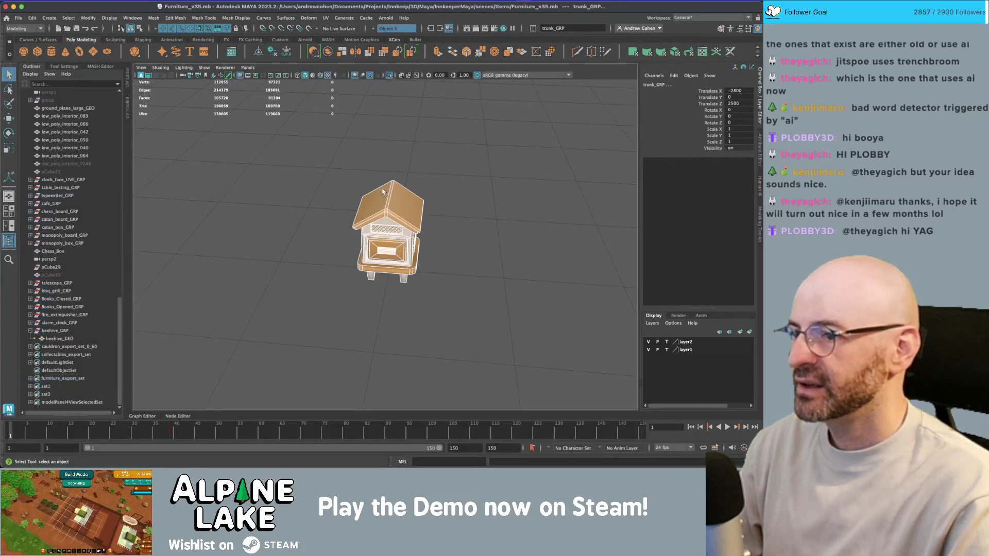
Freeze the beehive mesh's transformations to zero its offset and save the Maya scene
key("w")
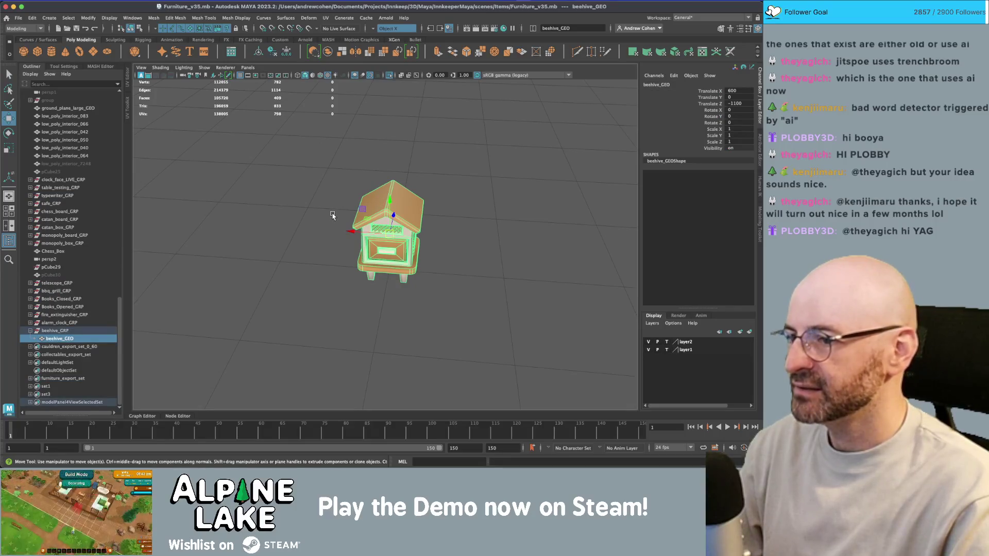
key("ctrl+shift+f")
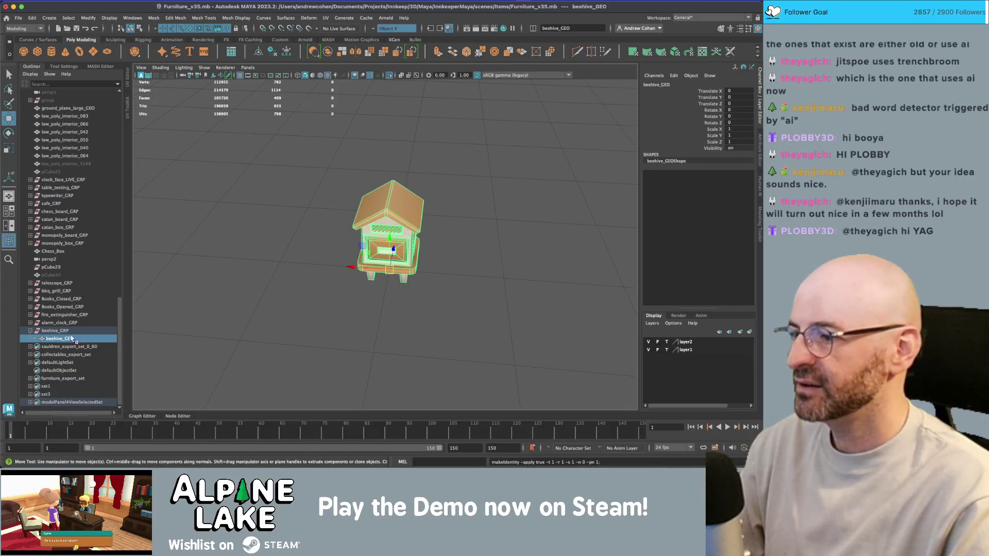
left_click(62, 331)
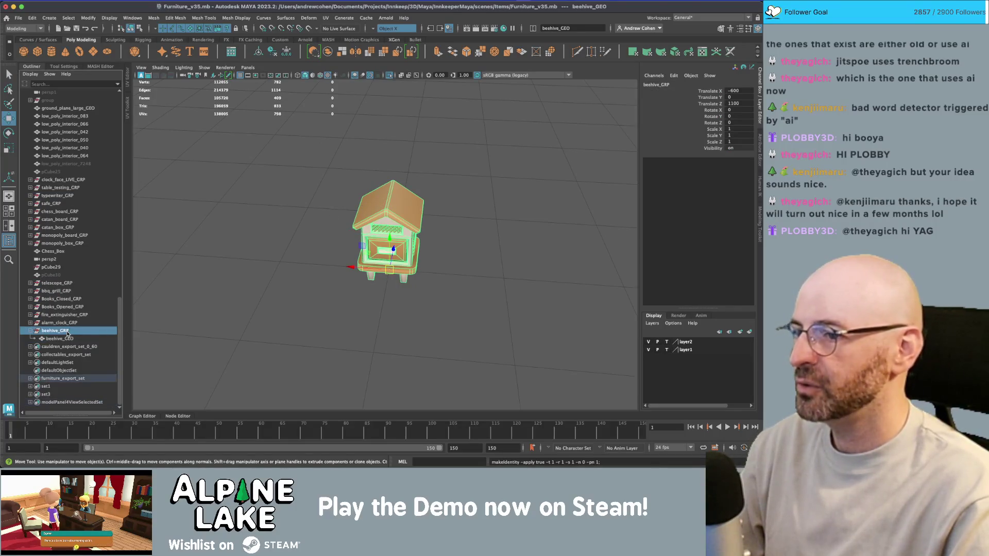
left_click(187, 275)
key("ctrl+s")
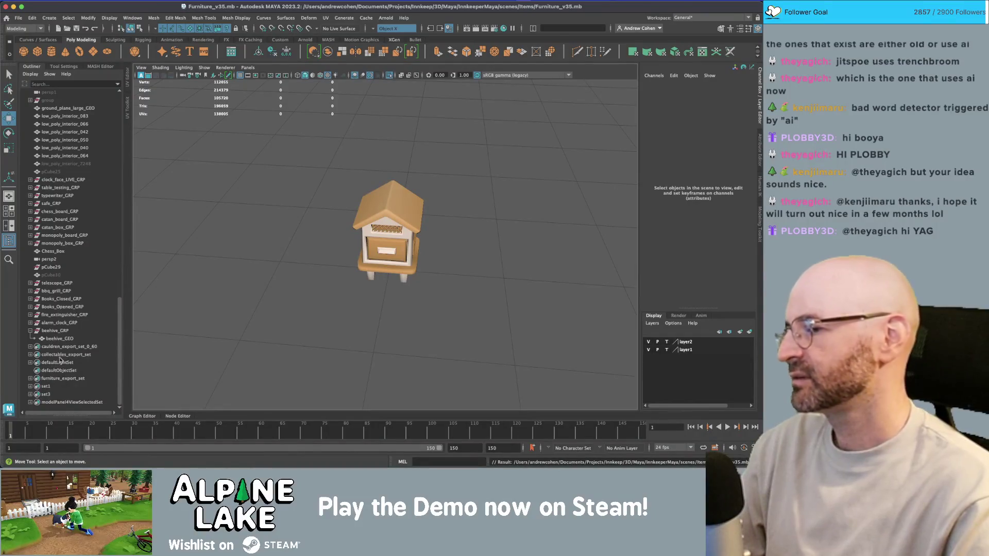
Export furniture_export_set over furniture.fbx and return to Unity
left_click(58, 379)
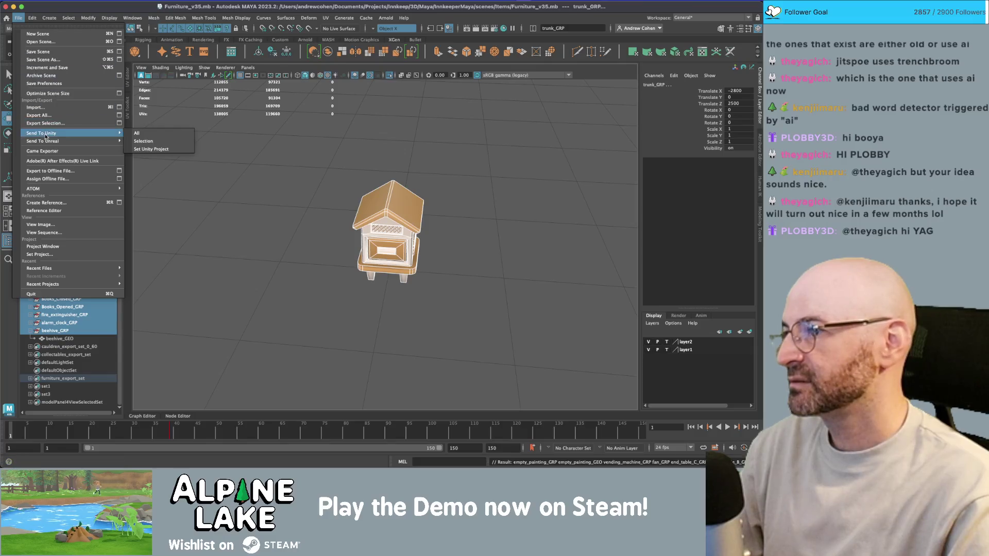
left_click(47, 124)
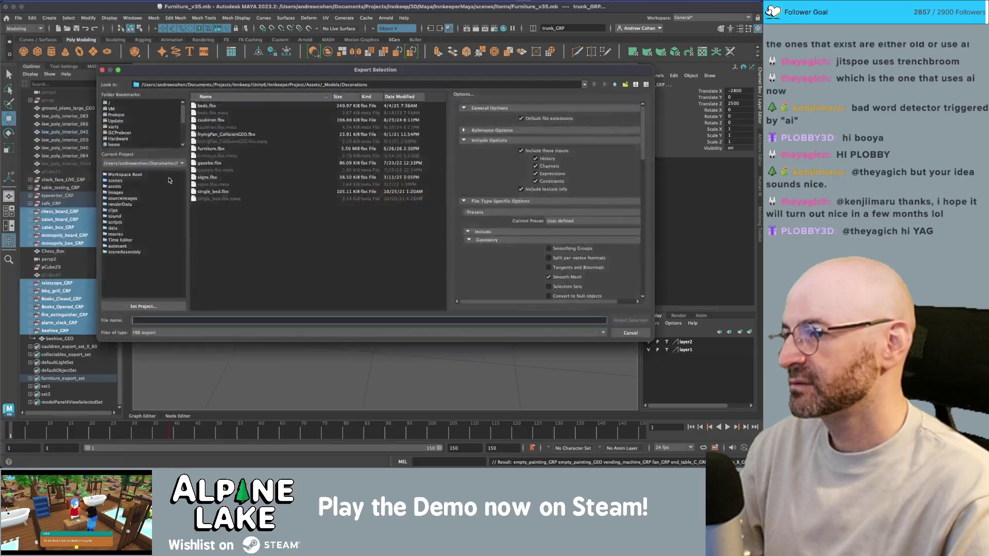
double_click(221, 149)
left_click(360, 201)
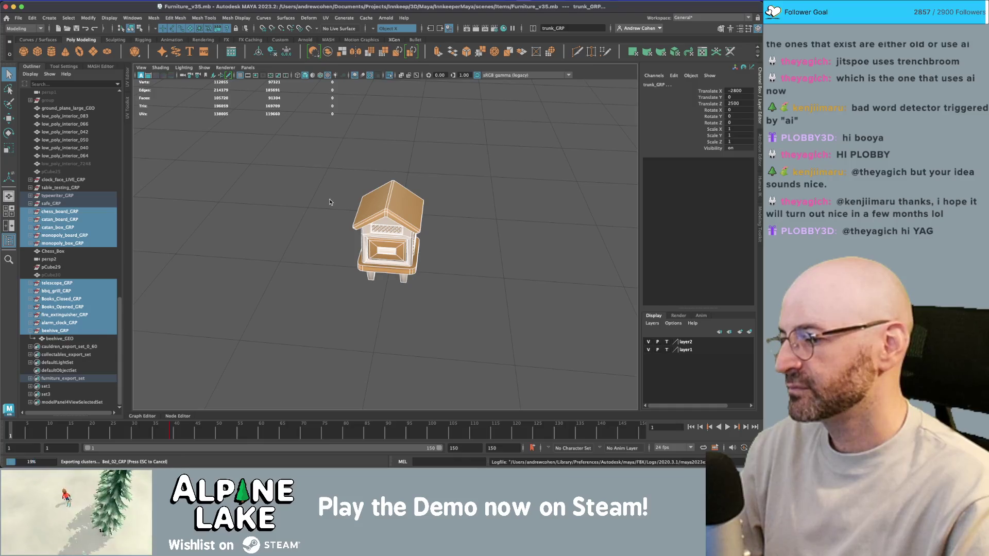
key("w")
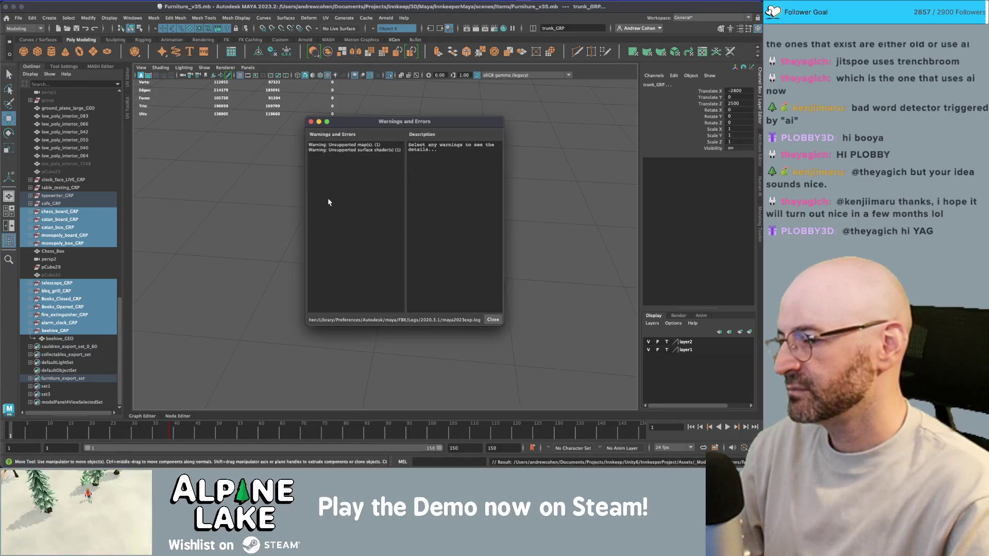
left_click(311, 122)
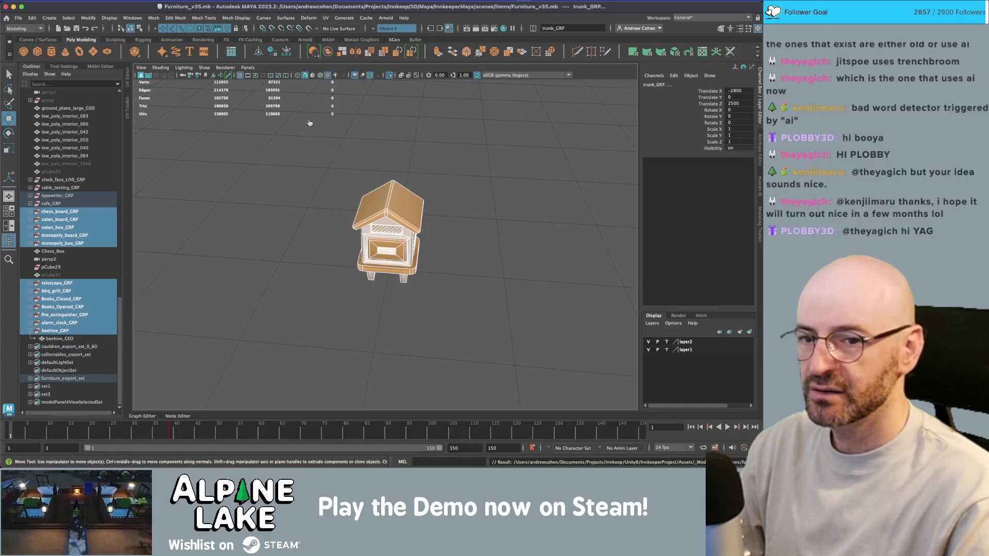
key("super+Tab")
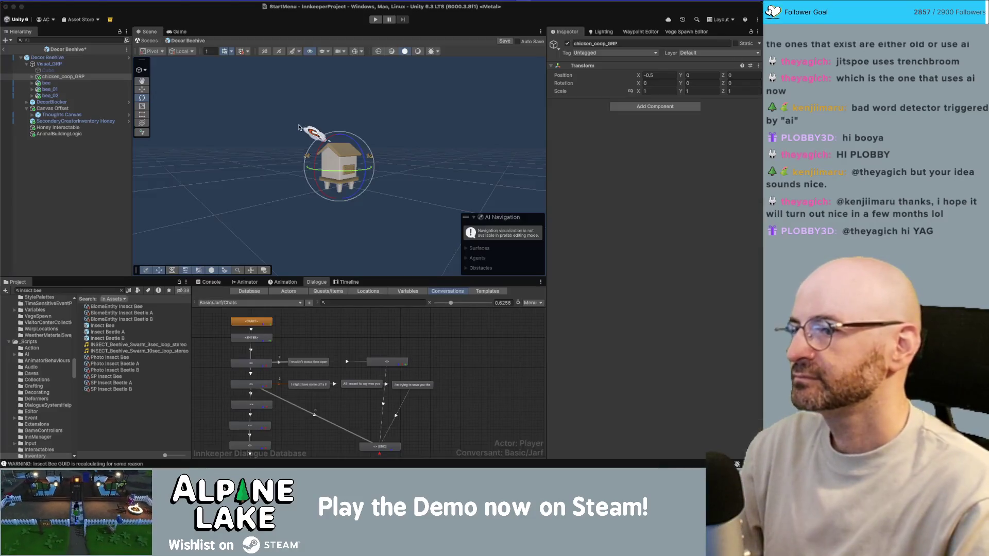
Raise the three bees higher above the hive
left_click_drag(389, 124, 304, 165)
key("w")
mouse_move(326, 122)
left_mouse_down()
mouse_move(326, 95)
mouse_move(320, 144)
left_mouse_up()
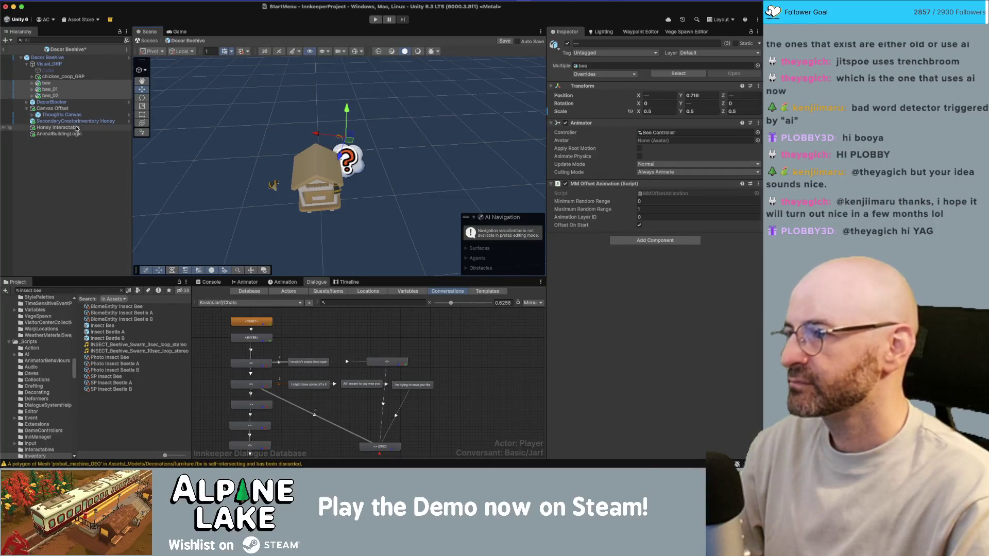
left_click_drag(402, 120, 409, 100)
Remove both missing Transforms entries on Decor Beehive and apply the emptied list to the base prefab
left_click(317, 177)
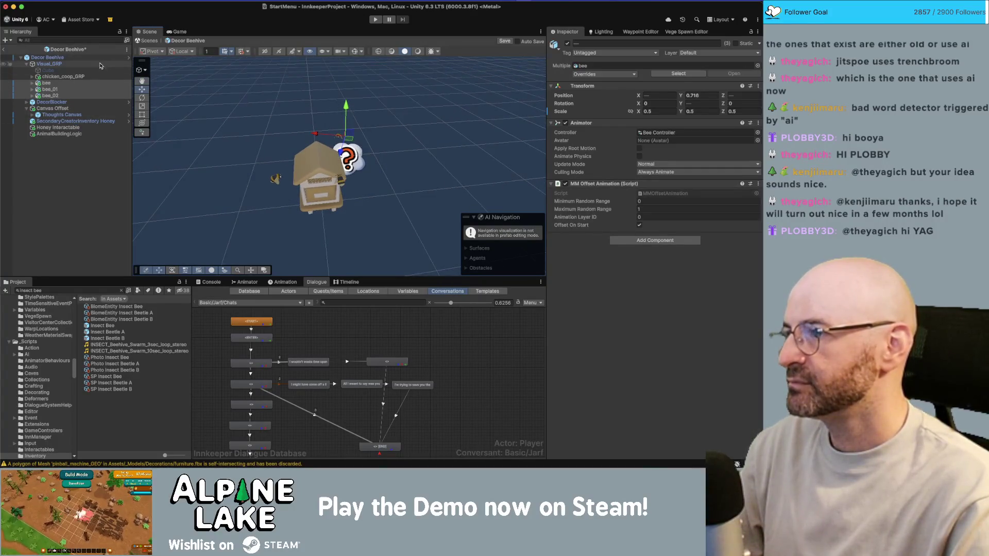
left_click(316, 178)
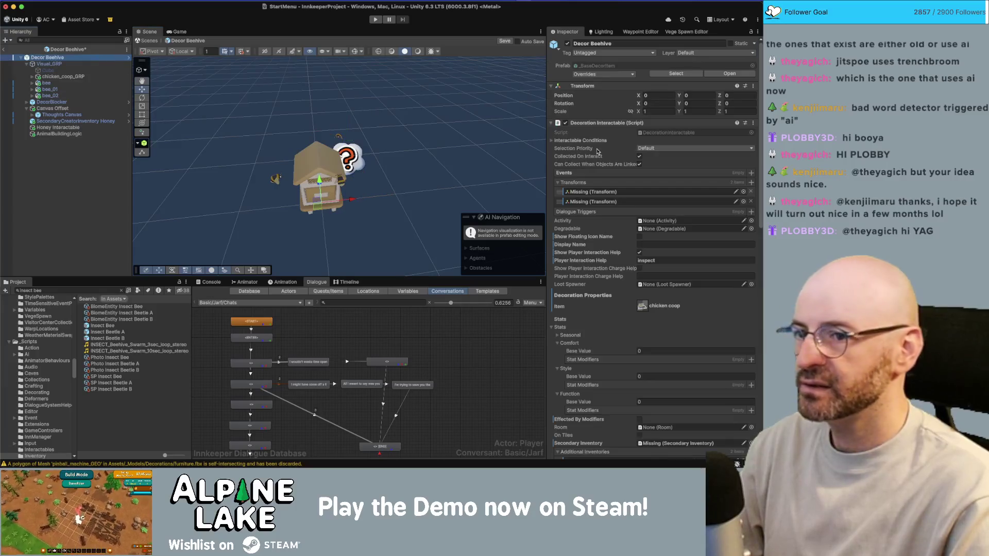
left_click(750, 192)
left_click(751, 192)
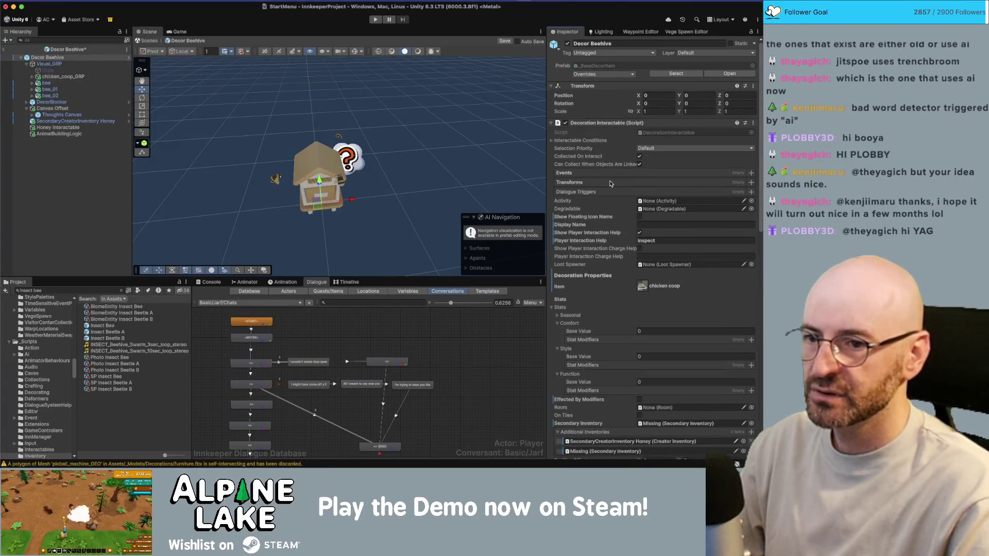
right_click(571, 183)
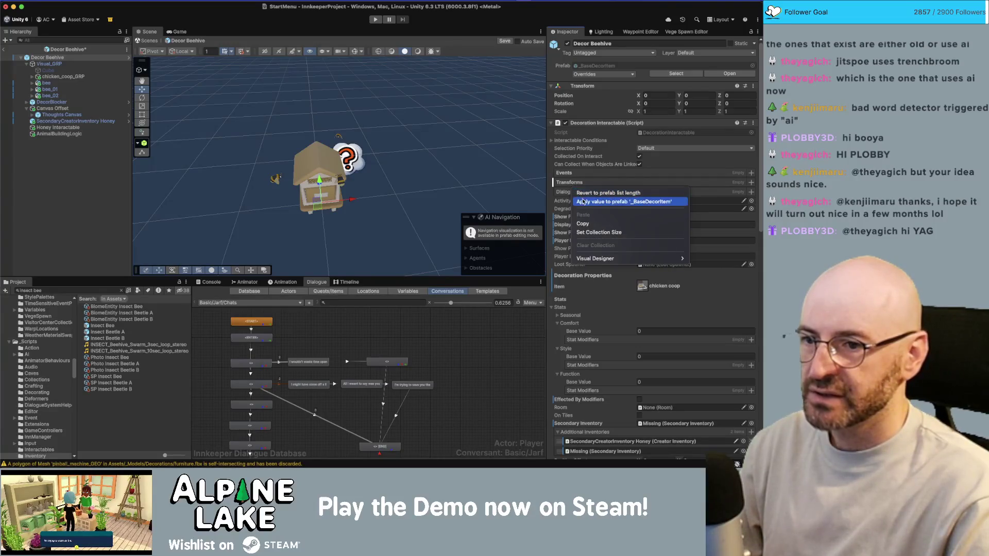
left_click(590, 195)
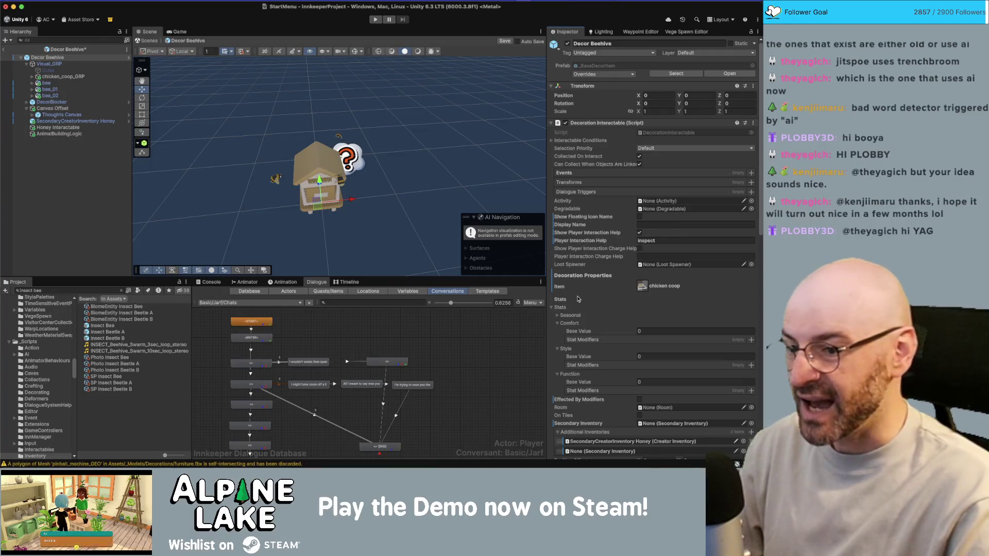
Assign SecondaryCreatorInventory Honey as Decor Beehive's Secondary Inventory
scroll(566, 341, "down", 2)
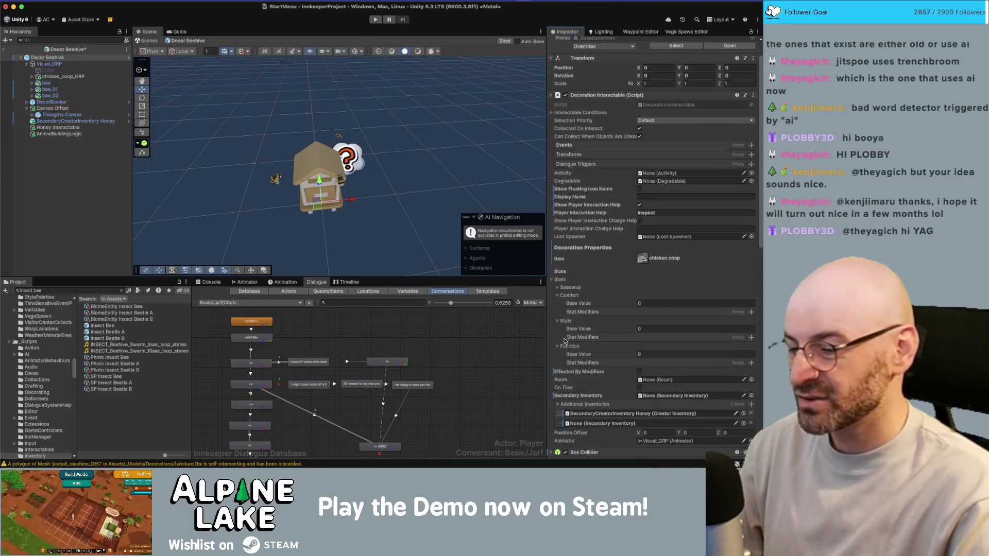
left_click(552, 279)
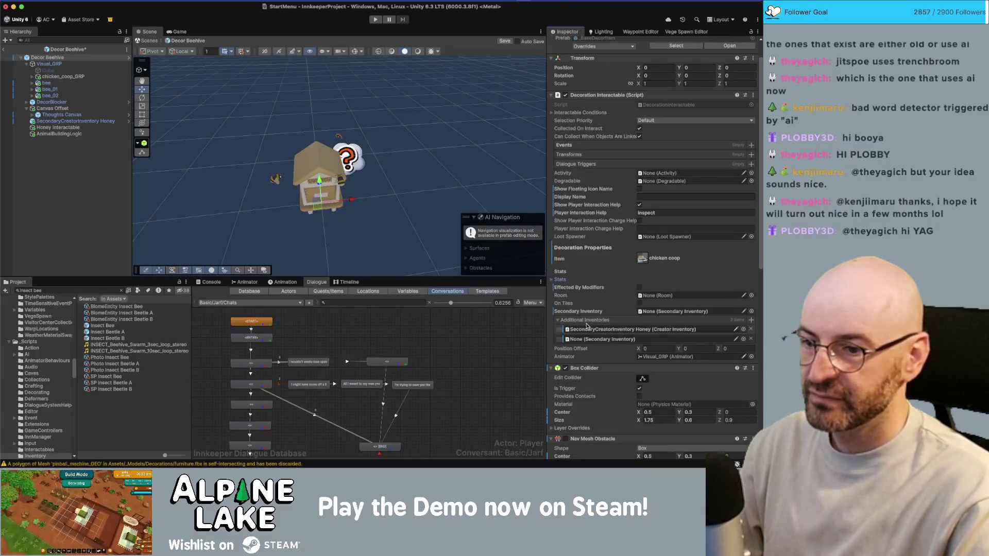
left_click(751, 340)
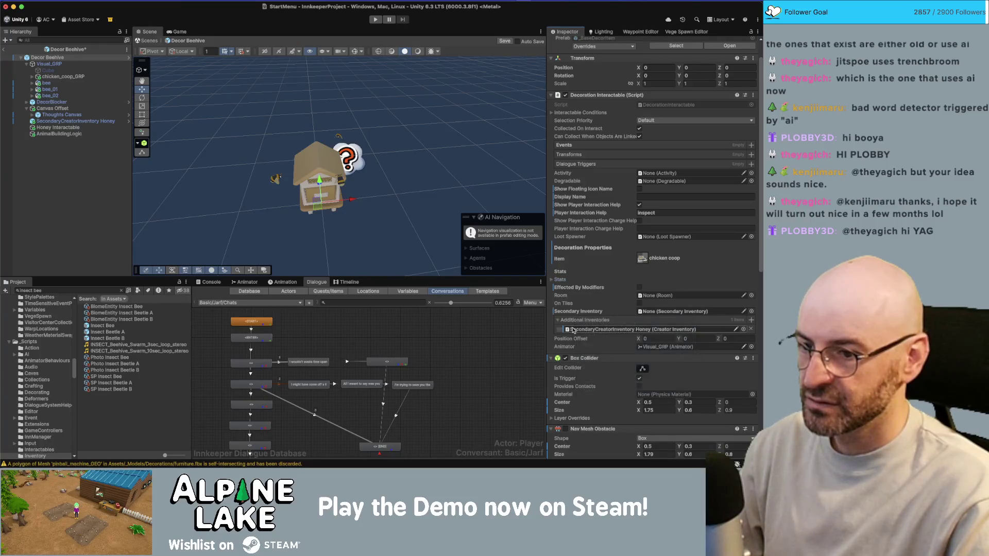
left_click(634, 330)
mouse_move(75, 121)
left_mouse_down()
mouse_move(335, 216)
mouse_move(658, 311)
left_mouse_up()
Revert the Additional Inventories list to the prefab's values
right_click(588, 329)
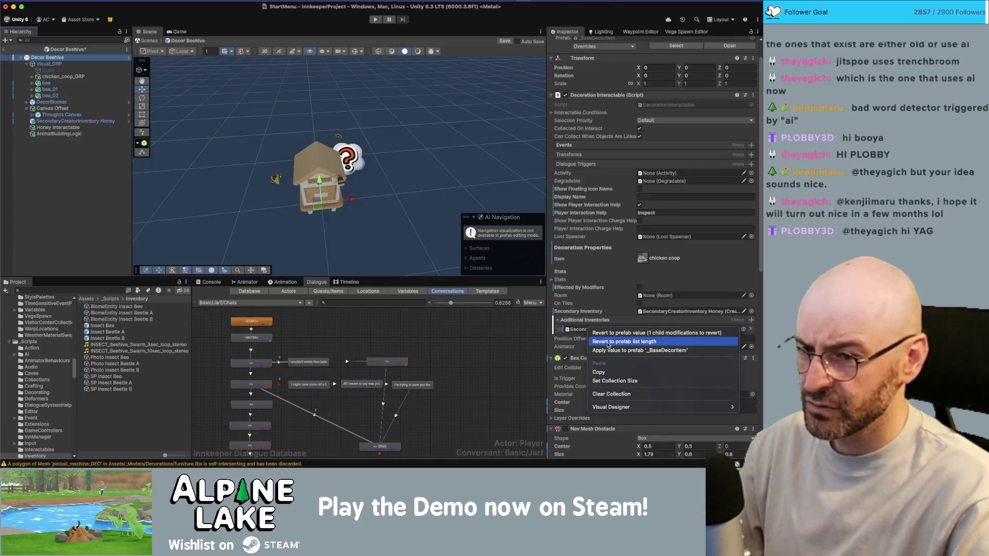
left_click(610, 343)
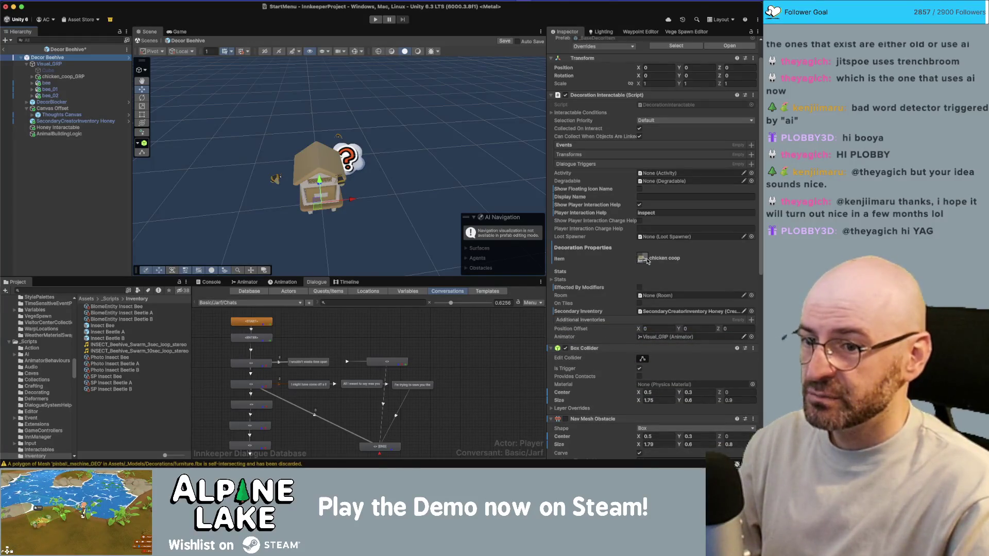
left_click(643, 257)
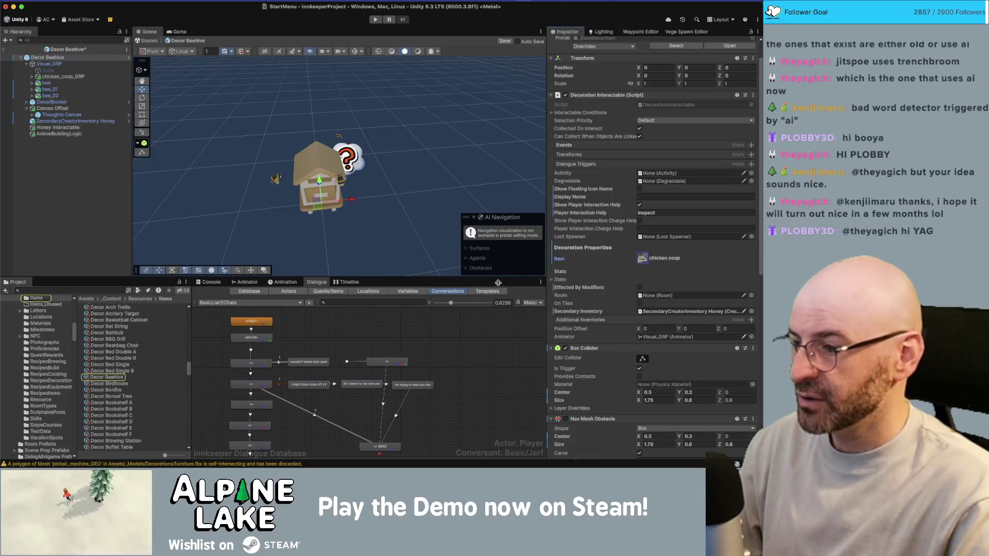
Rename the Decor Beehive item to 'beehive' and regenerate its dialogue and plural names
left_click(154, 378)
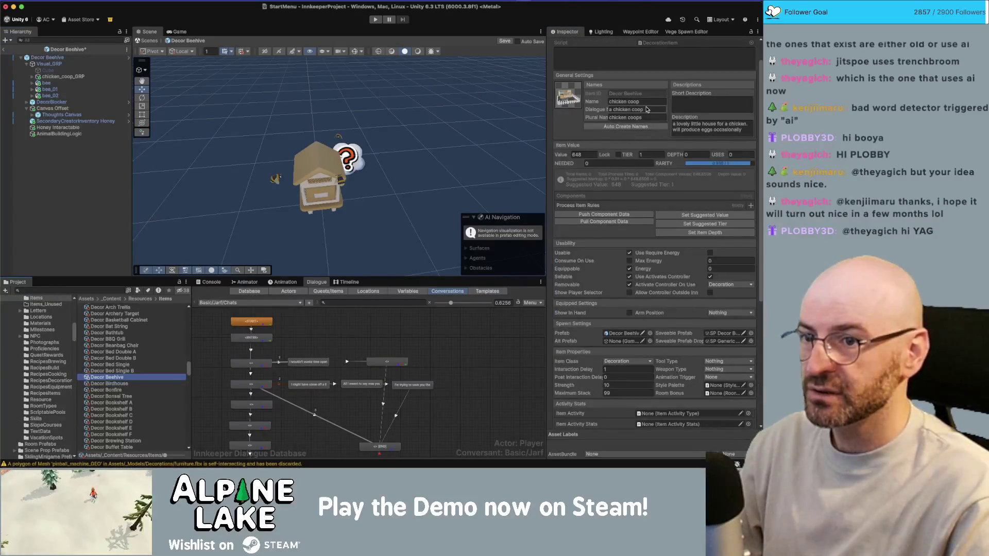
left_click(651, 102)
type("beehive")
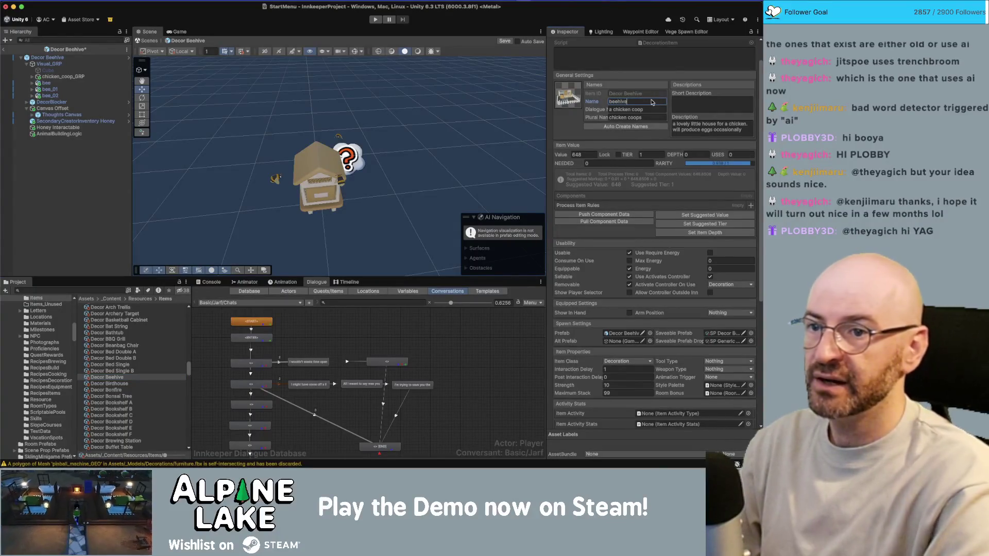
left_click(633, 127)
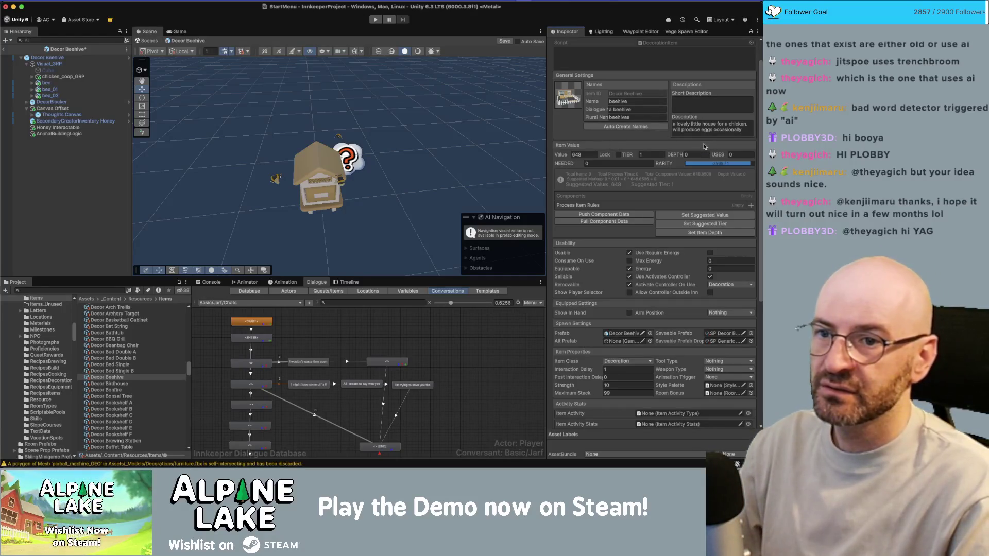
Replace the old chicken coop description with 'bees create honey every day except in winter. brrrr.'
left_click(731, 136)
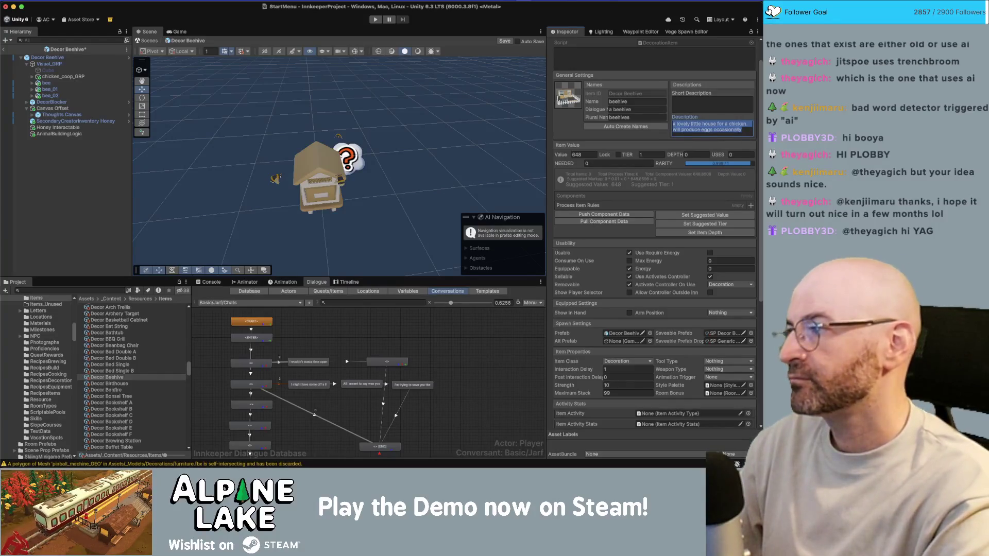
key("BackSpace")
type("bees create h")
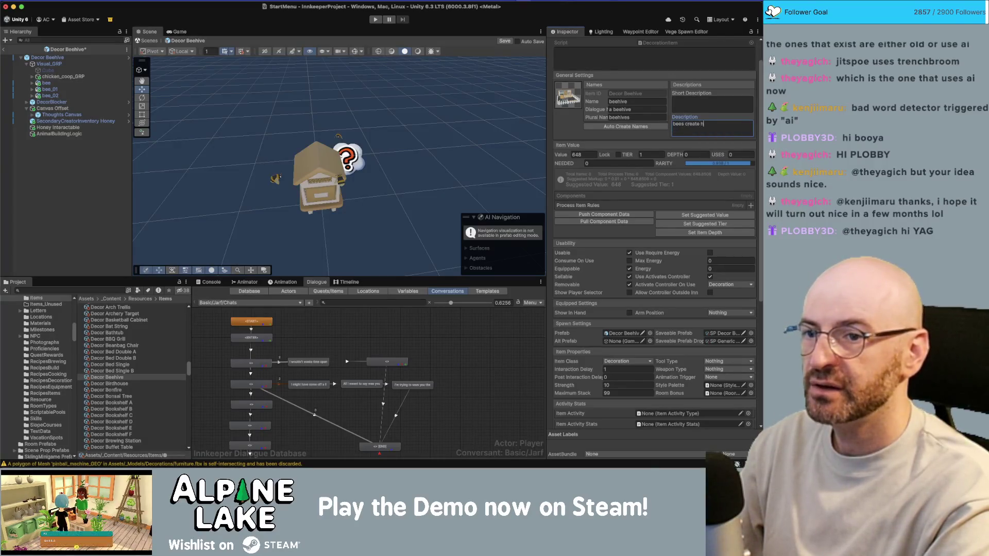
type("oney every")
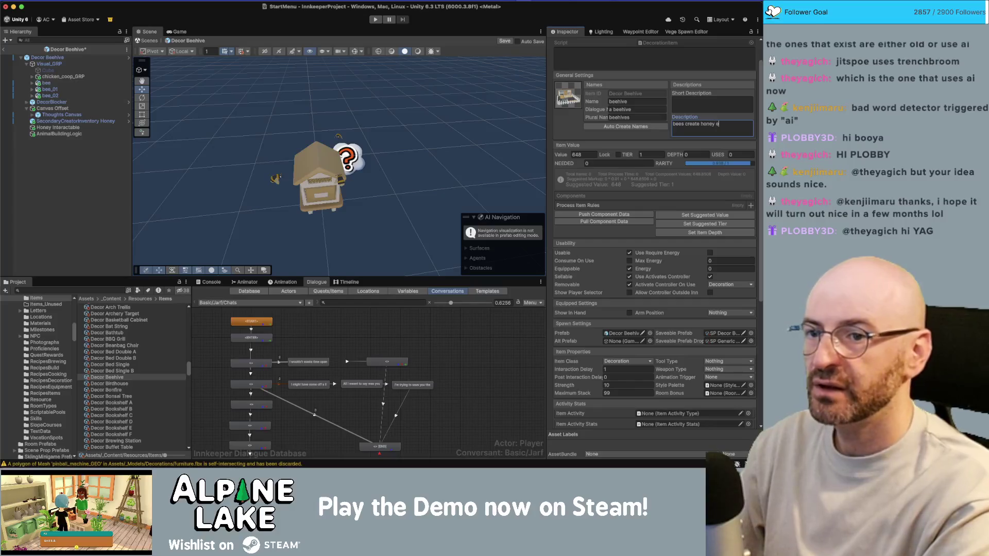
type(" day ")
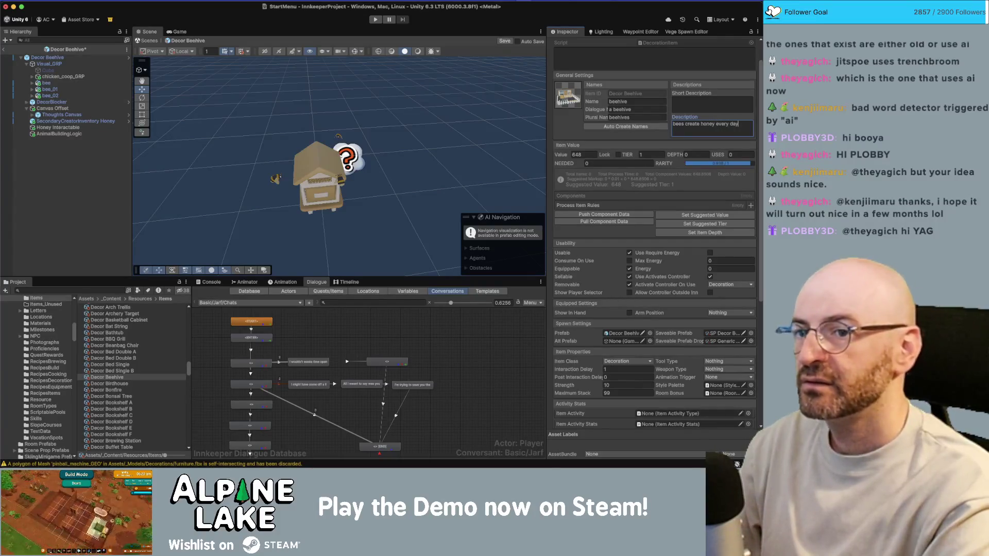
type("exce")
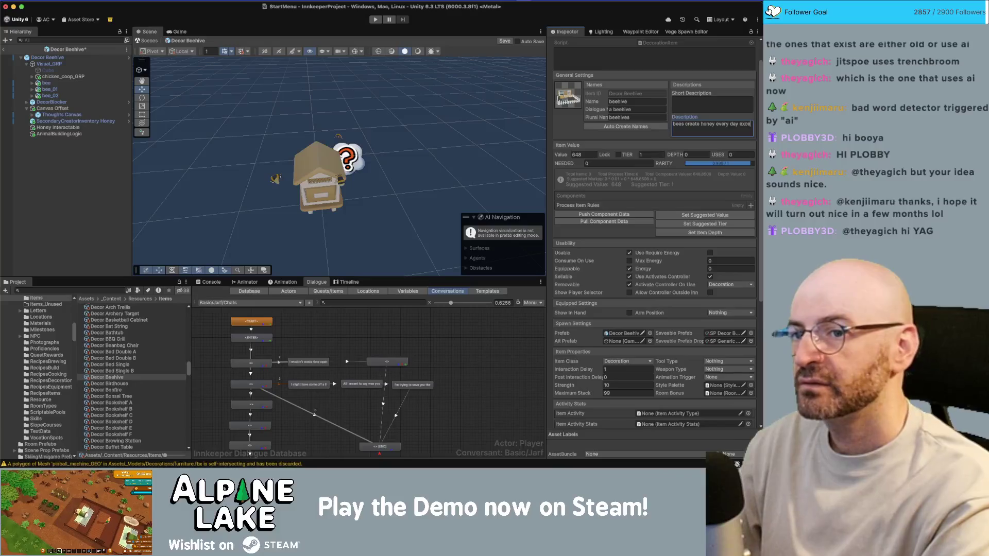
type("pt in winter. brrrr")
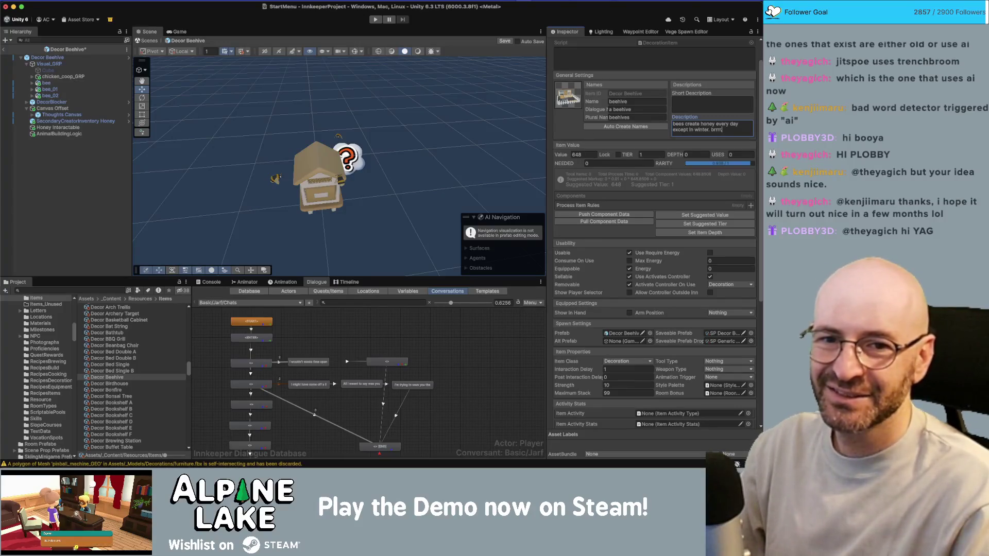
type(".")
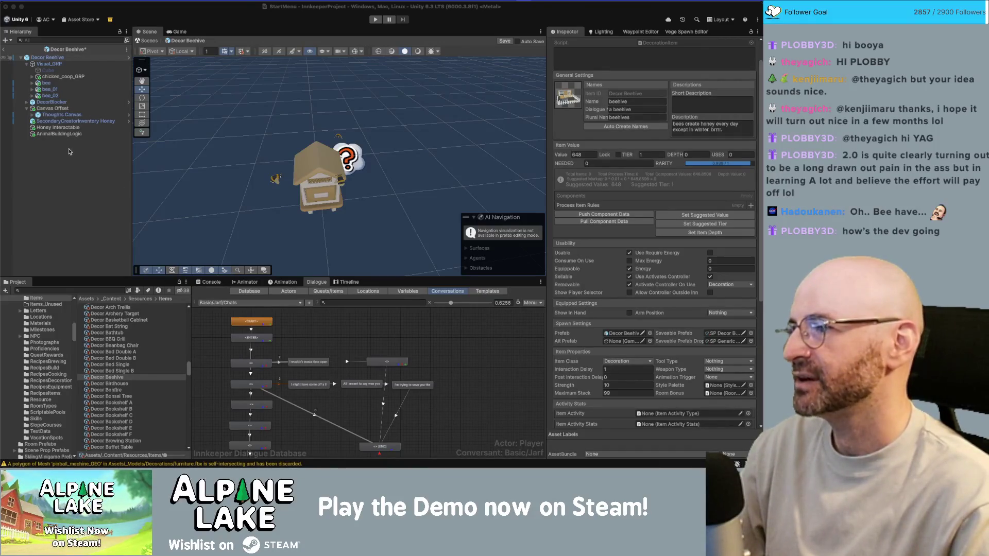
Save the beehive prefab and orbit the Scene view to a lower angle
key("cmd+s")
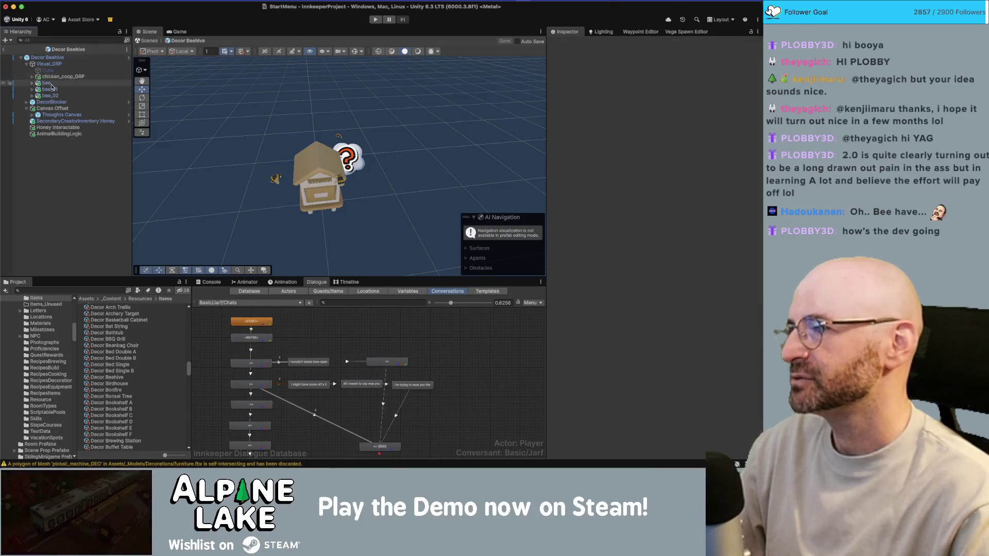
mouse_move(320, 147)
left_mouse_down()
mouse_move(305, 85)
mouse_move(320, 167)
mouse_move(338, 155)
left_mouse_up()
scroll(309, 103, "up", 3)
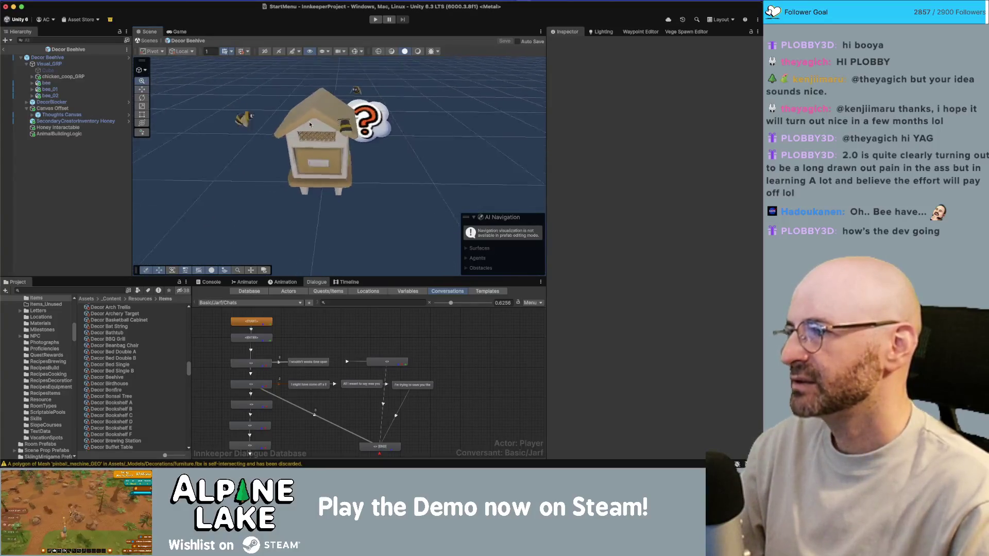
scroll(337, 154, "down", 3)
Search the Project for 'sugar' and inspect the Resource Sugar prefab
left_click(72, 288)
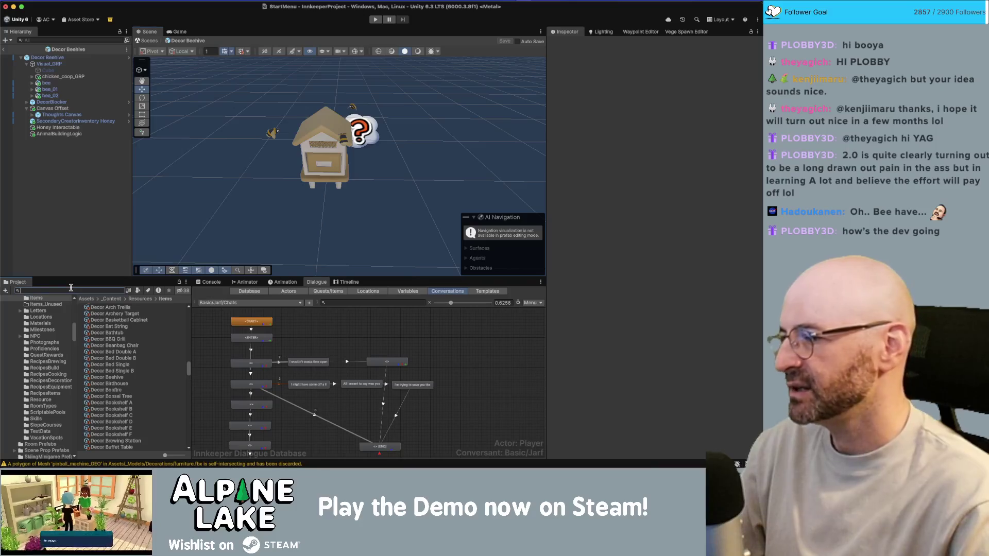
type("sugar")
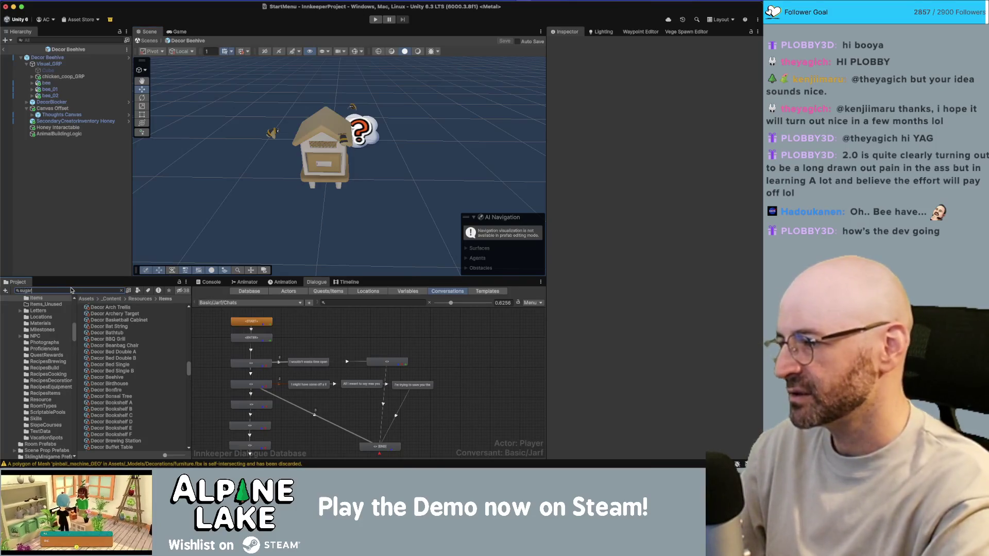
scroll(109, 364, "up", 5)
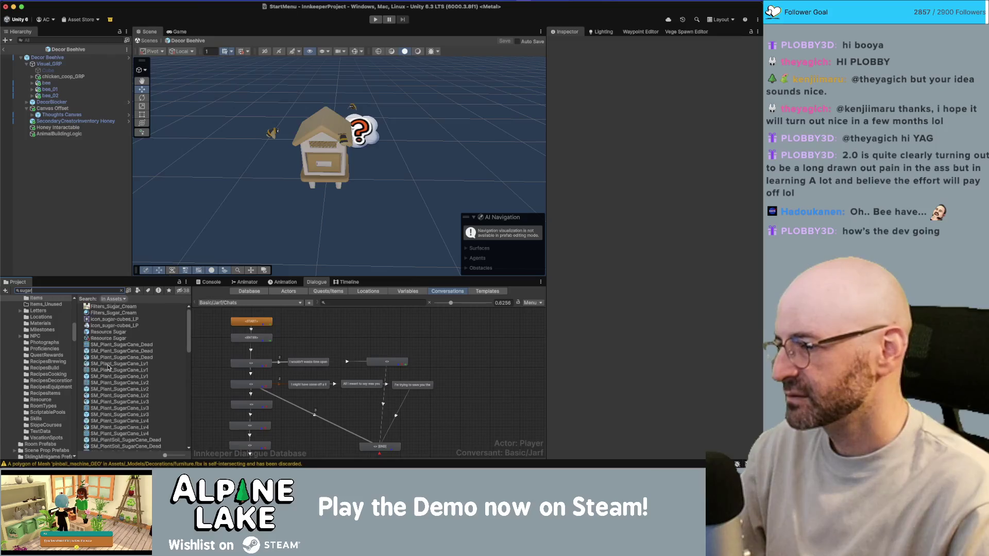
left_click(111, 332)
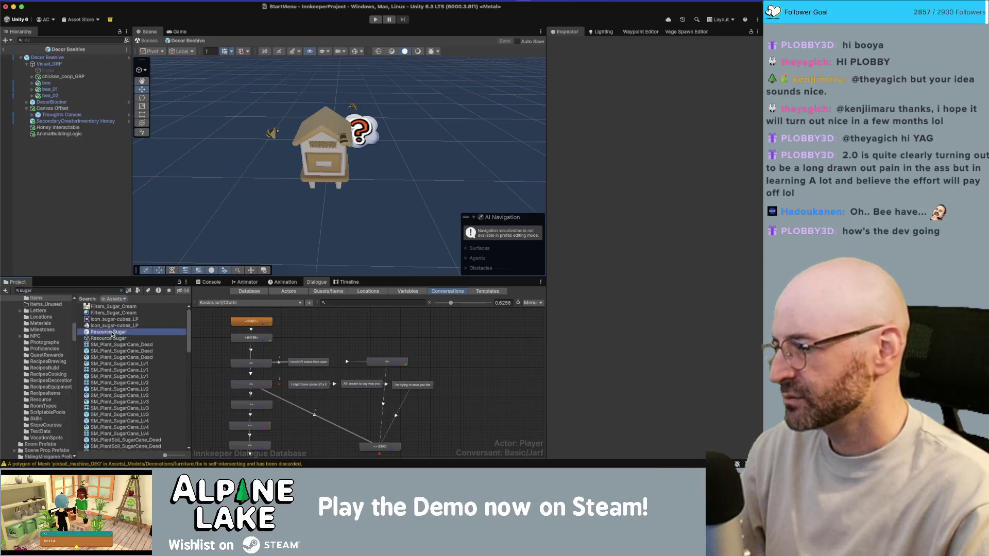
left_click(107, 290)
type("resource sugar")
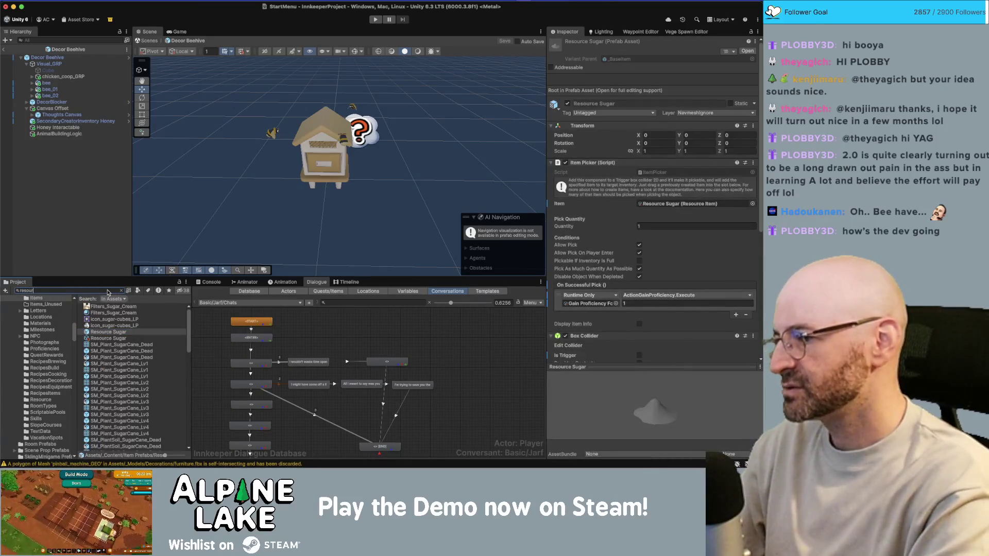
Try Project searches for syrup and honey, then search for 'wheat flour'
key("super+a")
key("BackSpace")
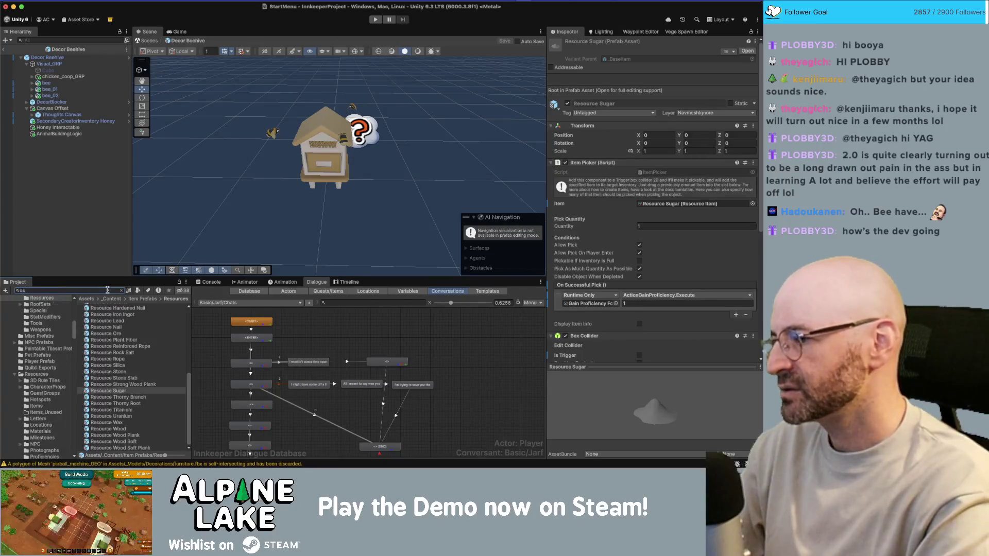
type("nsumable m")
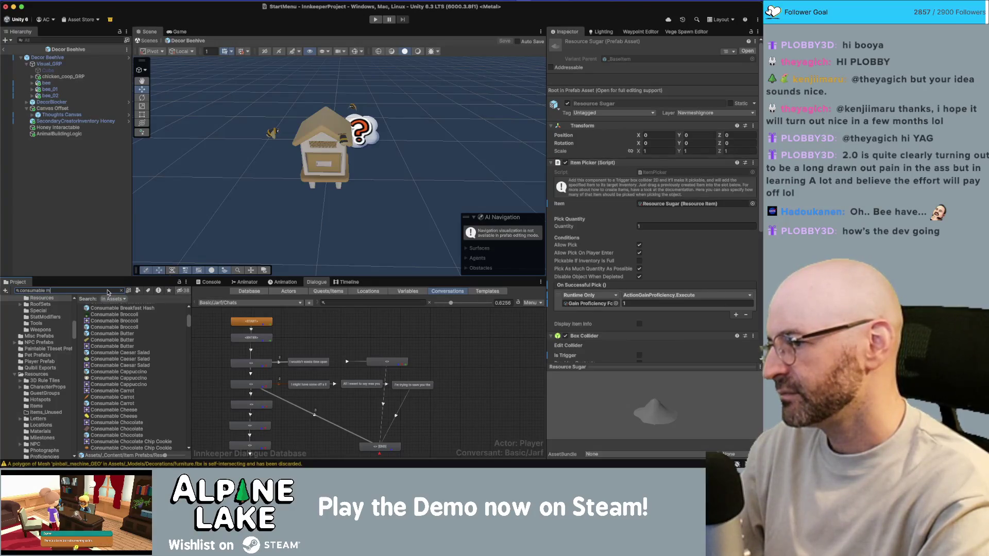
key("BackSpace")
type("syrup")
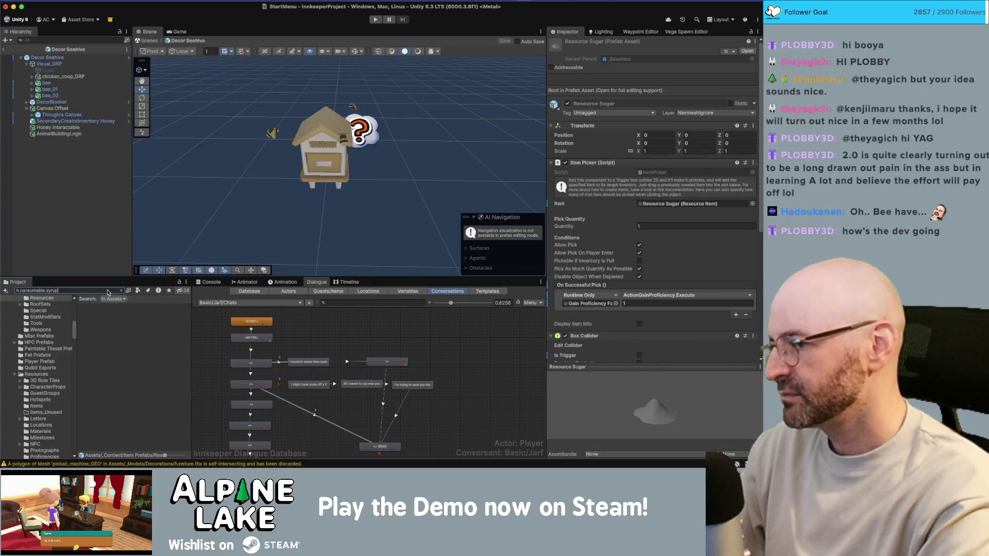
key("BackSpace")
key("BackSpace")
key("BackSpace")
key("BackSpace")
key("BackSpace")
type("hon")
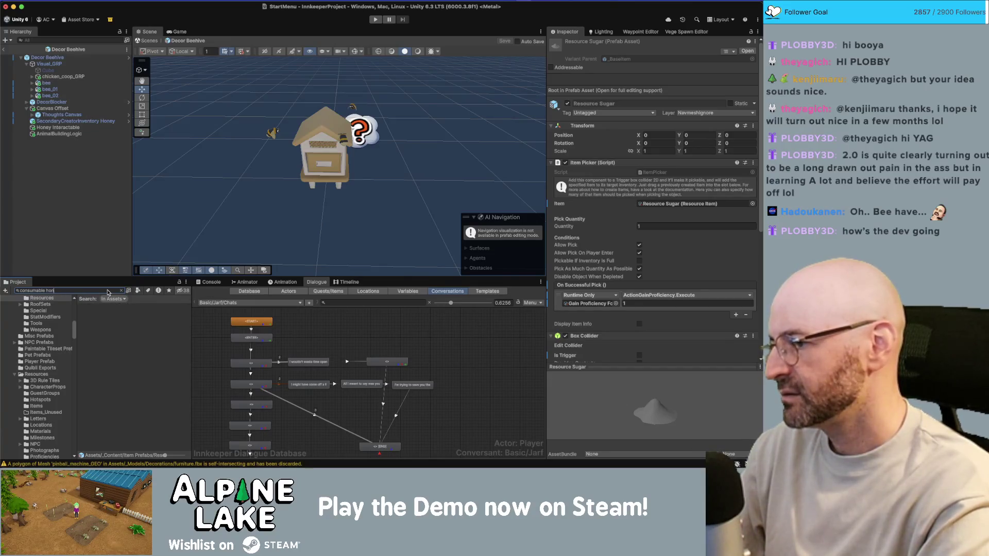
type("eyug")
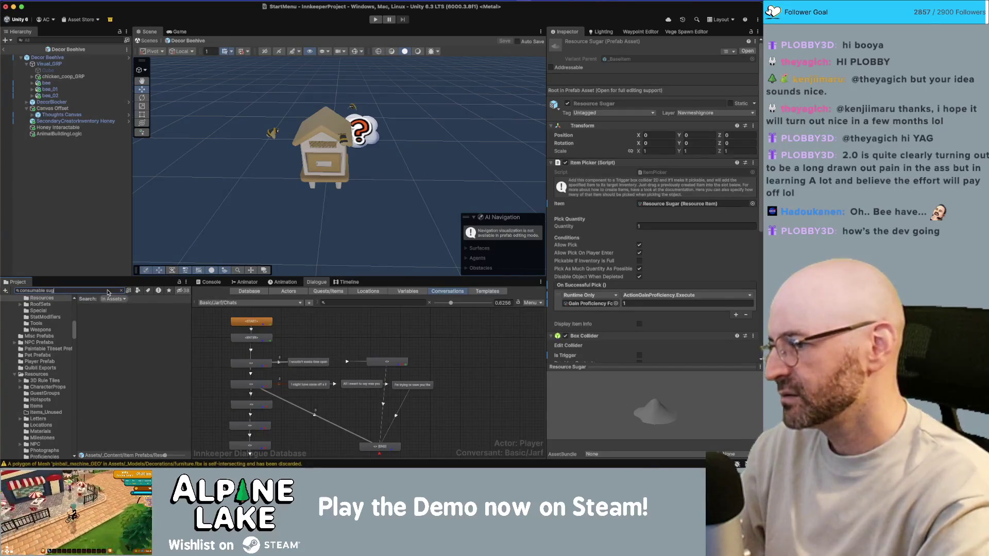
scroll(114, 359, "down", 5)
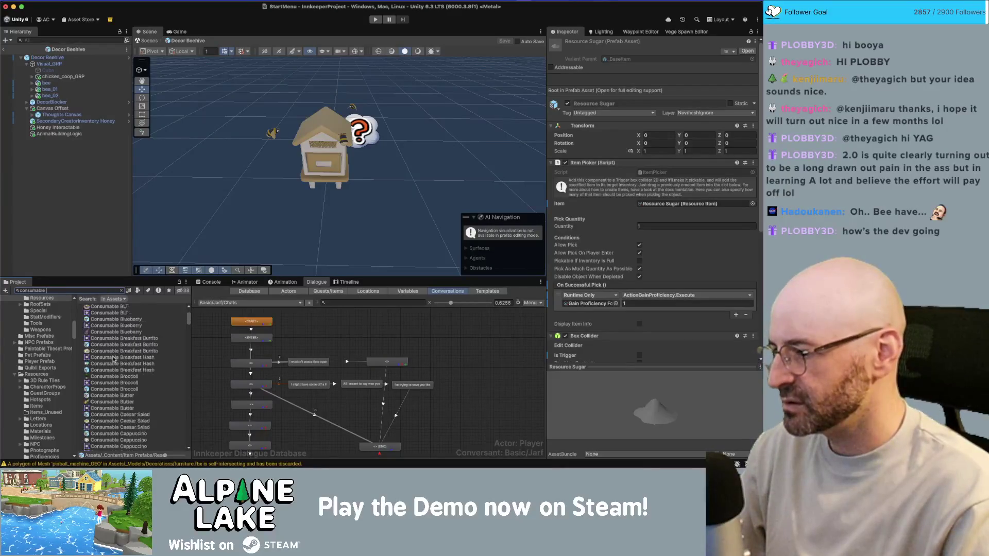
scroll(115, 360, "down", 15)
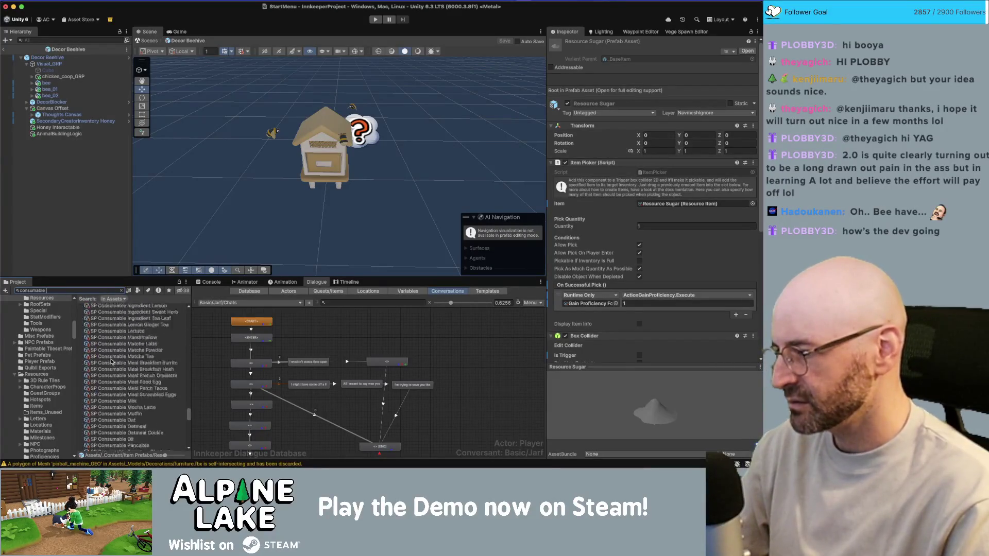
scroll(112, 360, "up", 10)
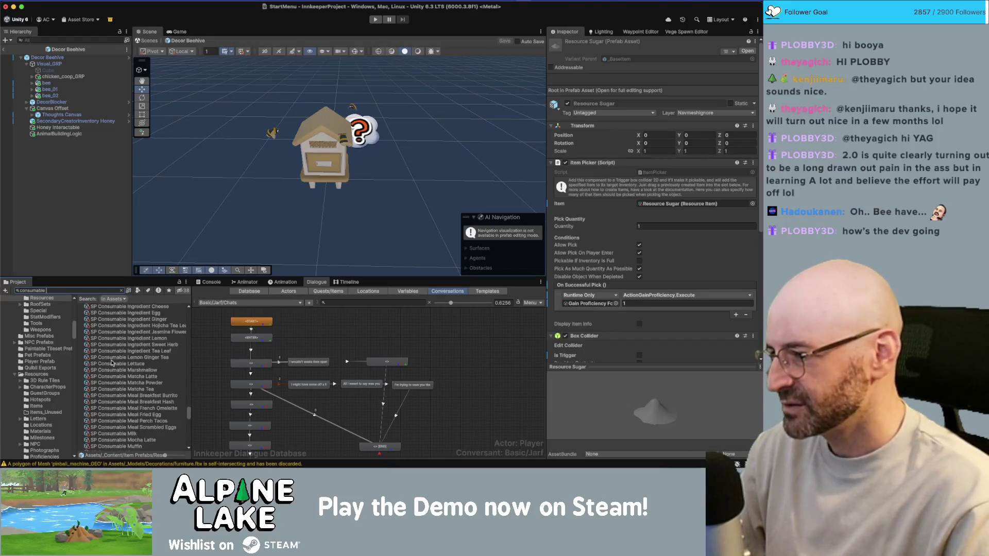
scroll(108, 362, "up", 3)
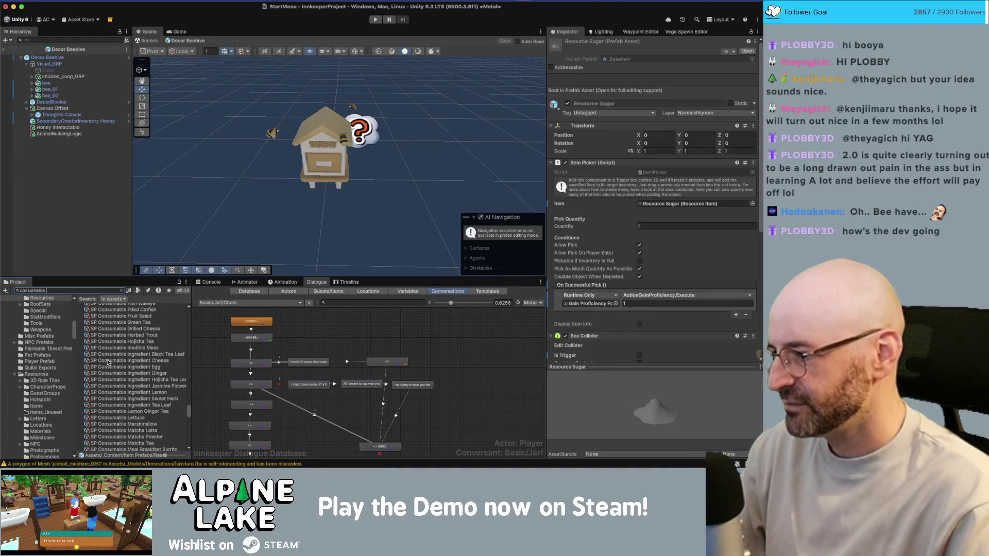
scroll(108, 362, "up", 4)
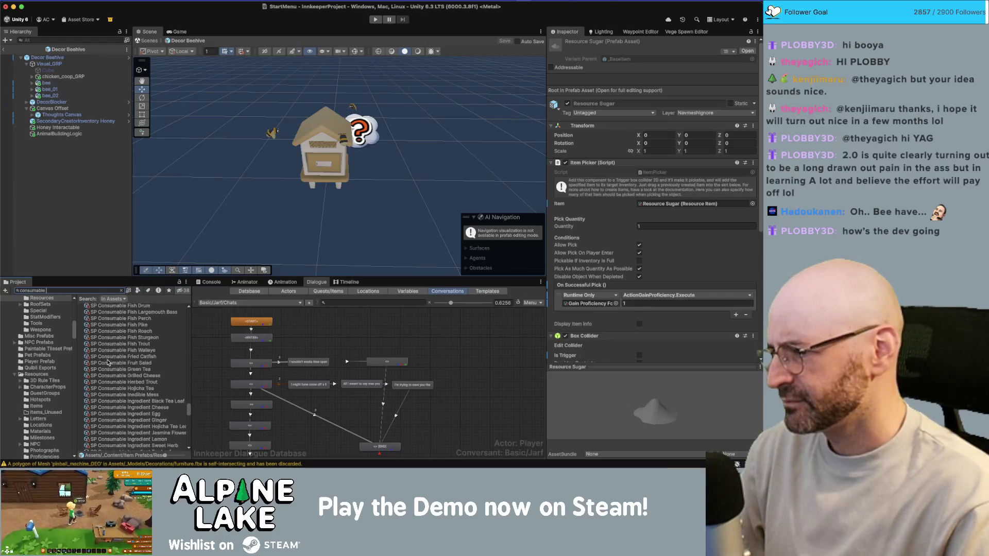
scroll(109, 362, "up", 7)
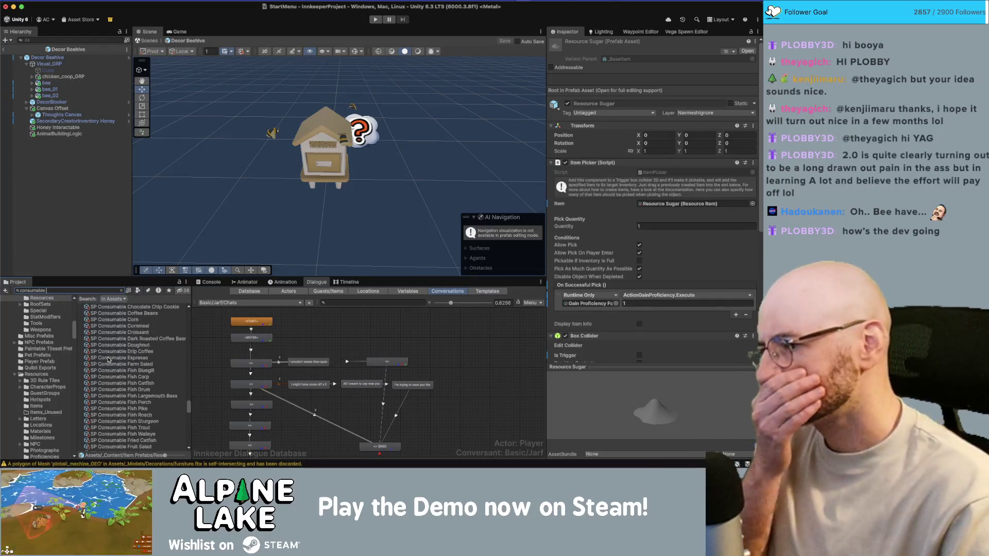
scroll(109, 361, "up", 8)
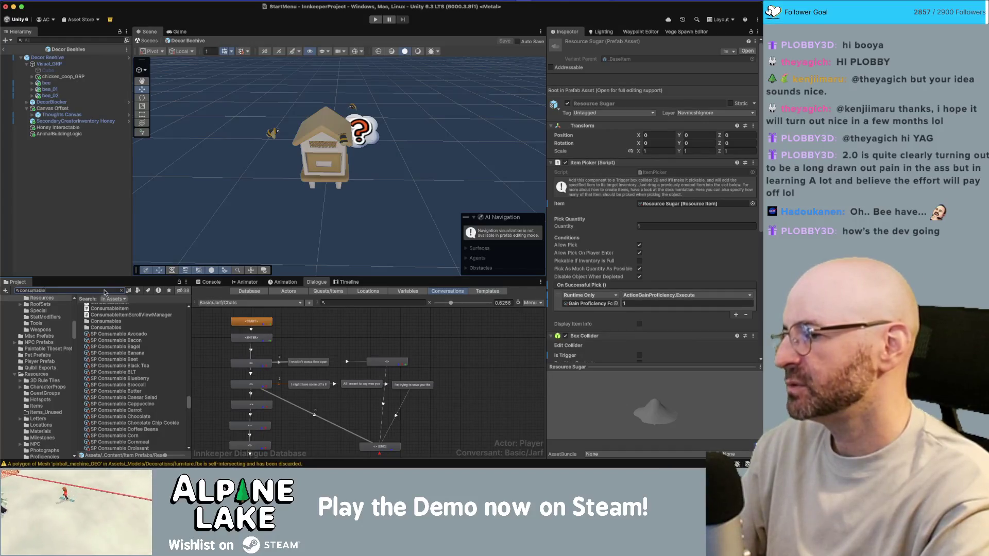
type("wheat flo")
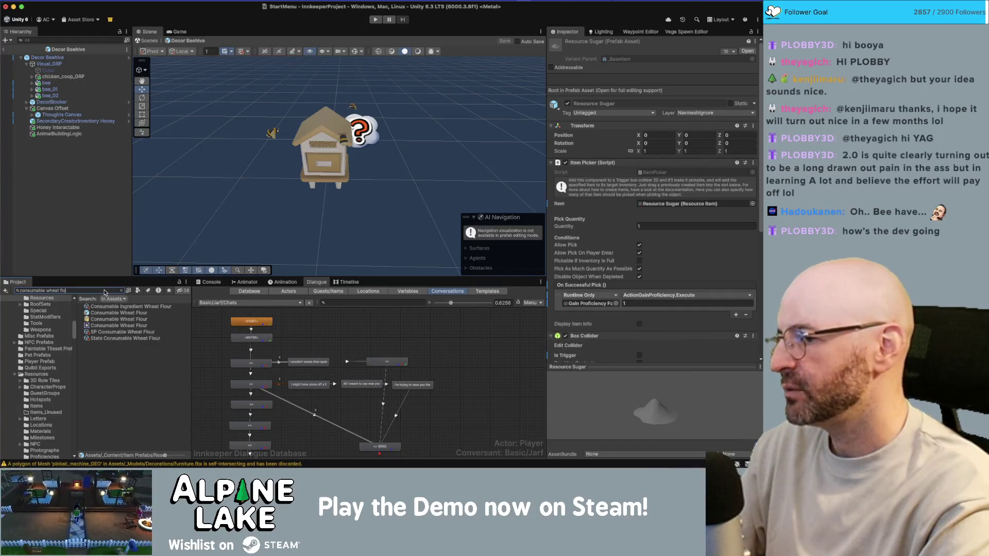
type("ur")
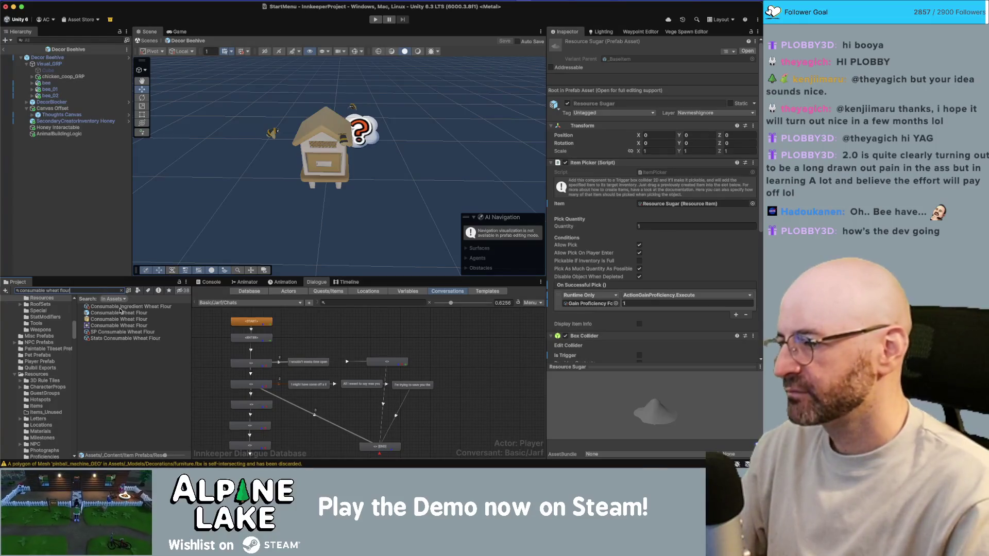
Inspect the Wheat Flour assets, ending on SP Consumable Wheat Flour
left_click(119, 306)
left_click(120, 313, "super")
left_click(118, 332, "super")
left_click(117, 338, "super")
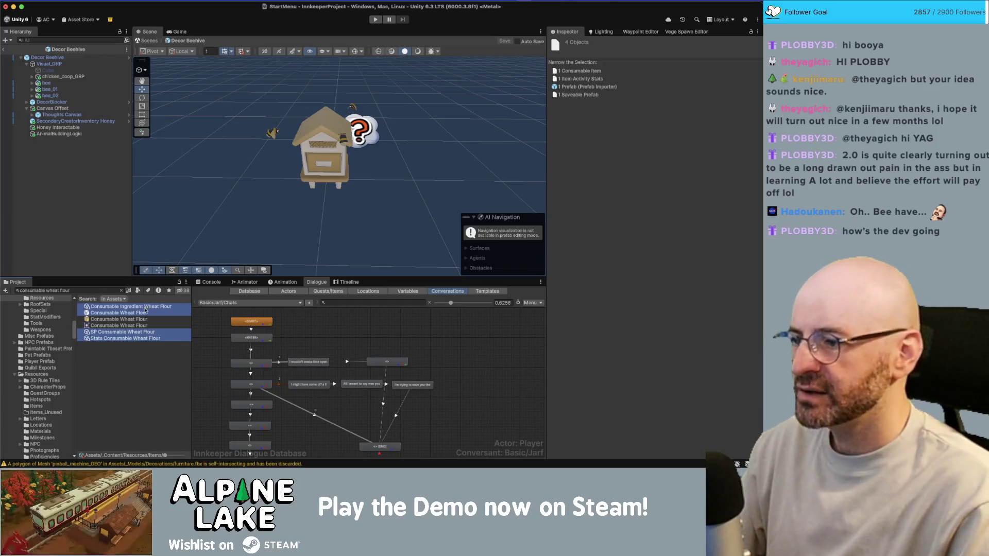
left_click(132, 331)
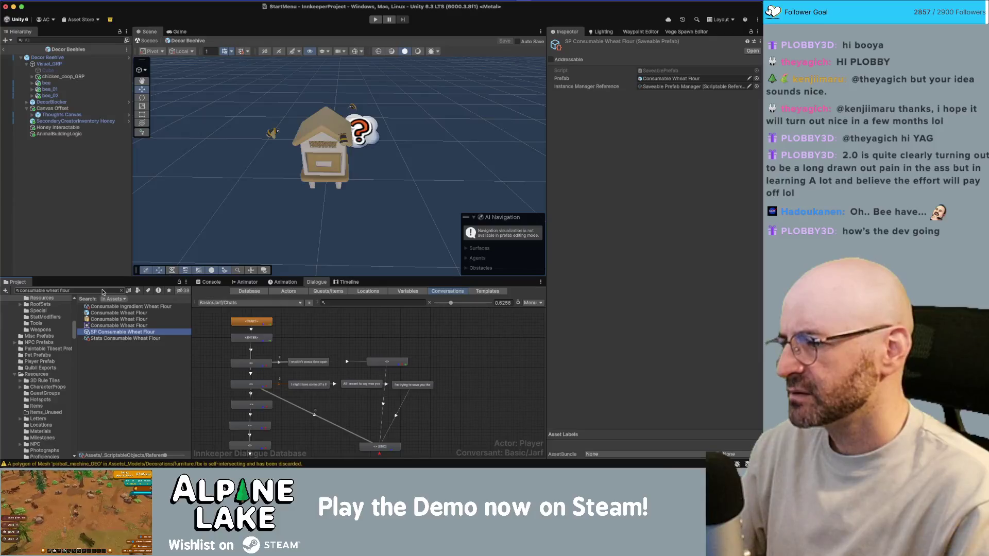
Search for corn flour assets, then clear the Project search and browse the list
left_click(103, 292)
key("BackSpace")
key("BackSpace")
key("BackSpace")
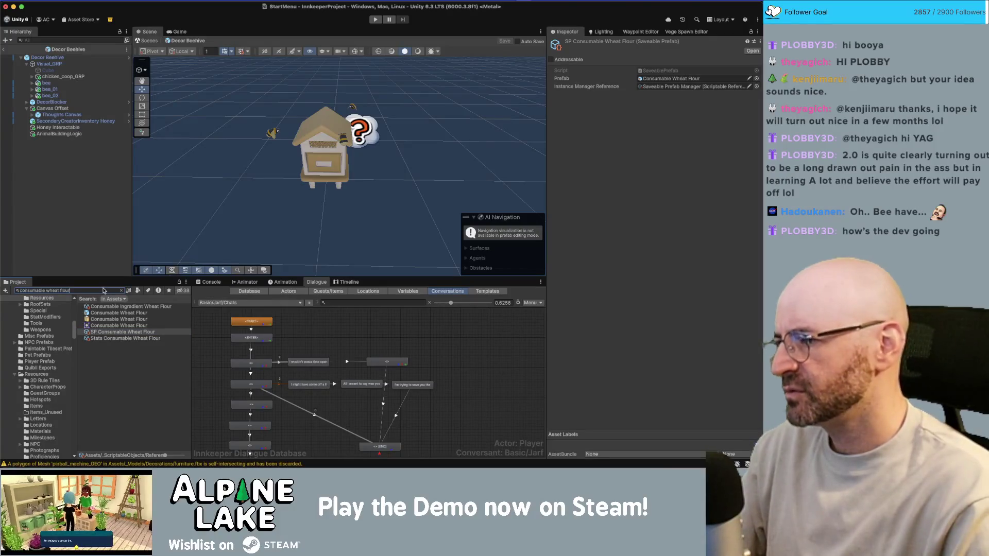
type("corn")
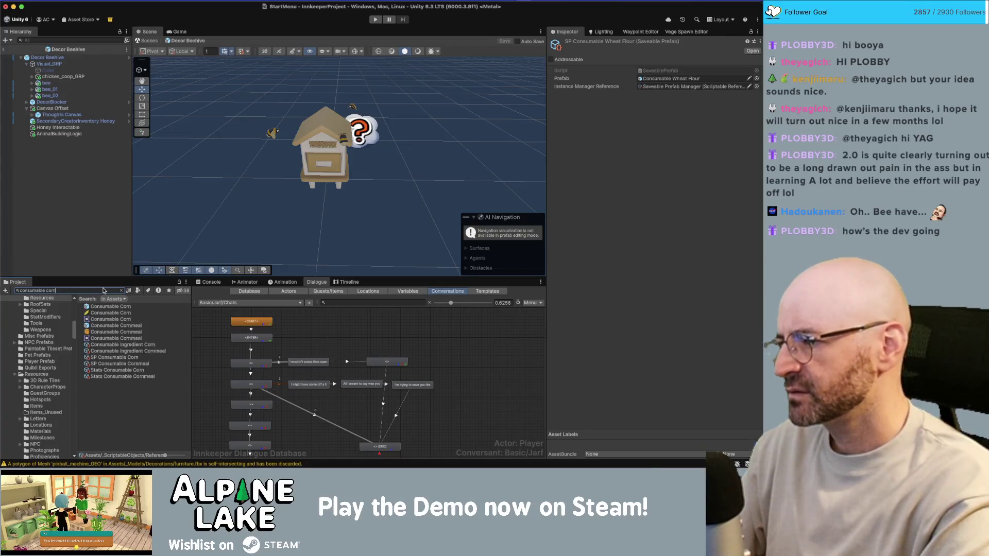
type(" flom")
type("l")
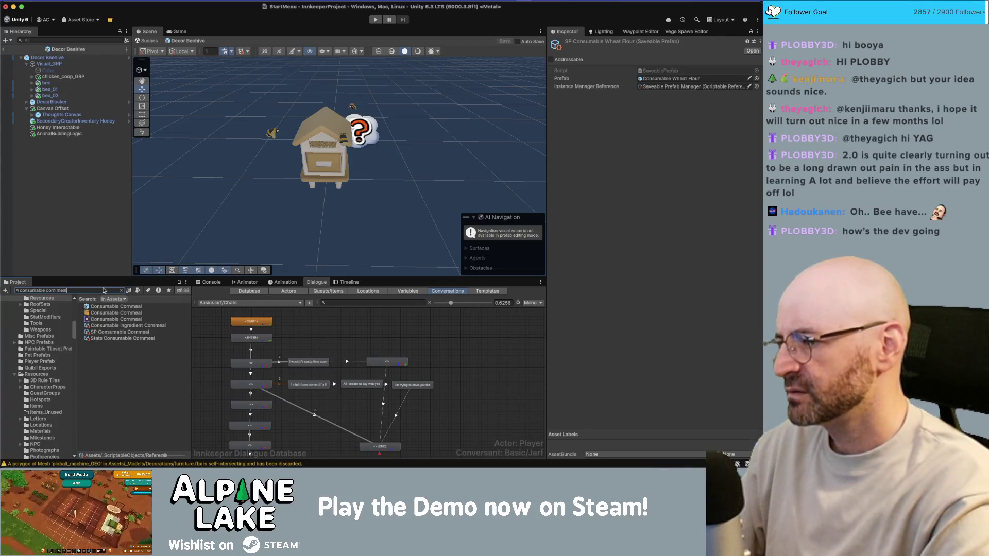
left_click(120, 332)
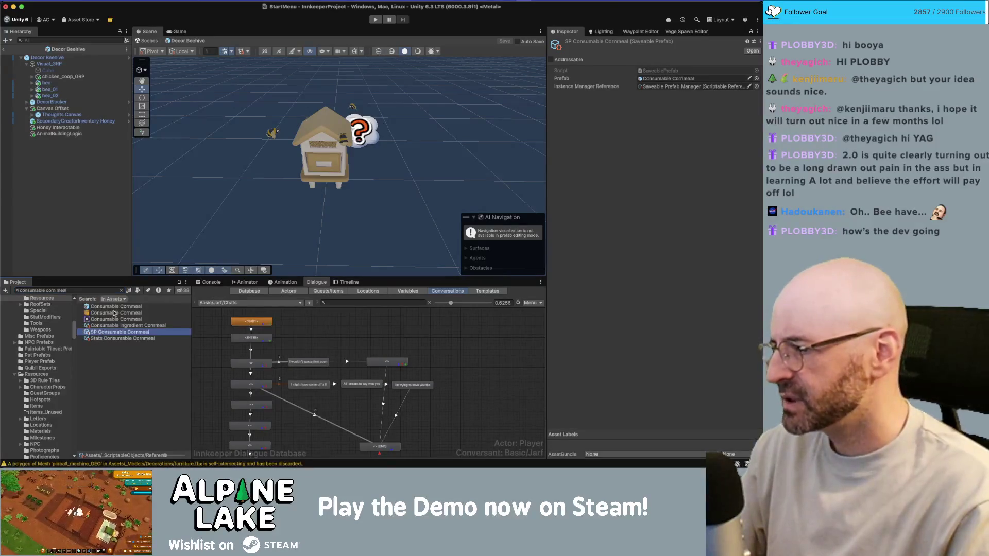
left_click(120, 291)
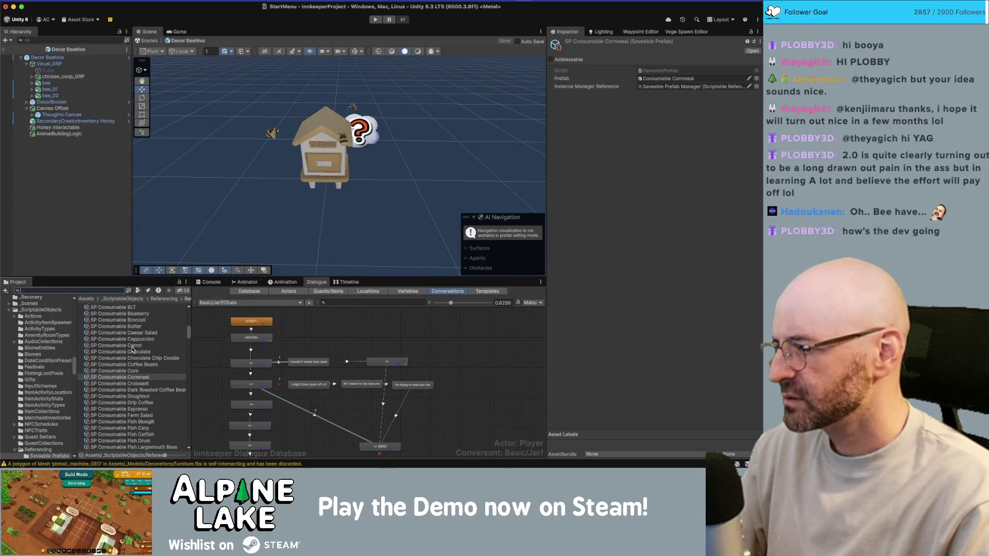
scroll(124, 358, "up", 5)
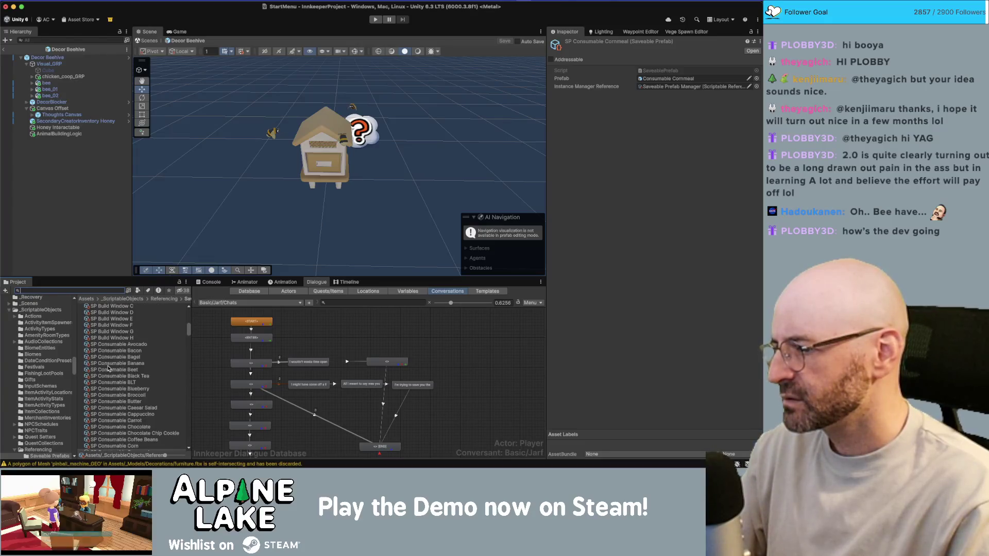
scroll(108, 368, "down", 10)
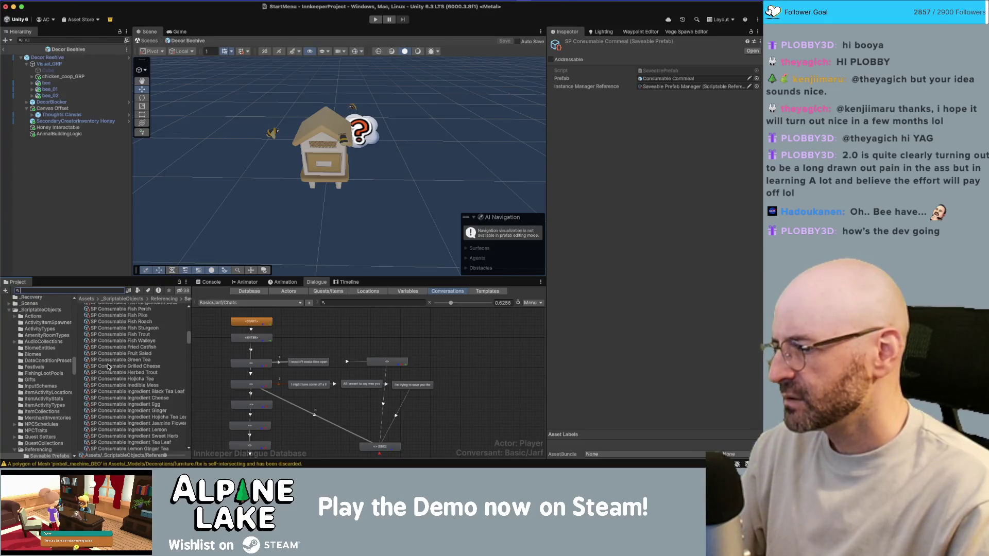
scroll(108, 367, "down", 15)
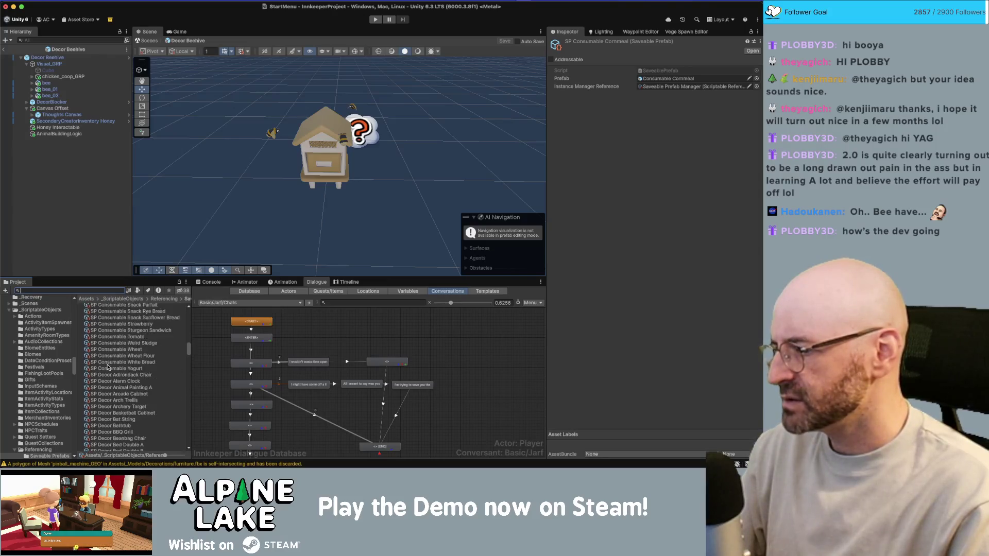
scroll(108, 367, "up", 20)
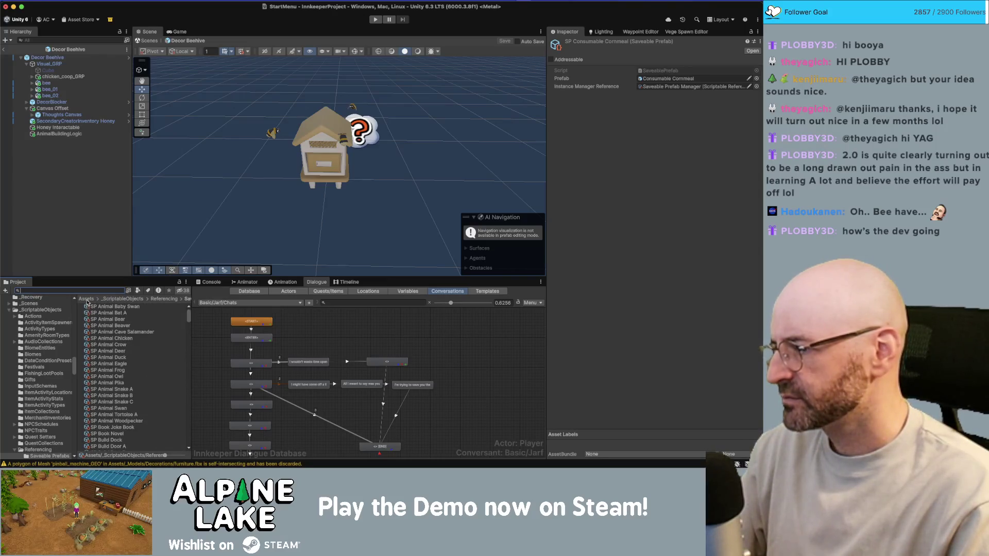
Search the Project for 'consumable wheat' and trim the query toward the wheat flour items
left_click(87, 291)
type("w")
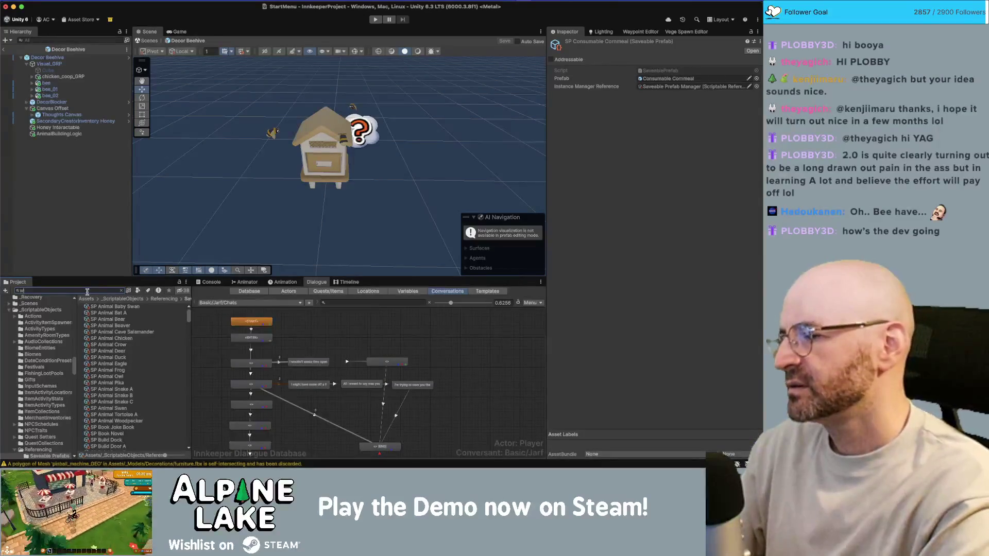
key("BackSpace")
type("consumable wheat")
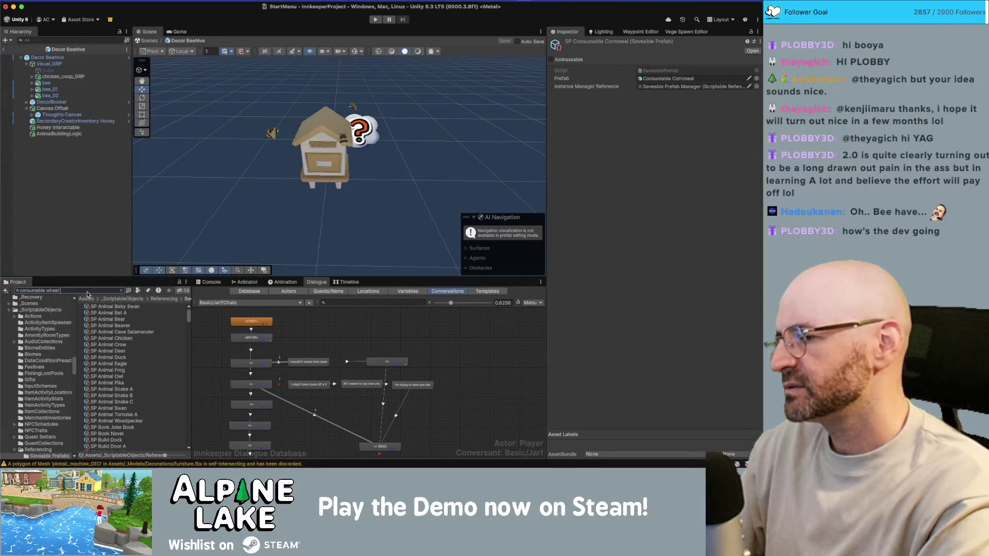
key("alt+Left")
key("alt+Left")
key("alt+BackSpace")
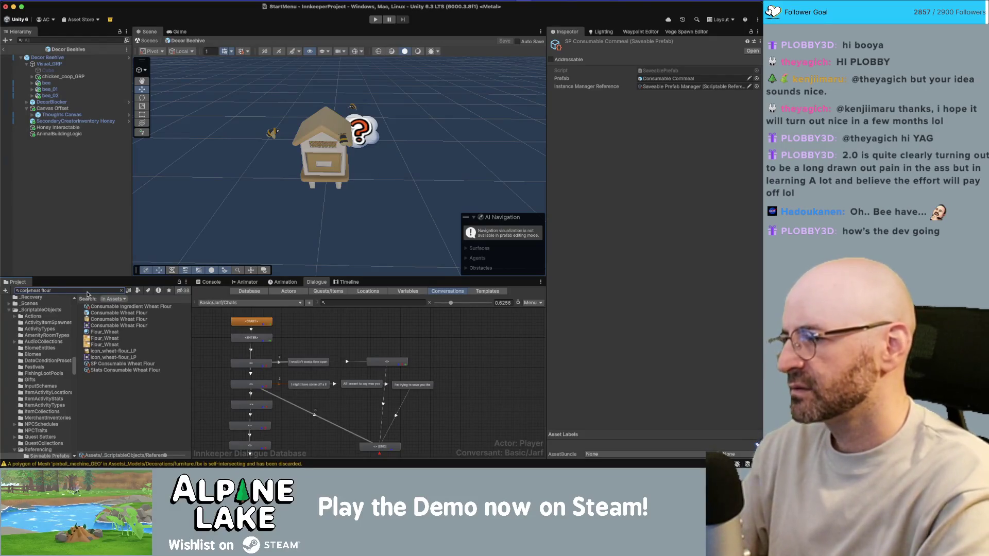
Select the four consumable Wheat Flour assets and choose Duplicate with Internal References and Rename
type("consumable")
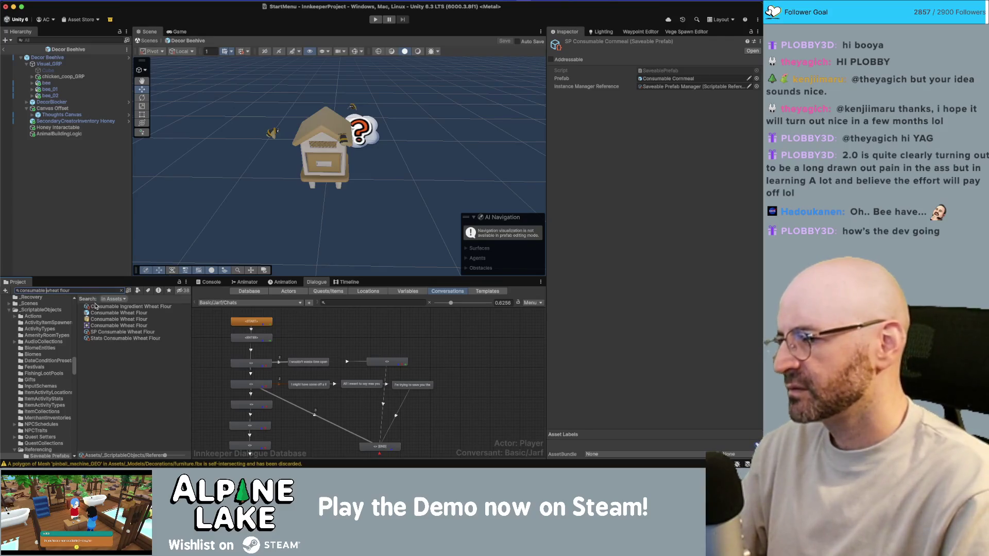
left_click(98, 306)
left_click(99, 313, "super")
left_click(99, 331, "super")
left_click(99, 338, "super")
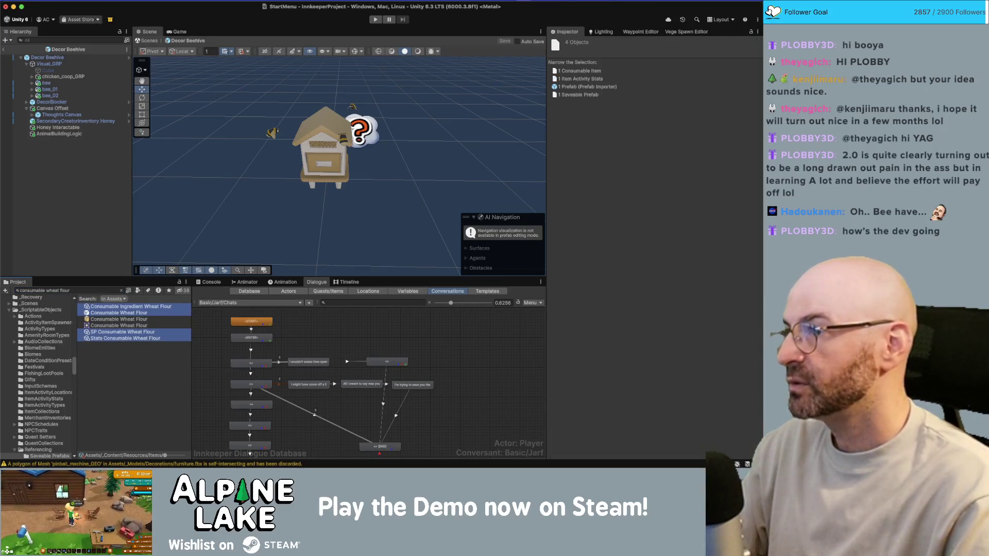
right_click(100, 338)
left_click(116, 135)
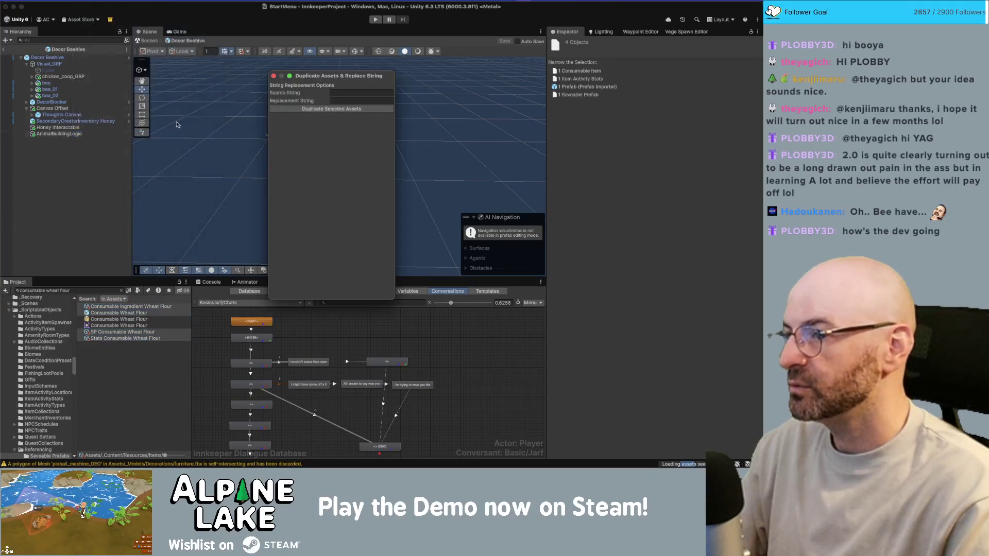
Replace 'Wheat Flour' with 'Honey' in the copies, duplicate, and search the Project for 'Honey'
left_click(375, 94)
type("Wheat Flour")
type("Honey")
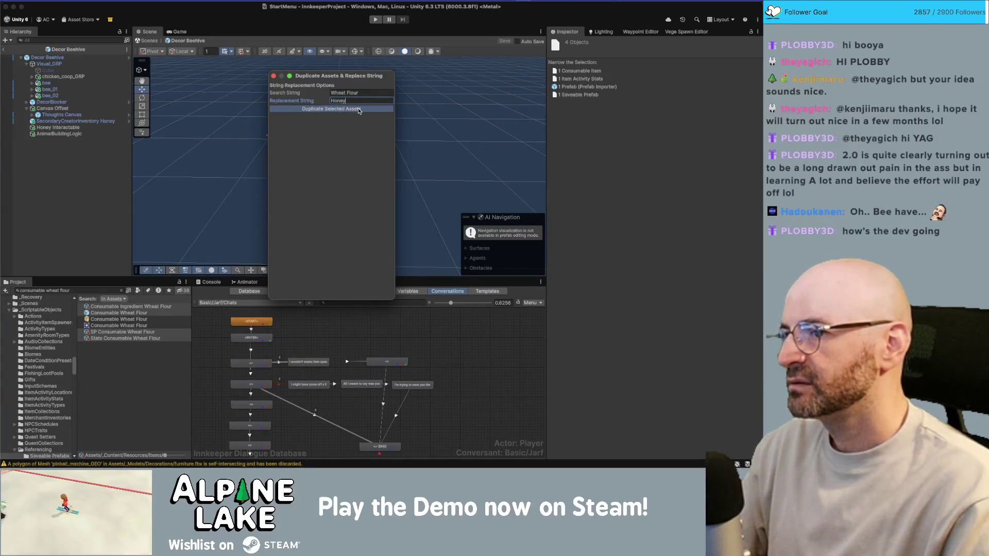
left_click(83, 291)
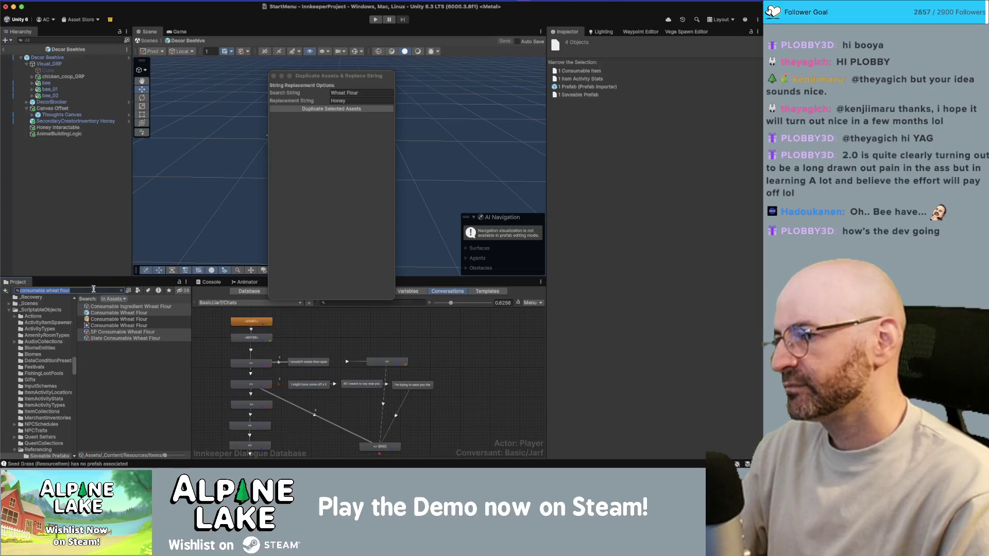
type("Honey")
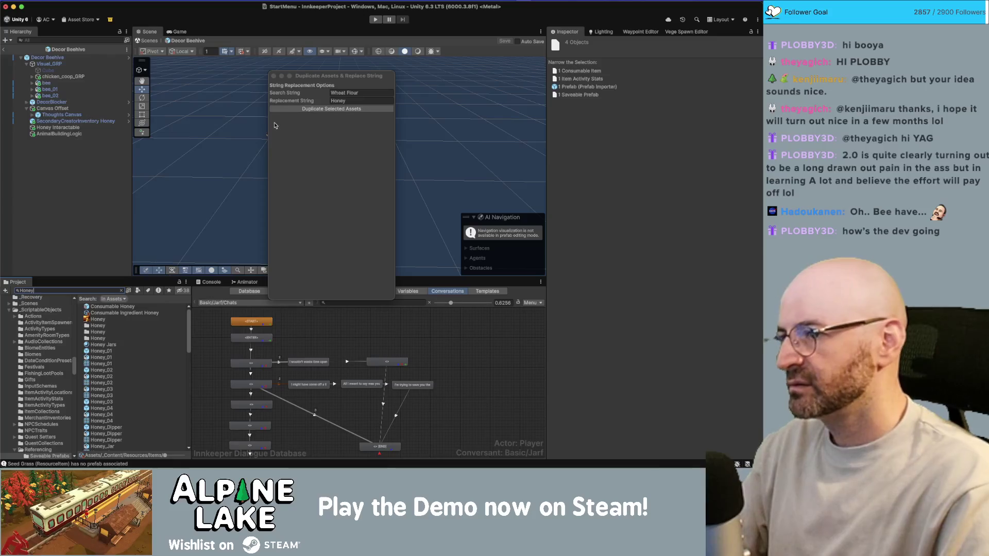
left_click(274, 76)
Open the Consumable Honey prefab and preview the Honey_01, Honey_02 and Honey_03 models
left_click(105, 307)
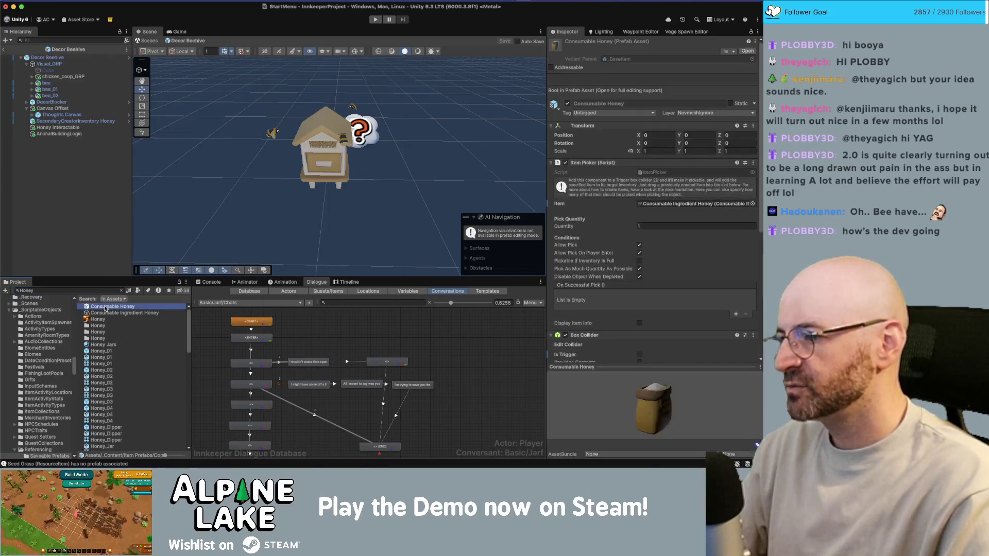
double_click(105, 307)
scroll(244, 210, "down", 5)
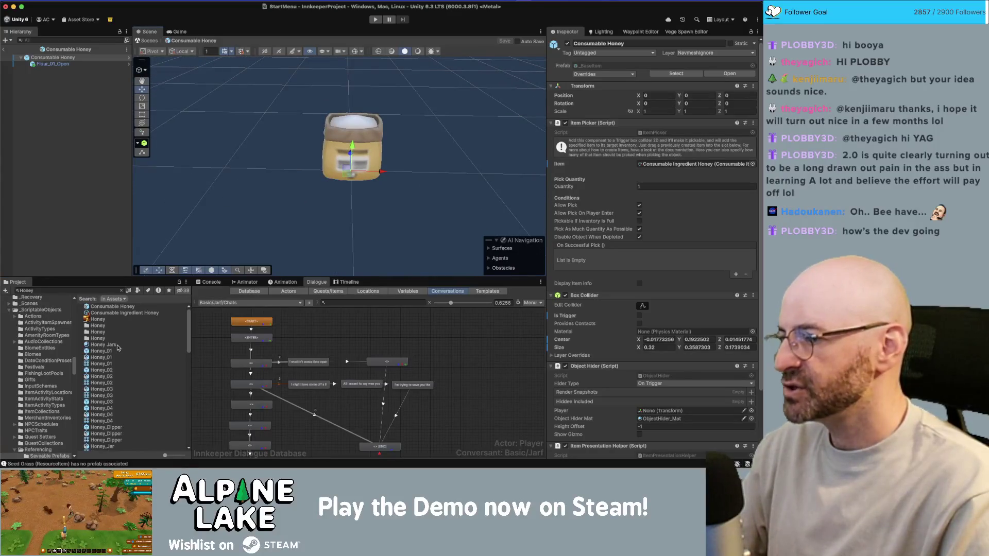
left_click(101, 351)
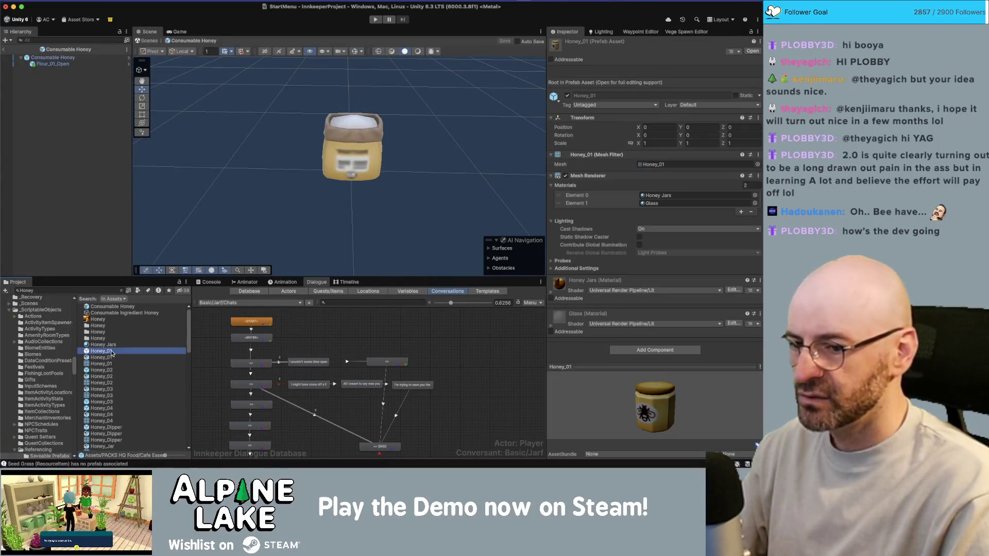
left_click(110, 370)
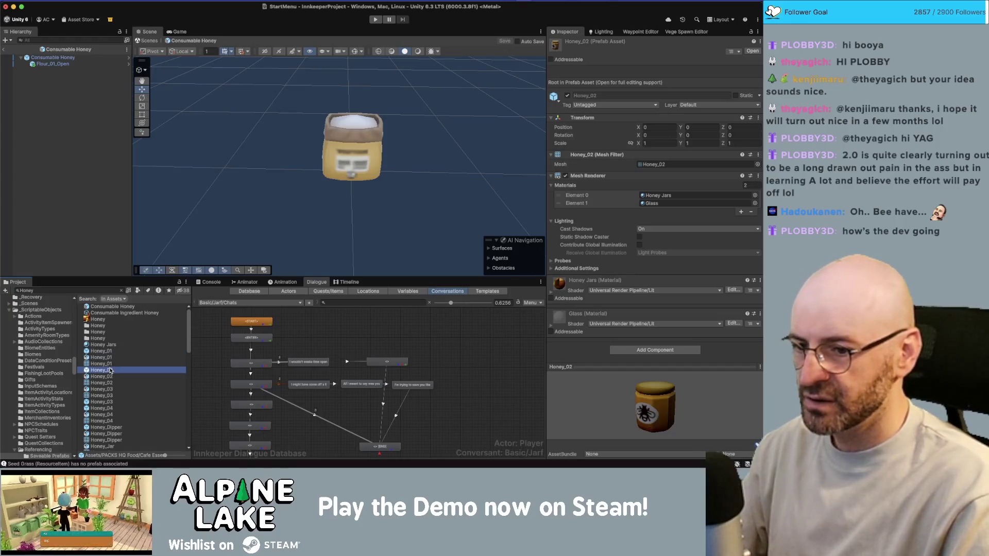
left_click(104, 402)
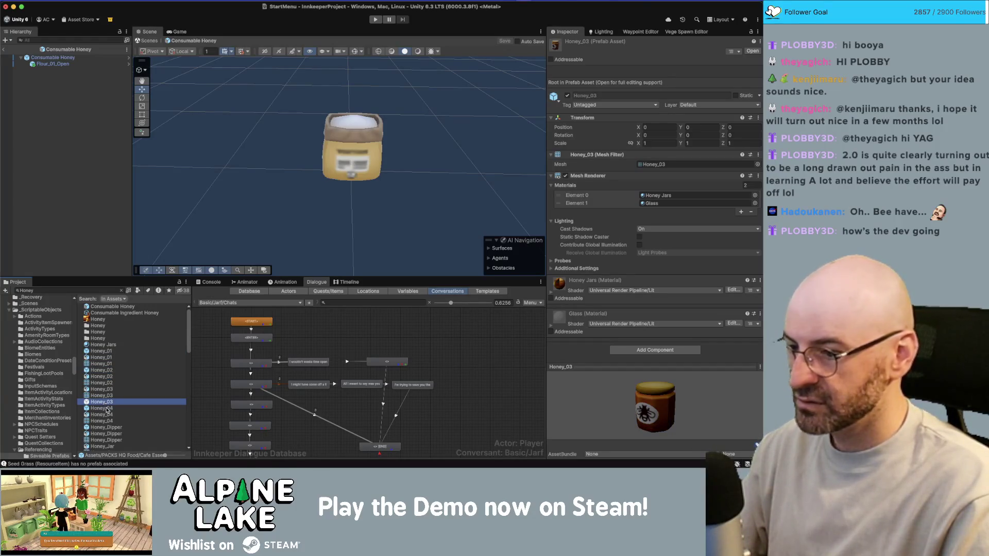
Preview the Honey_Dipper and Honey_Jar models, ending on Honey_Jar_01
left_click(107, 408)
scroll(107, 414, "down", 1)
left_click(106, 423)
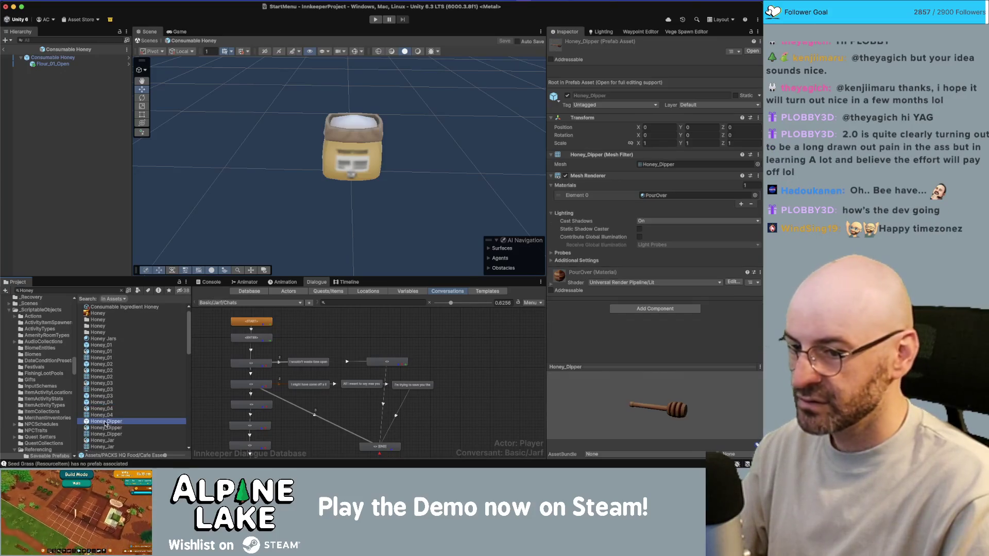
scroll(106, 427, "down", 1)
scroll(106, 437, "down", 1)
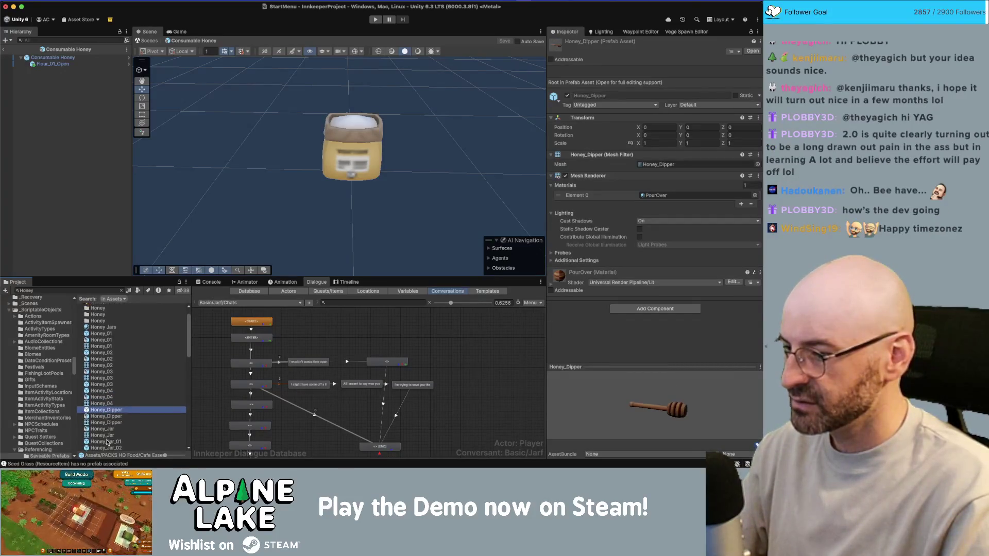
left_click(107, 442)
scroll(105, 420, "down", 2)
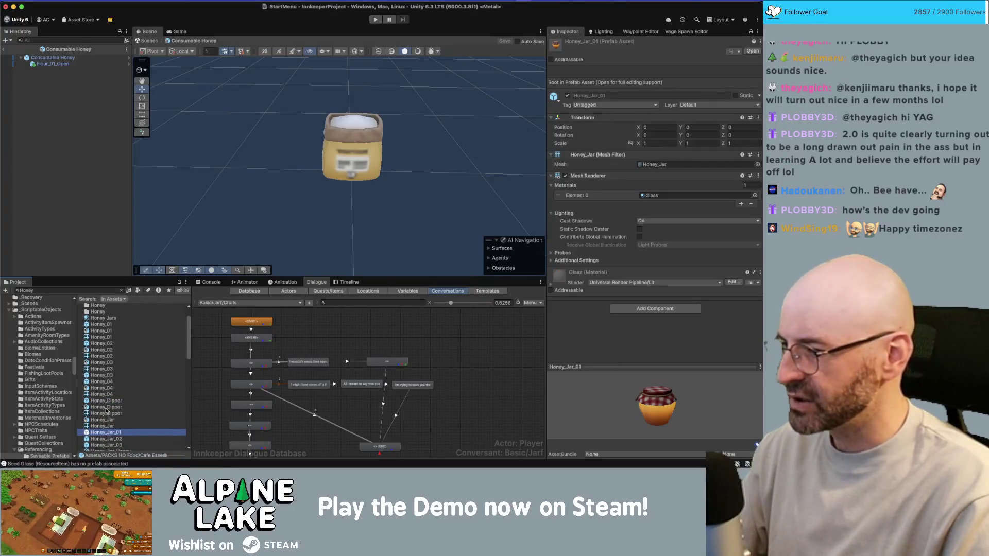
scroll(106, 341, "up", 1)
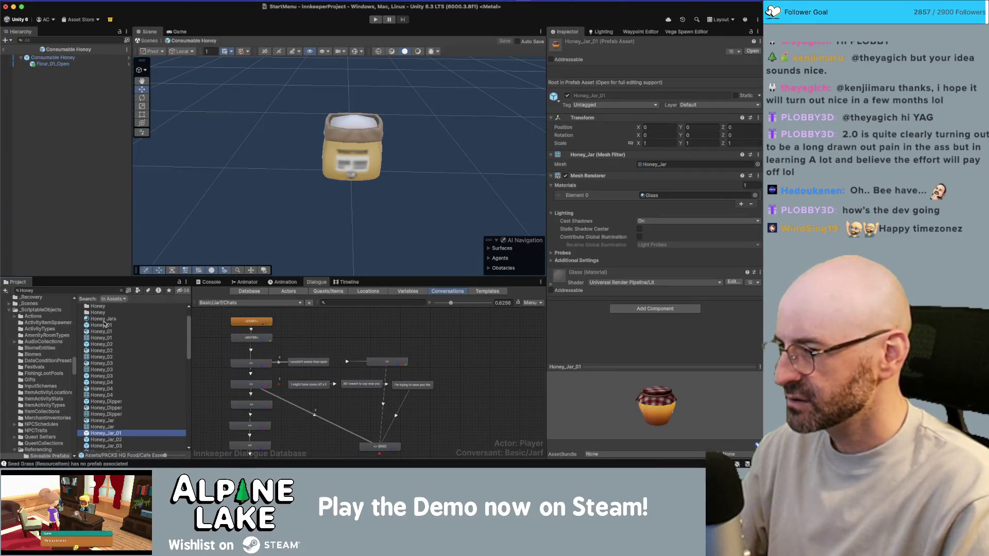
left_click(105, 325)
scroll(116, 362, "down", 3)
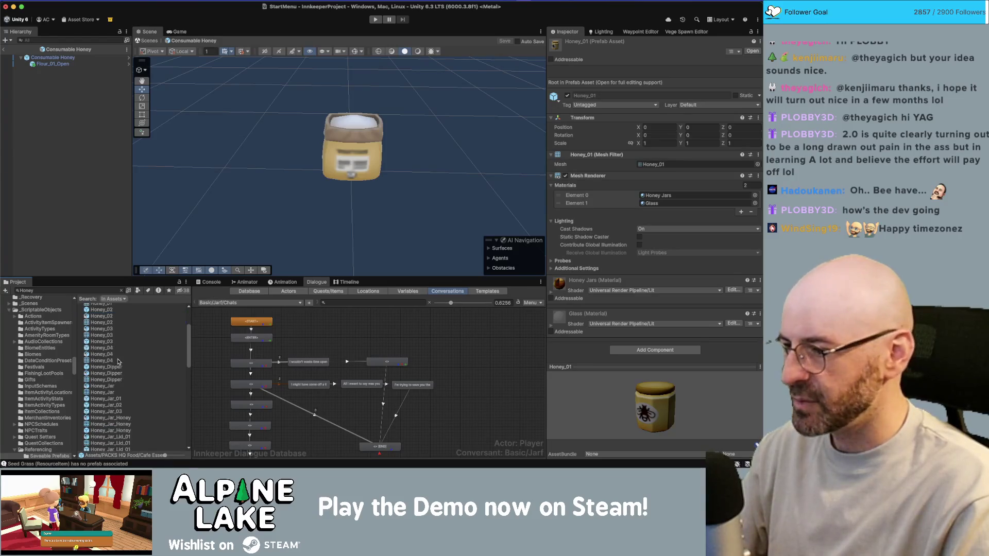
left_click(108, 399)
key("Down")
key("Down")
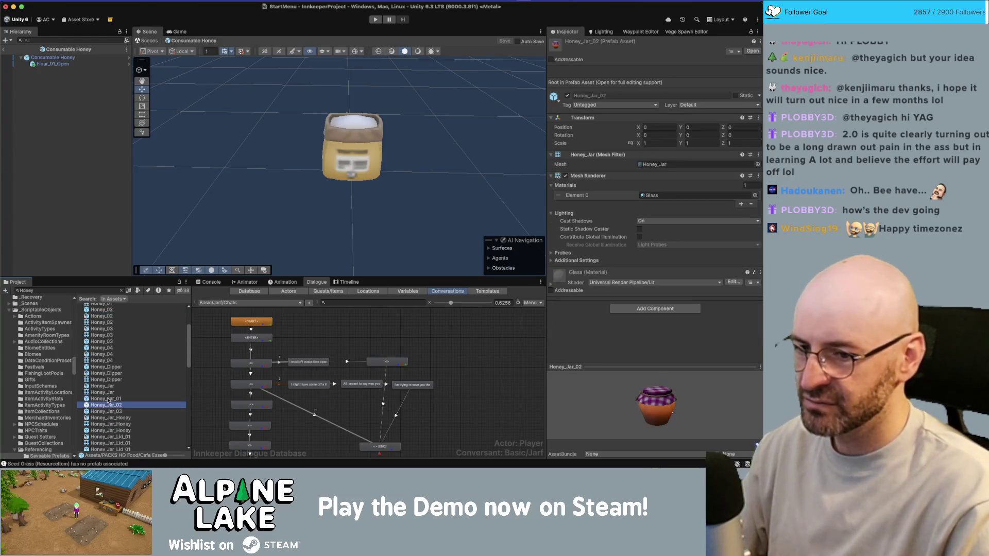
key("Up")
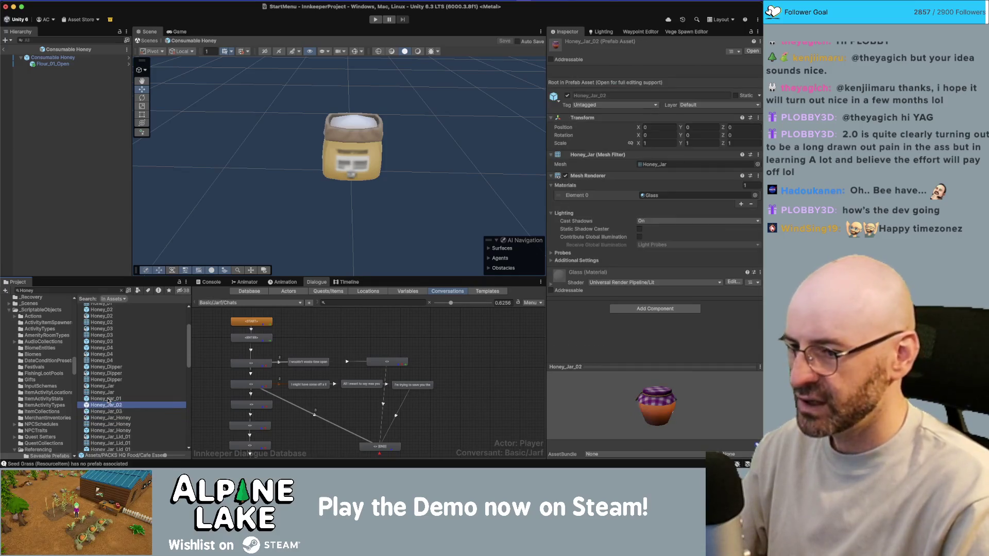
left_click(107, 401)
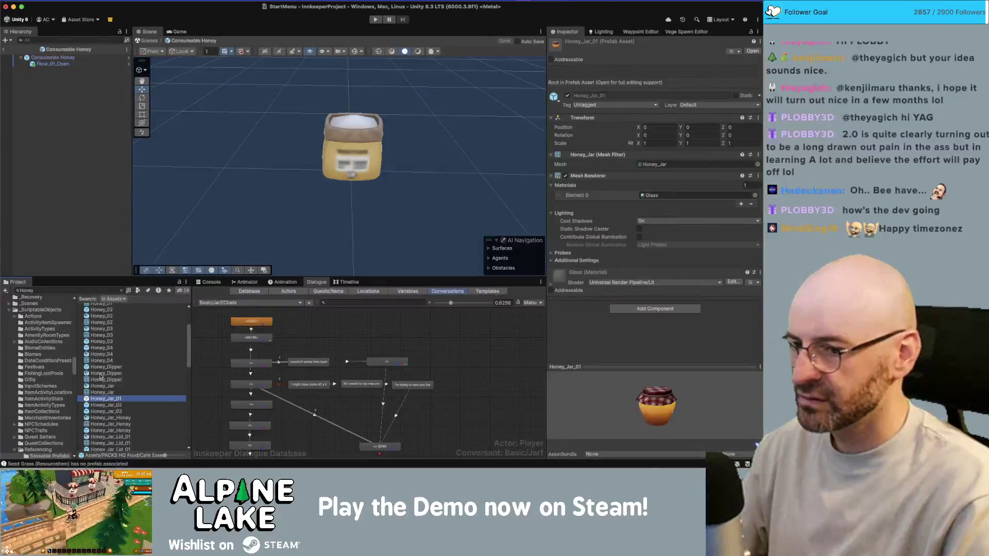
Add Honey_Jar_01 to the Consumable Honey prefab, centred at position 0, 0
left_click_drag(86, 226, 116, 206)
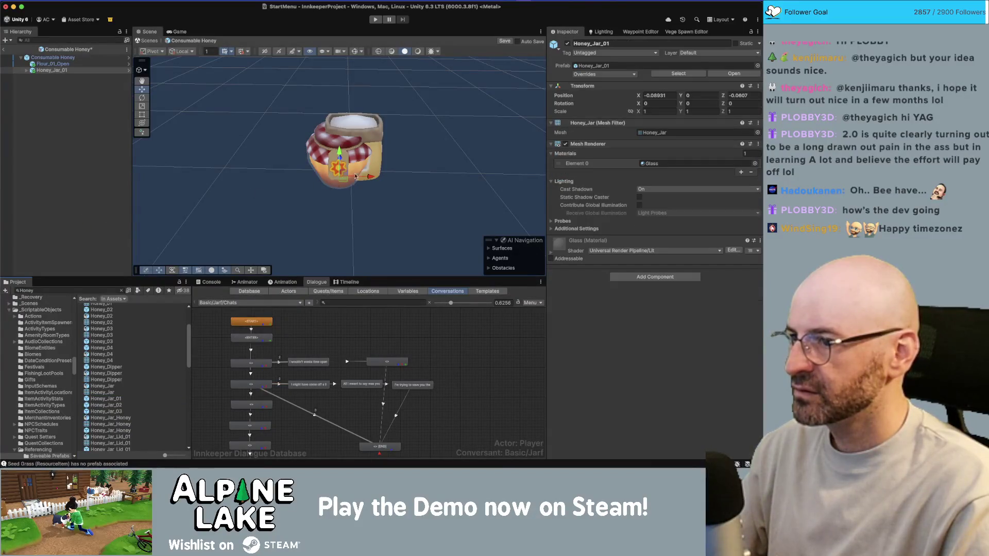
type("0")
key("Tab")
key("Tab")
type("0")
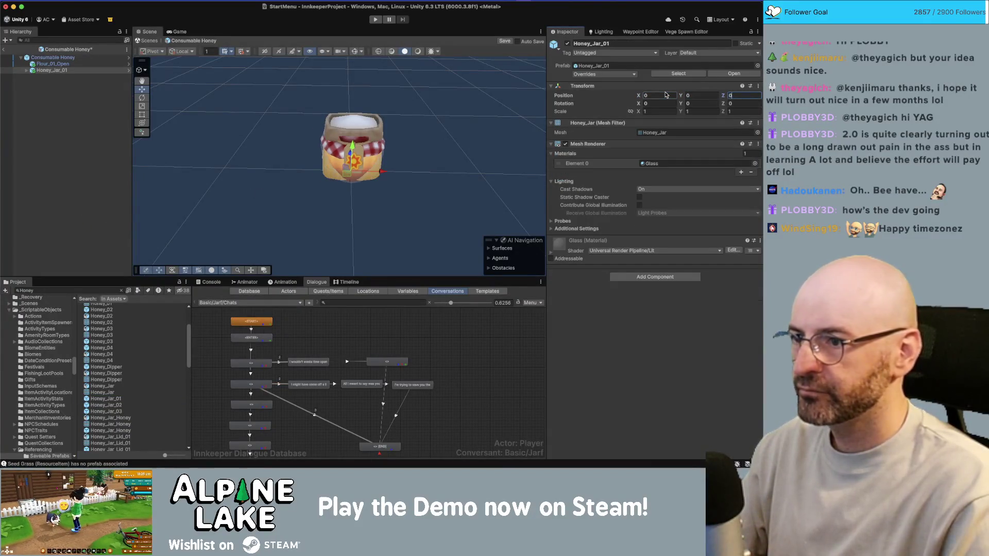
left_click_drag(423, 141, 488, 132)
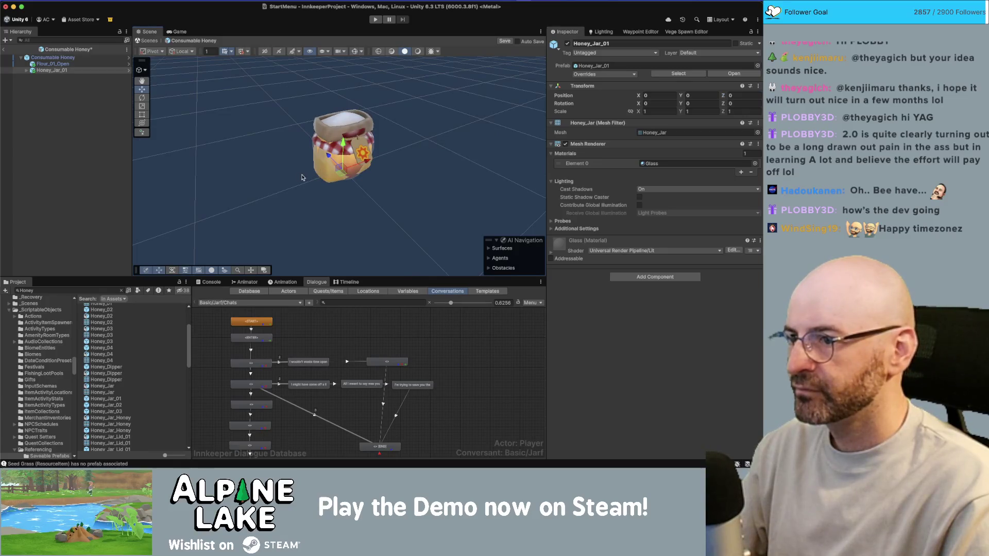
scroll(360, 109, "up", 5)
Hide the jar's tag and delete the flour sack from the prefab
left_click(402, 114)
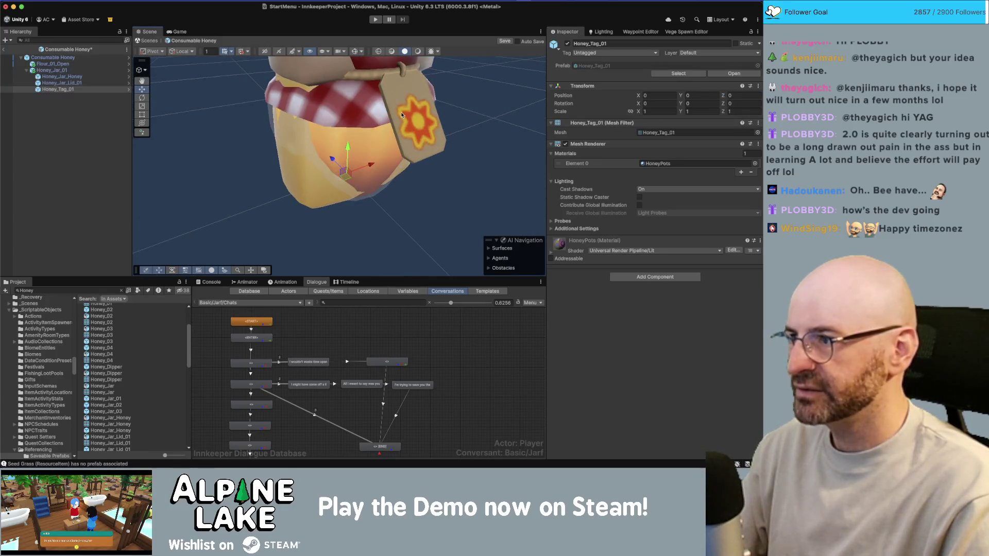
left_click(567, 44)
scroll(310, 106, "down", 5)
left_click(310, 106)
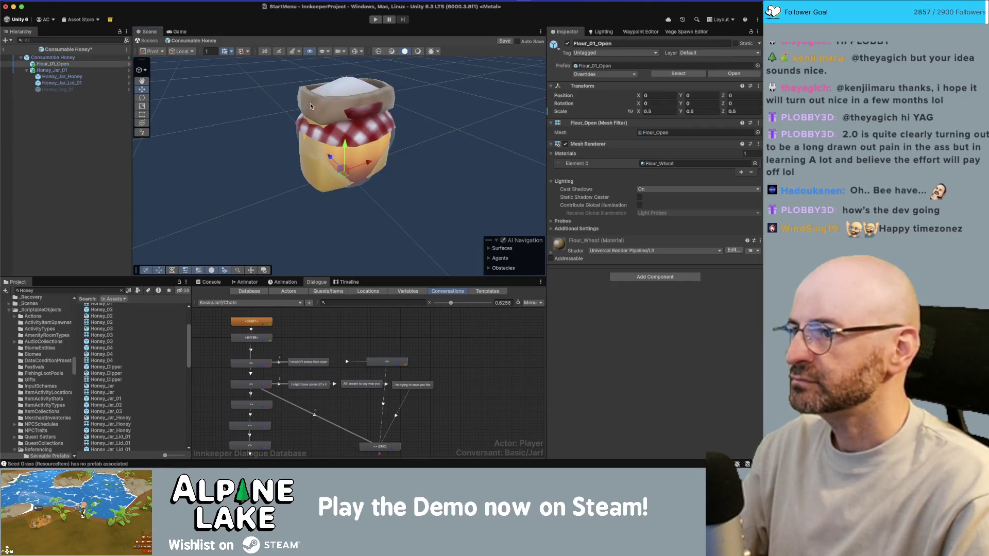
key("Delete")
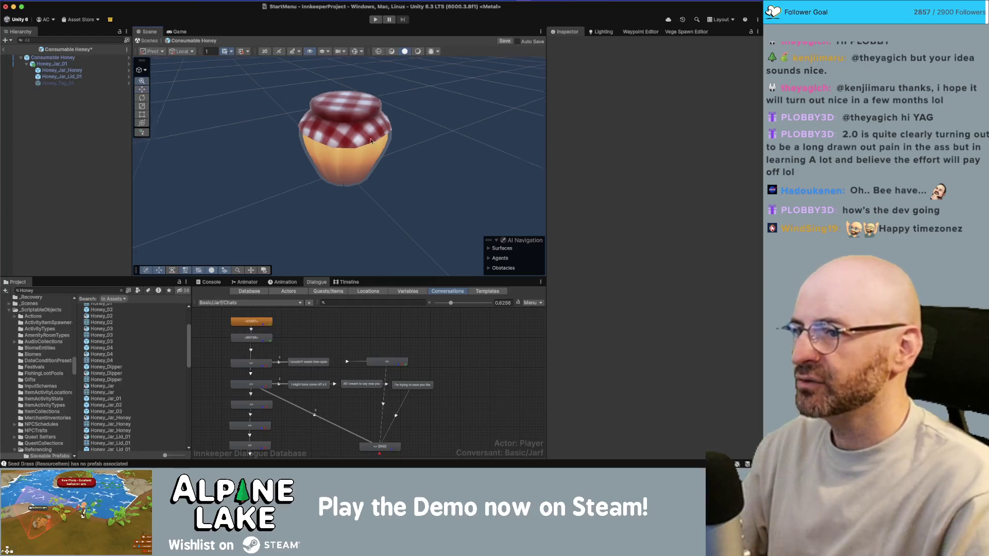
Make Honey_Tag_01 visible again and turn the view around the jar
left_click(55, 83)
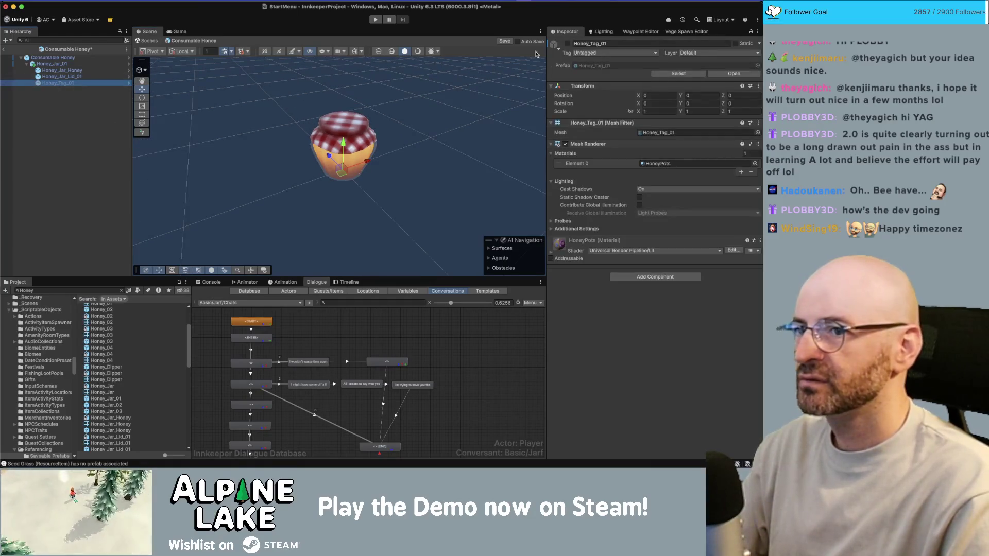
left_click(568, 43)
left_click(388, 98)
scroll(392, 109, "up", 10)
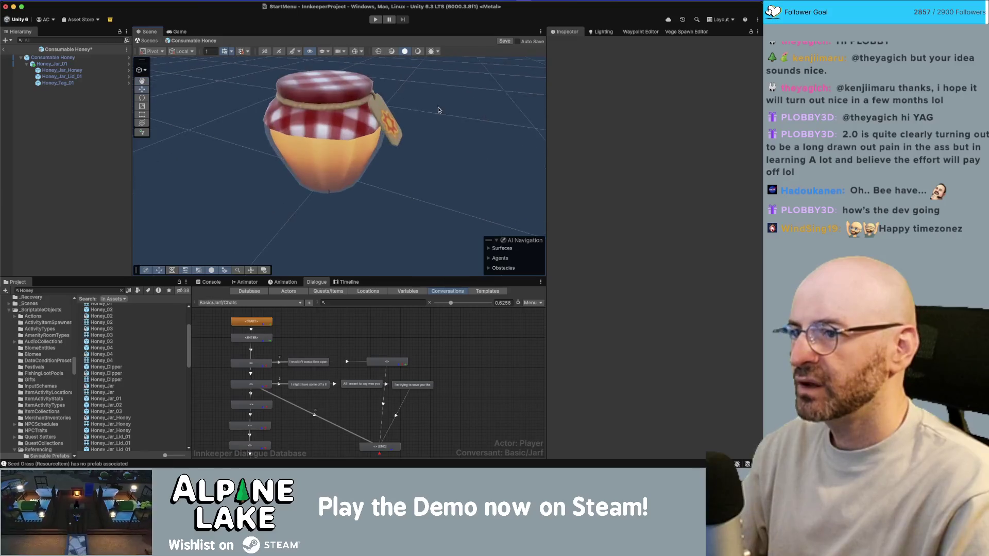
scroll(363, 133, "down", 15)
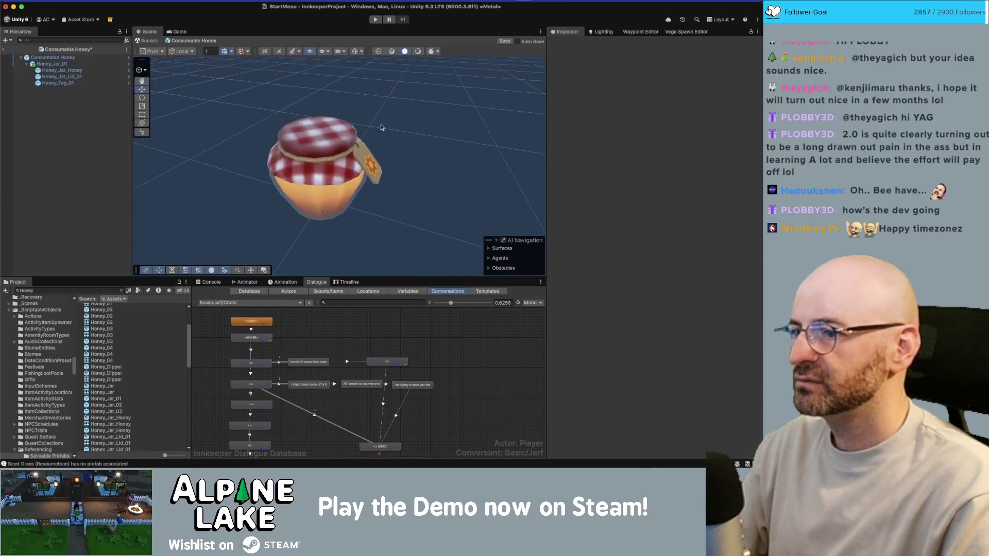
left_click_drag(363, 127, 348, 129)
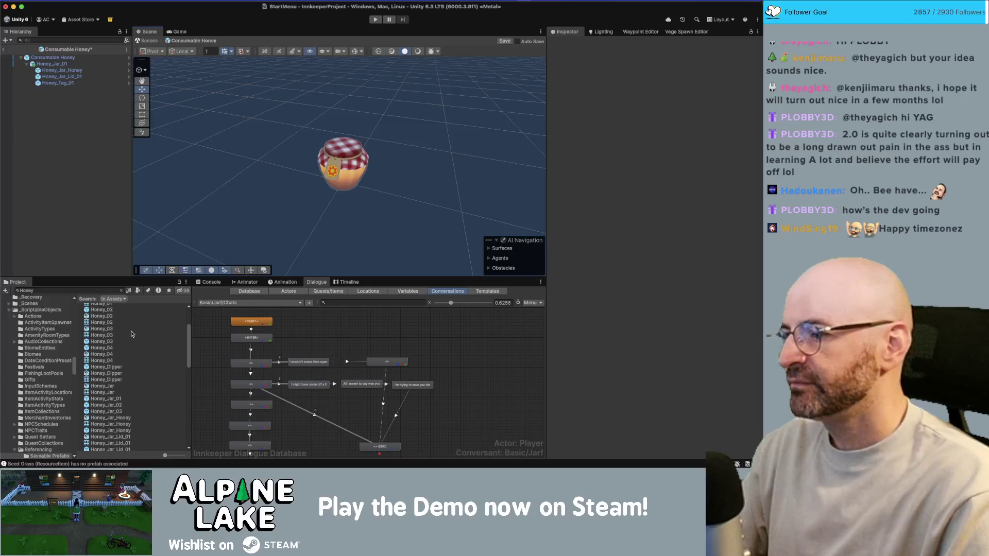
scroll(120, 361, "down", 5)
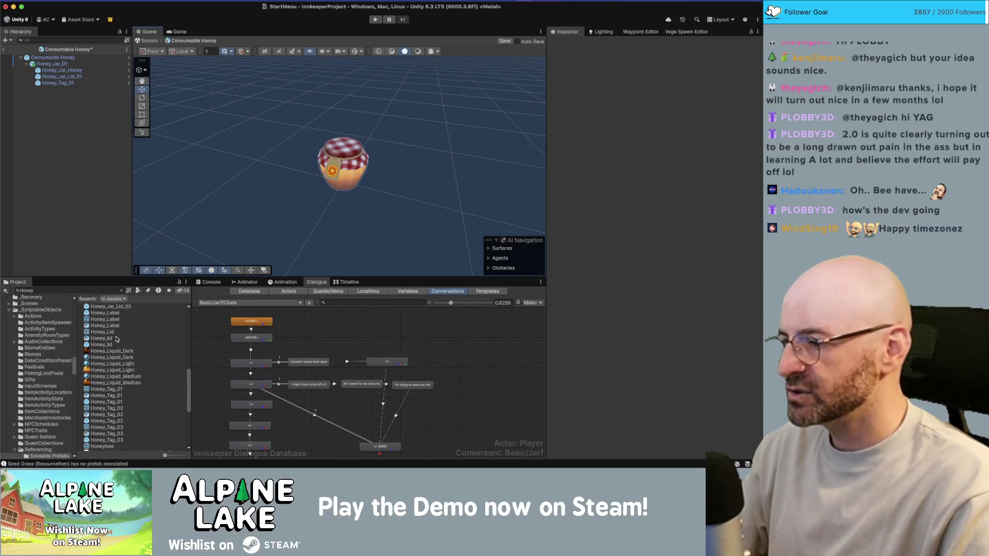
left_click(118, 402)
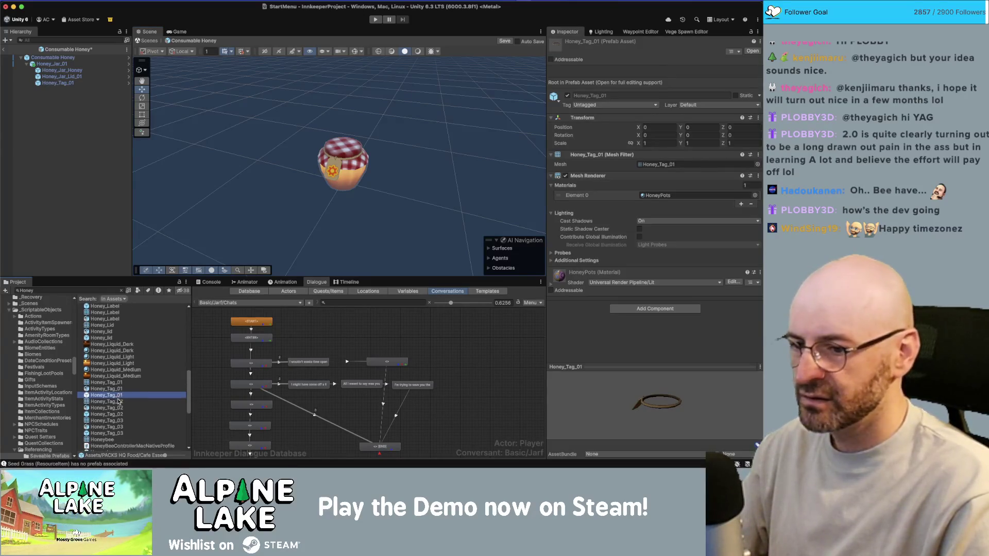
scroll(118, 391, "down", 2)
left_click_drag(639, 387, 268, 369)
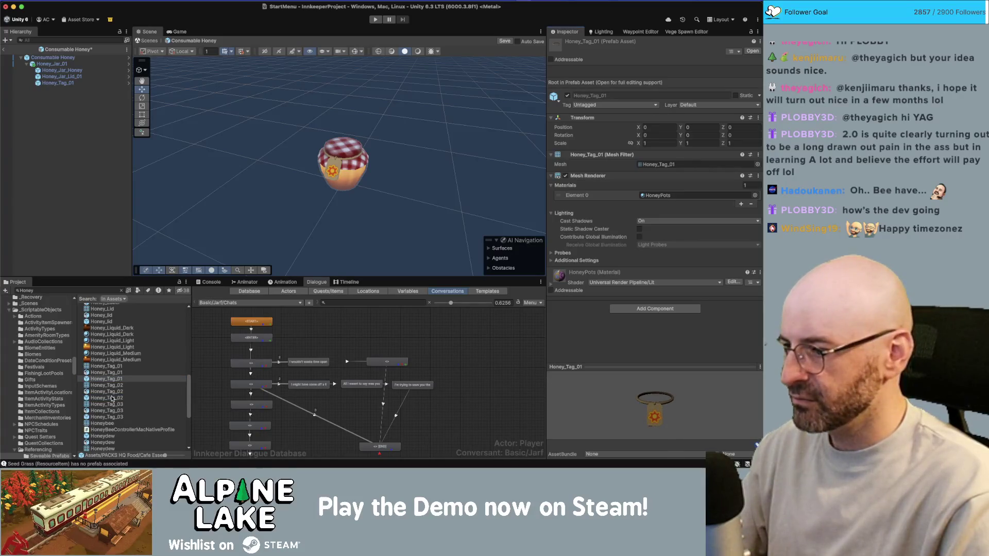
left_click(113, 399)
left_click_drag(675, 404, 701, 401)
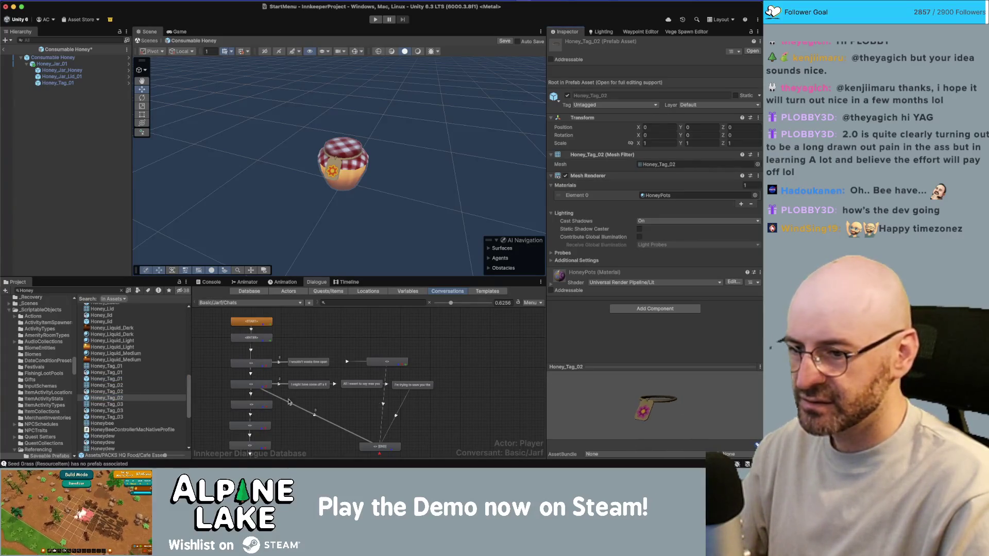
scroll(112, 397, "down", 2)
left_click(110, 403)
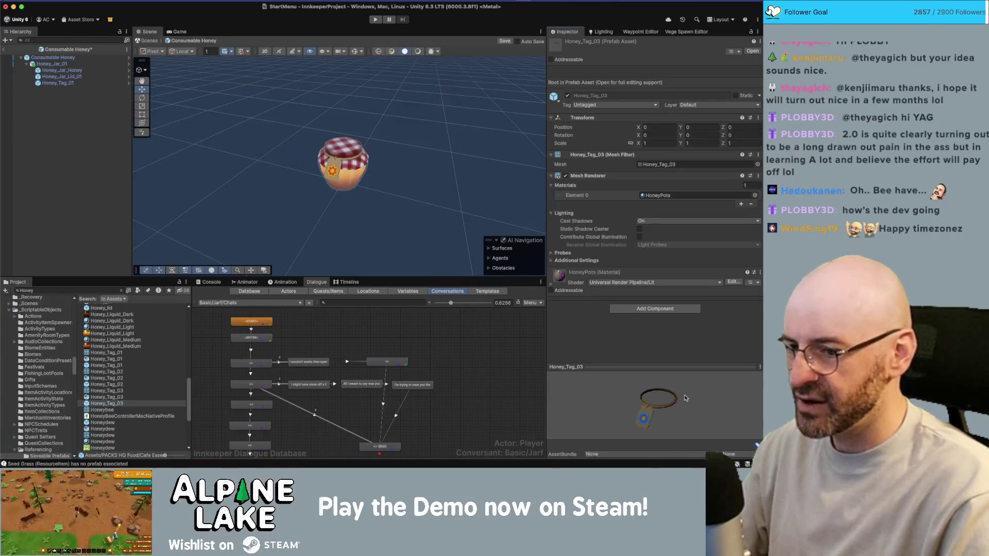
left_click_drag(686, 398, 582, 395)
scroll(137, 394, "down", 2)
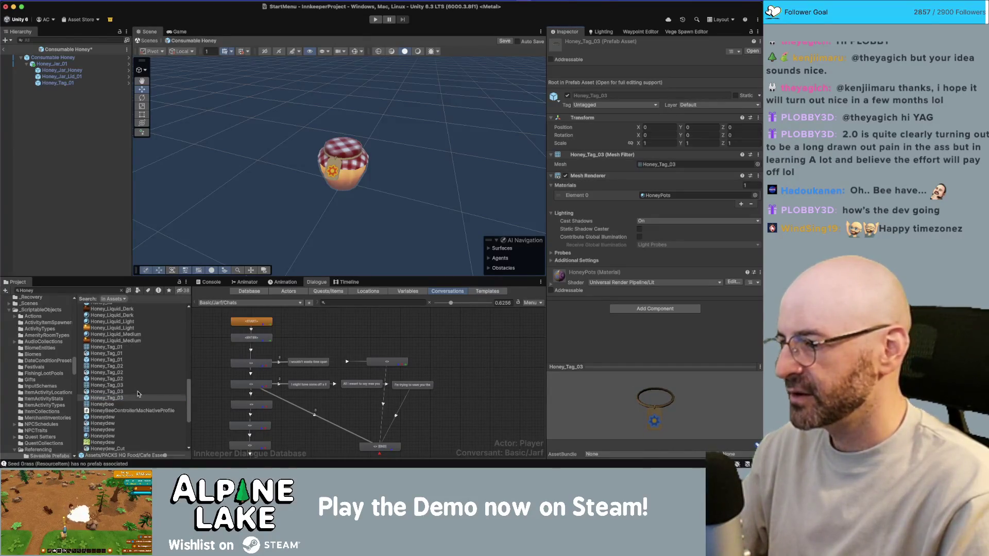
left_click(124, 407)
scroll(124, 407, "down", 10)
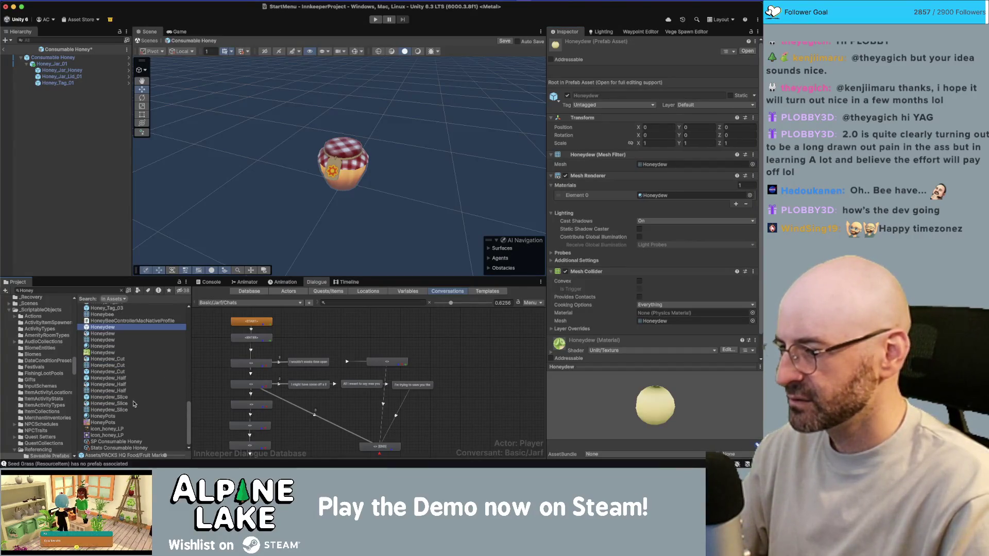
scroll(133, 404, "up", 15)
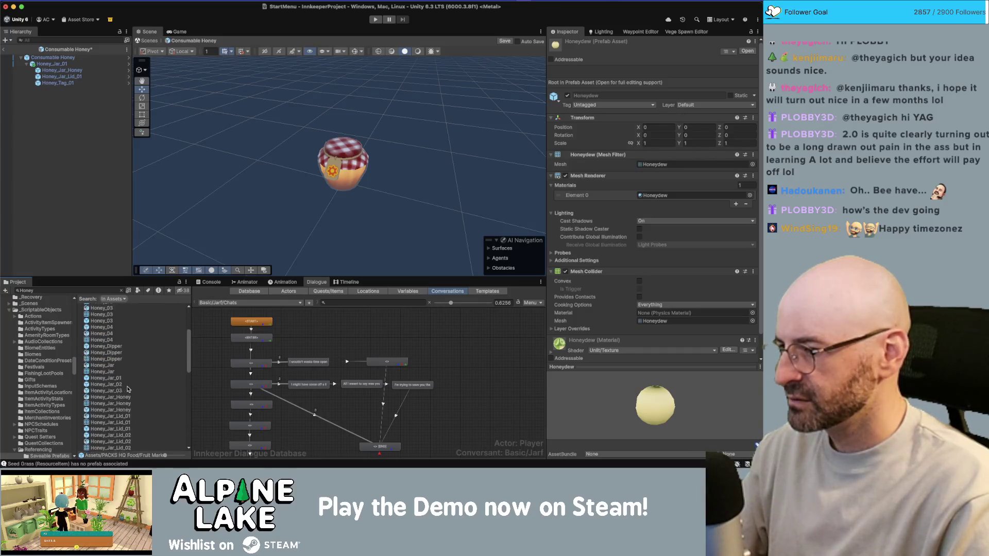
scroll(113, 337, "up", 5)
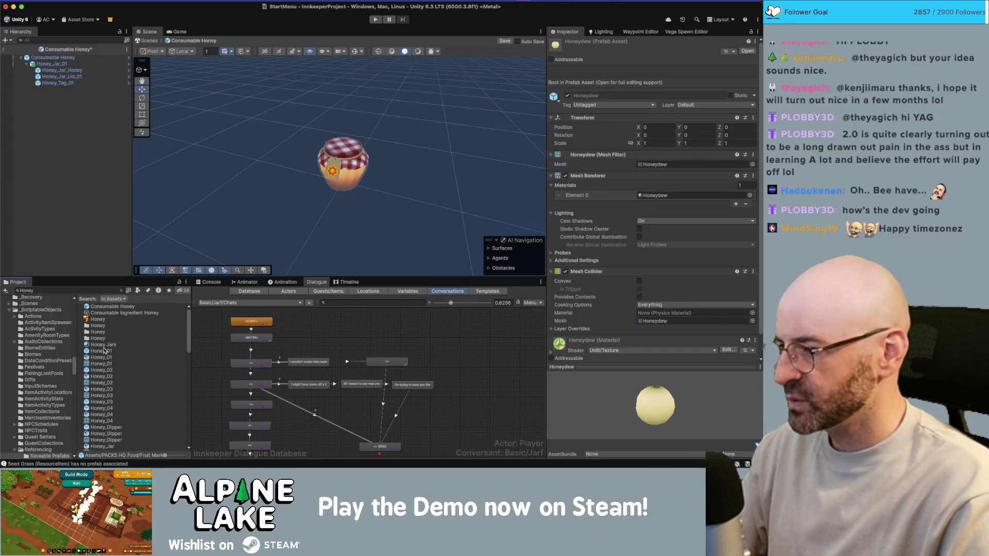
Add the bee-label Honey_02 jar to the prefab in place of Honey_01
left_click_drag(105, 351, 90, 248)
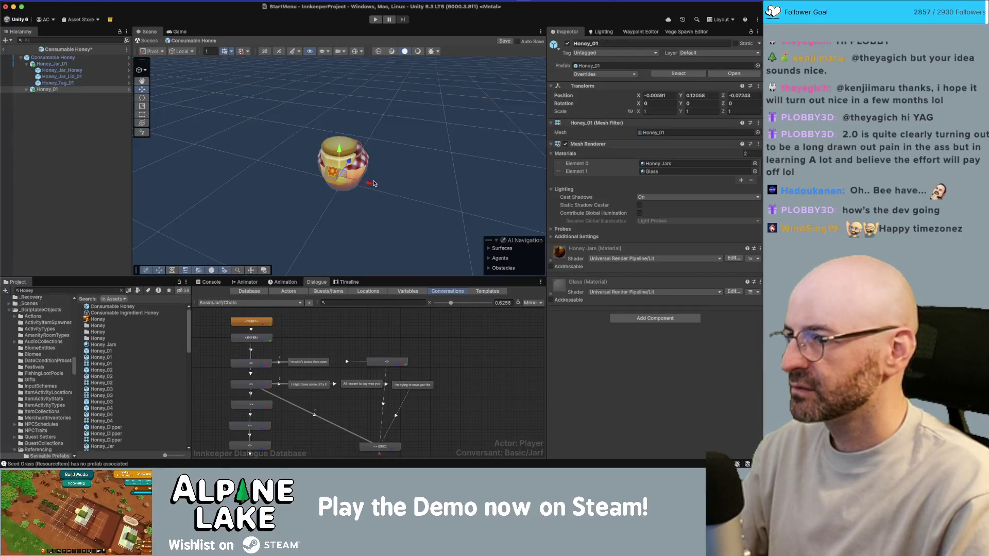
left_click_drag(374, 184, 344, 178)
key("ctrl+z")
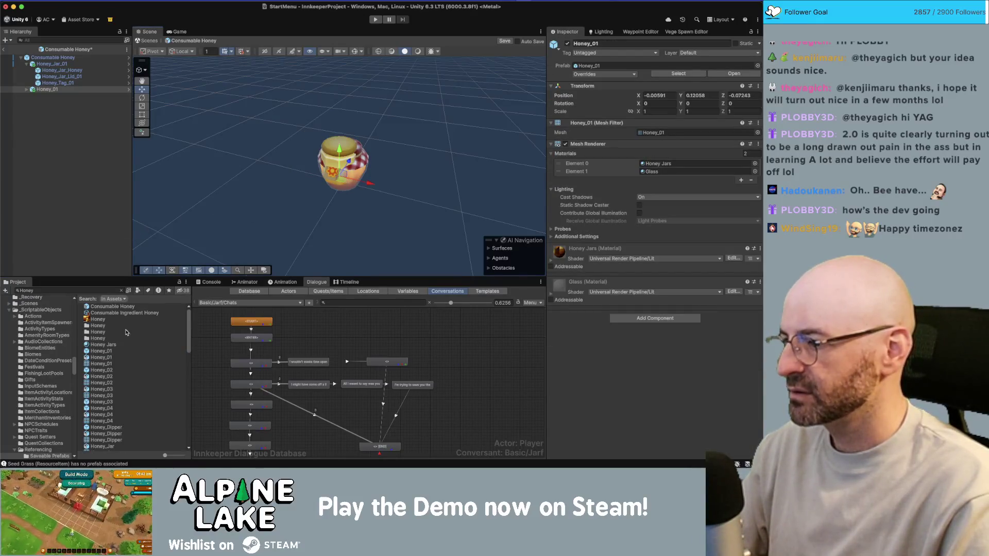
left_click_drag(102, 370, 58, 92)
key("Delete")
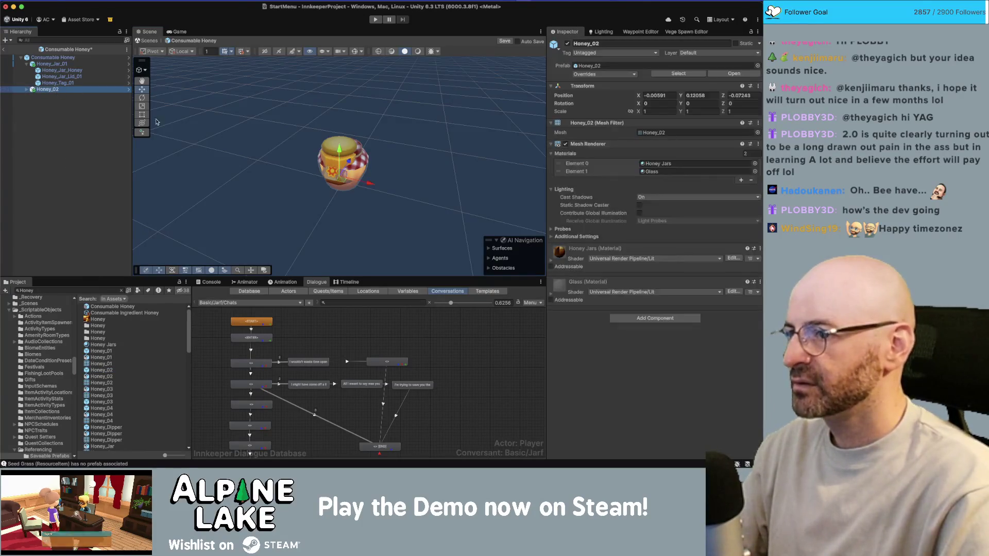
Move Honey_02 left of the checkered jar and set its Y position to 0
left_click_drag(347, 182, 302, 170)
left_click(667, 97)
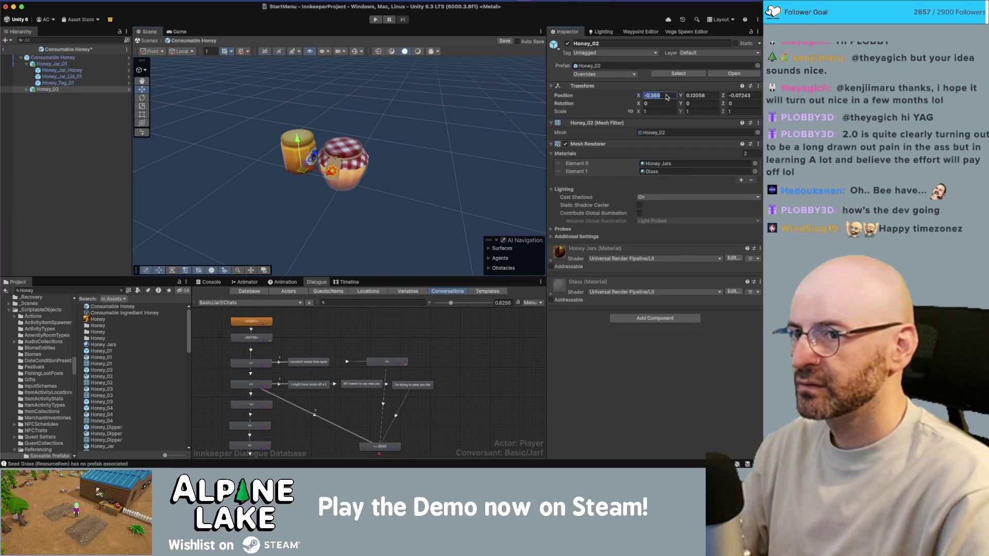
left_click(701, 96)
type("0")
key("Return")
Rotate Honey_02 so its bee label faces front, then orbit to check both jars
key("e")
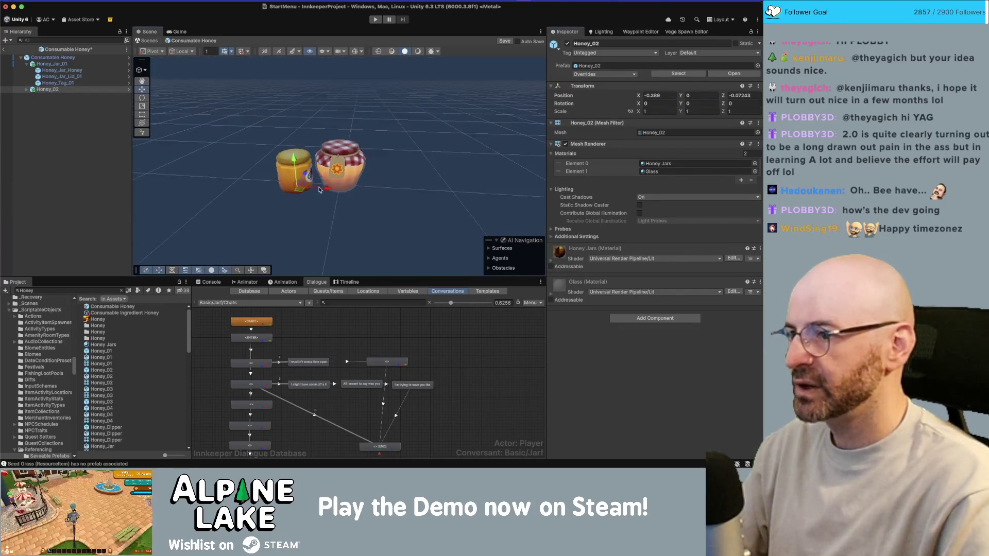
left_click_drag(323, 197, 281, 202)
left_click(400, 191)
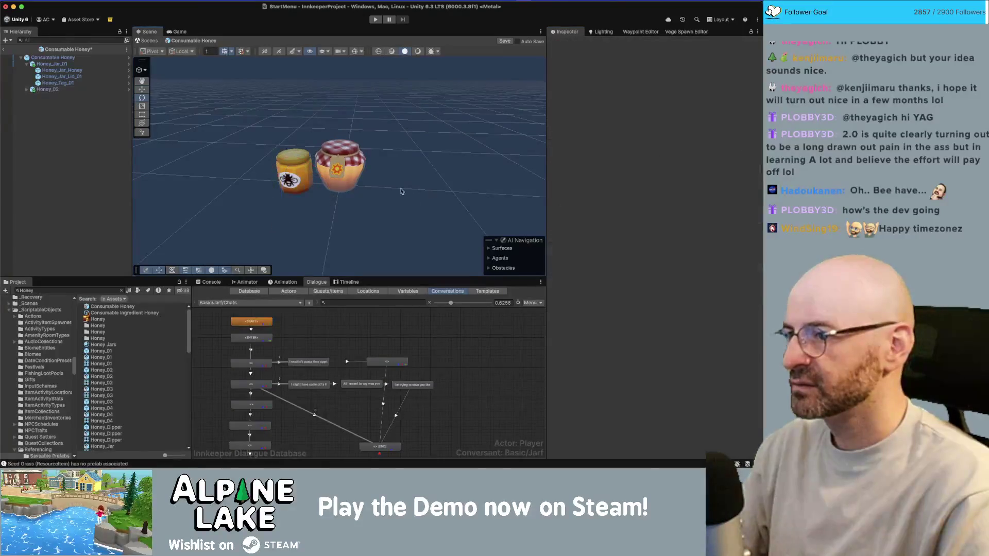
mouse_move(348, 172)
left_mouse_down()
mouse_move(330, 132)
mouse_move(317, 196)
mouse_move(304, 153)
left_mouse_up()
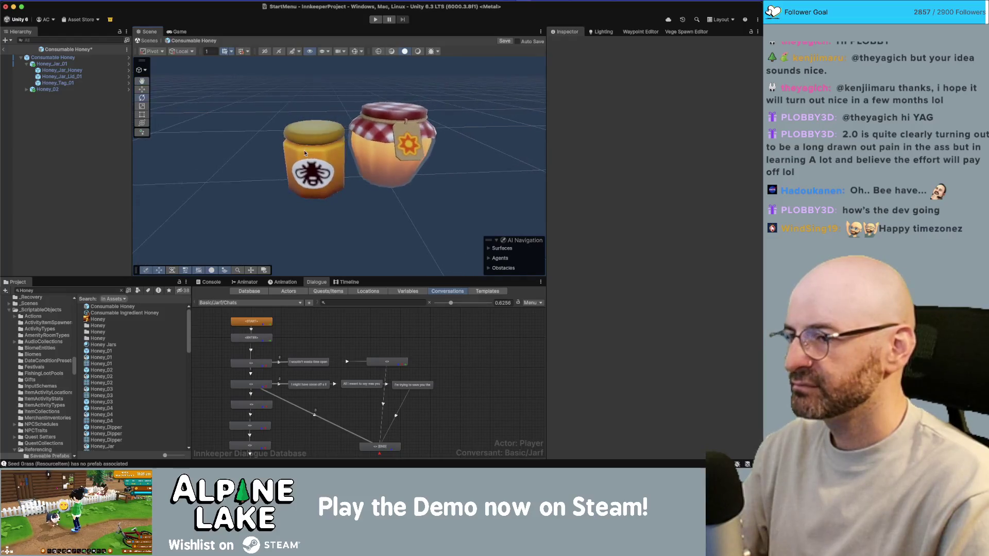
left_click_drag(362, 141, 220, 117)
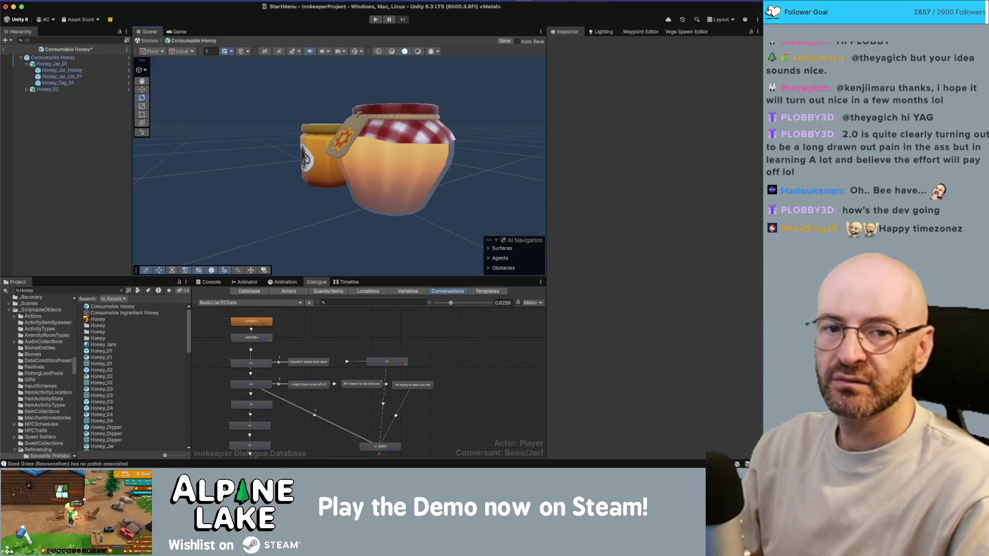
key("super+Tab")
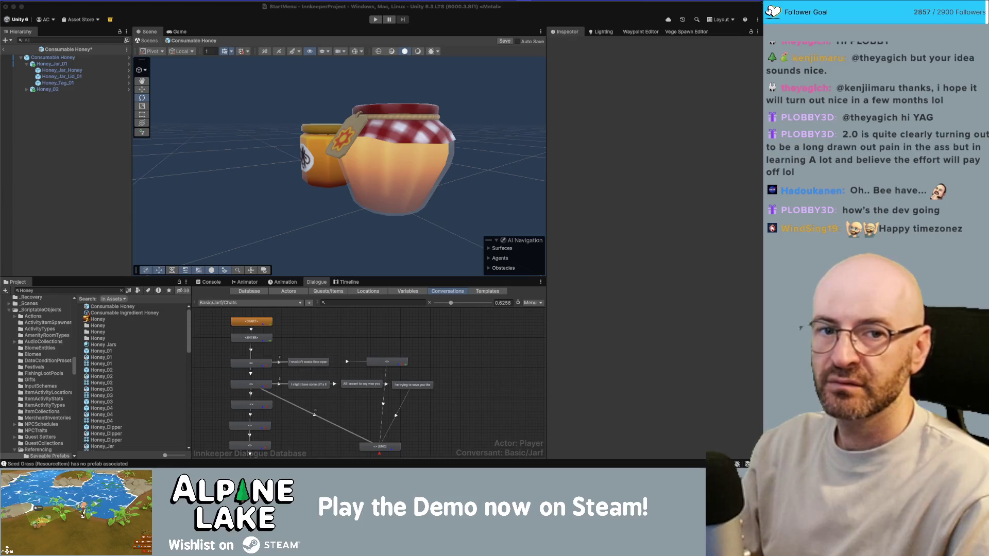
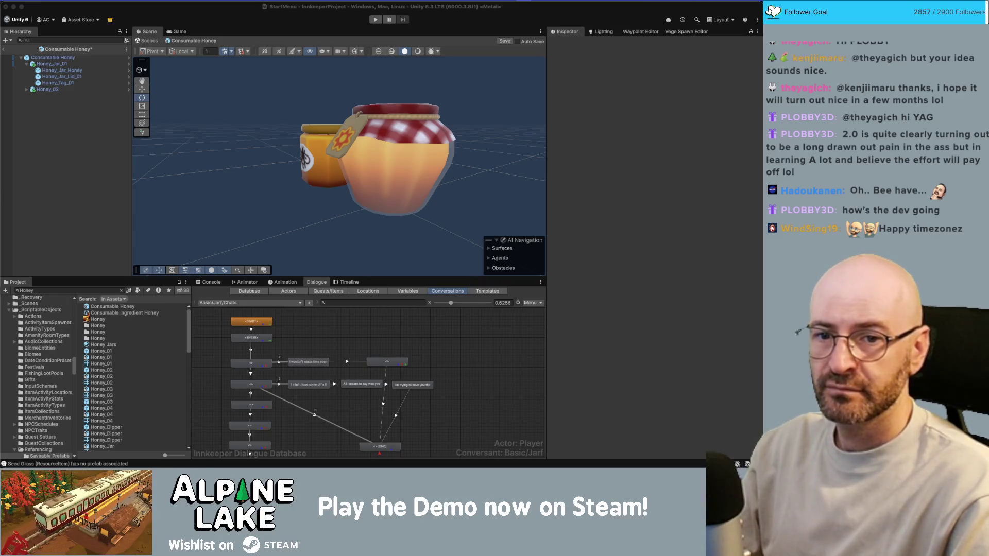
Orbit around the two honey jars and select Honey_02 and Honey_Jar_01 to compare them
mouse_move(306, 144)
left_mouse_down()
mouse_move(331, 147)
mouse_move(491, 82)
mouse_move(464, 98)
left_mouse_up()
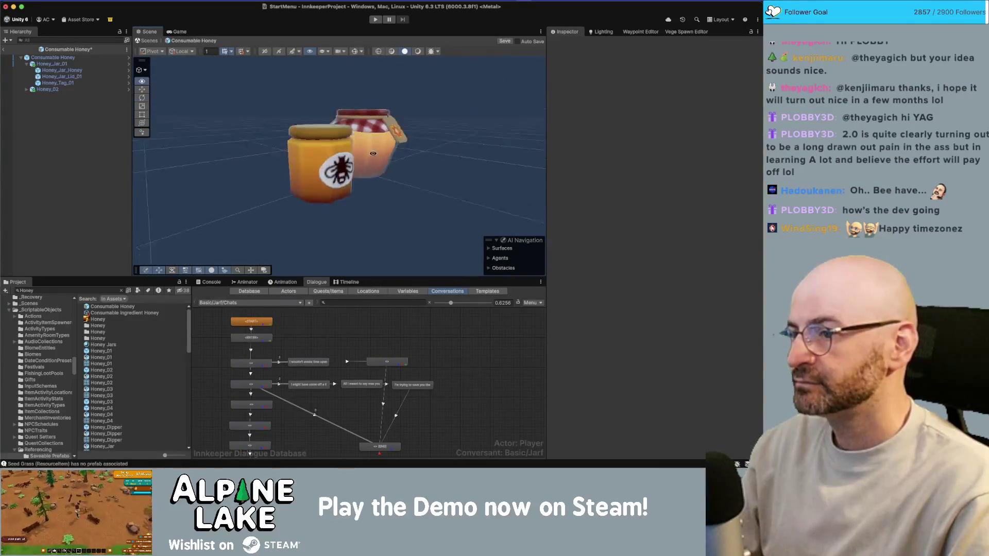
scroll(361, 134, "down", 5)
left_click_drag(315, 155, 259, 152)
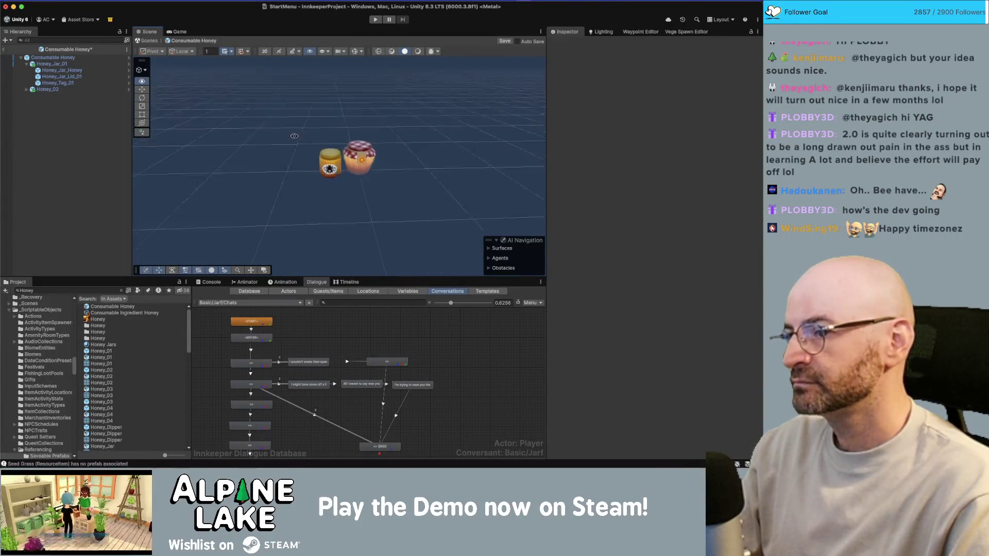
scroll(377, 151, "up", 3)
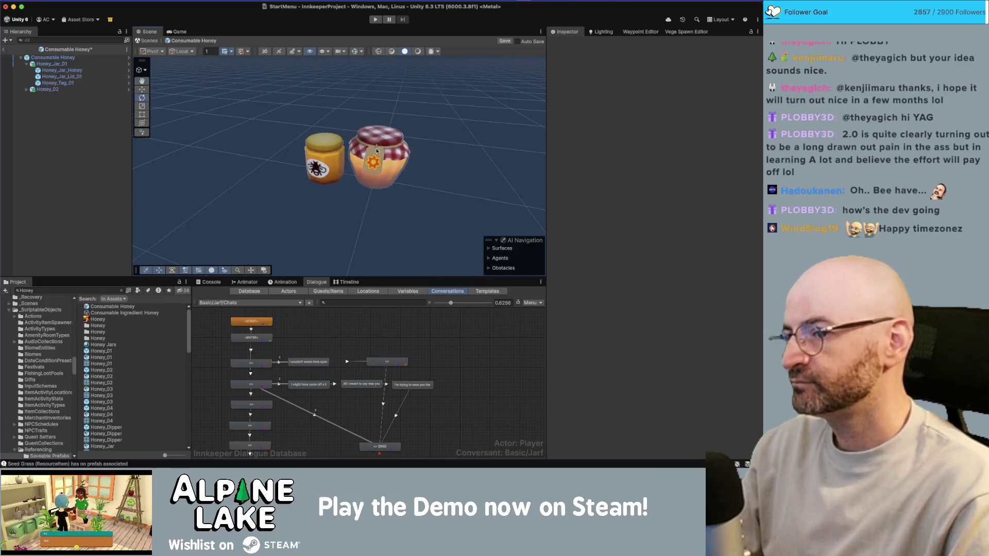
mouse_move(377, 151)
left_mouse_down()
mouse_move(397, 149)
mouse_move(347, 157)
mouse_move(436, 145)
mouse_move(325, 168)
left_mouse_up()
left_click(323, 157)
left_click(382, 154)
scroll(325, 169, "up", 2)
left_click(325, 169)
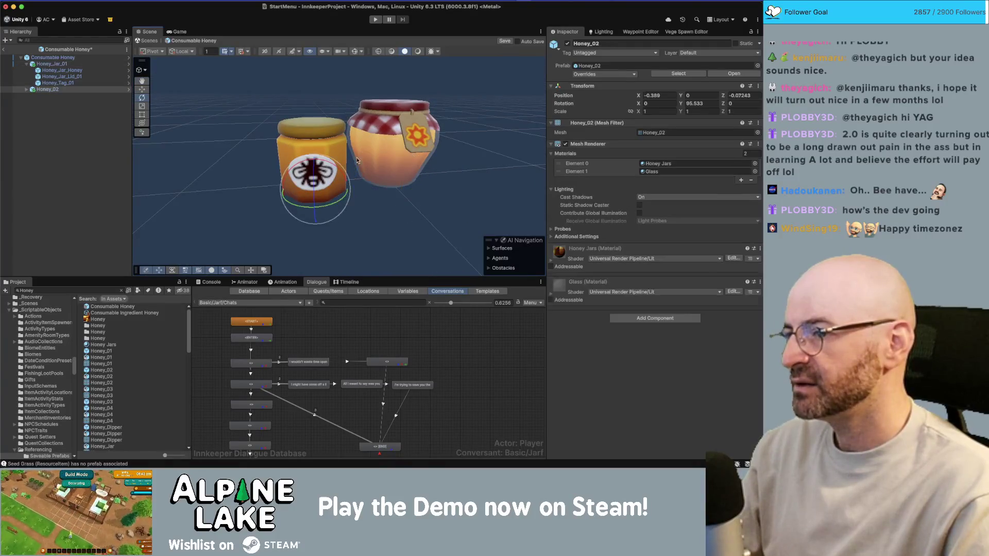
left_click(394, 151)
left_click_drag(407, 153, 405, 157)
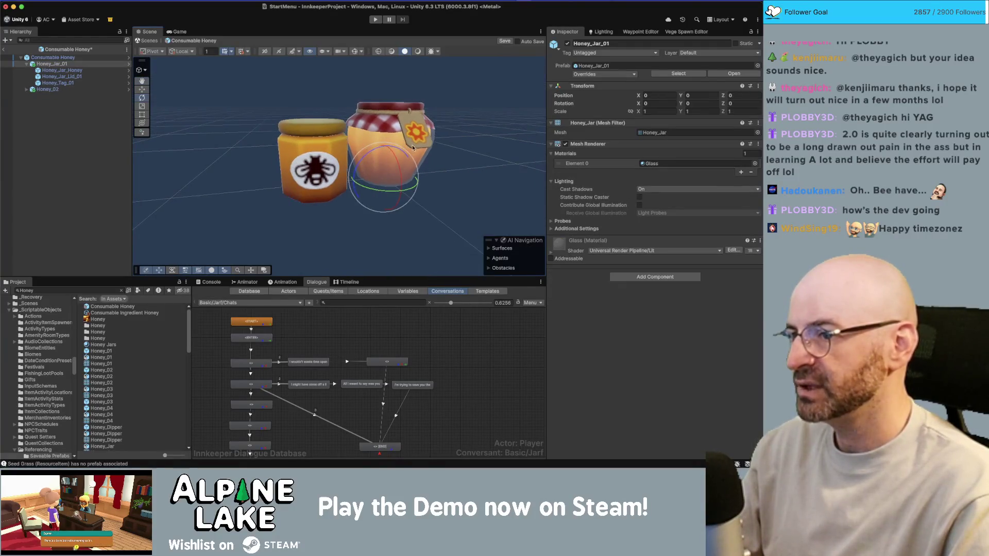
Select the Honey_Tag_01 tag, then expand Honey_02 to reach its Honey_lid and Honey_Label
left_click(412, 140)
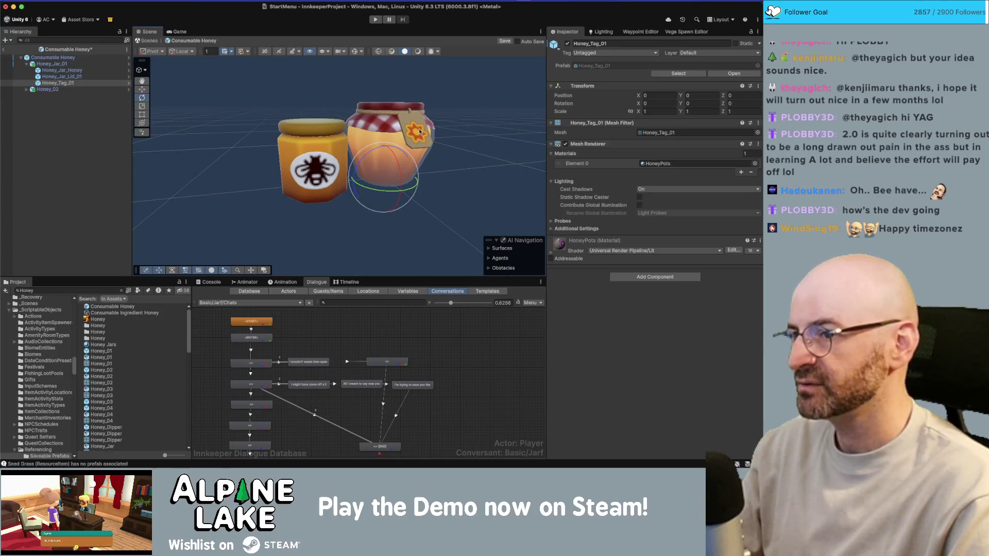
scroll(415, 136, "up", 1)
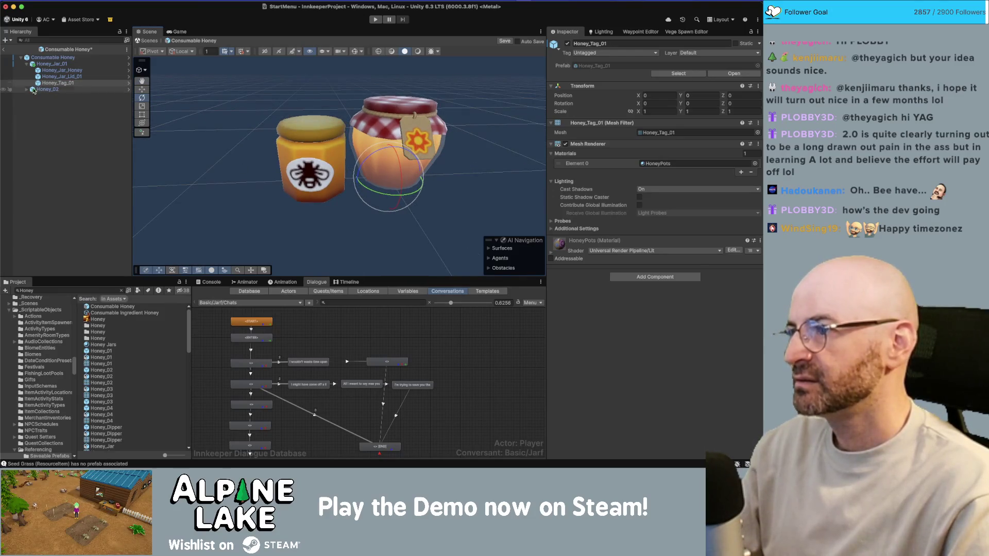
left_click(27, 90)
left_click(98, 102)
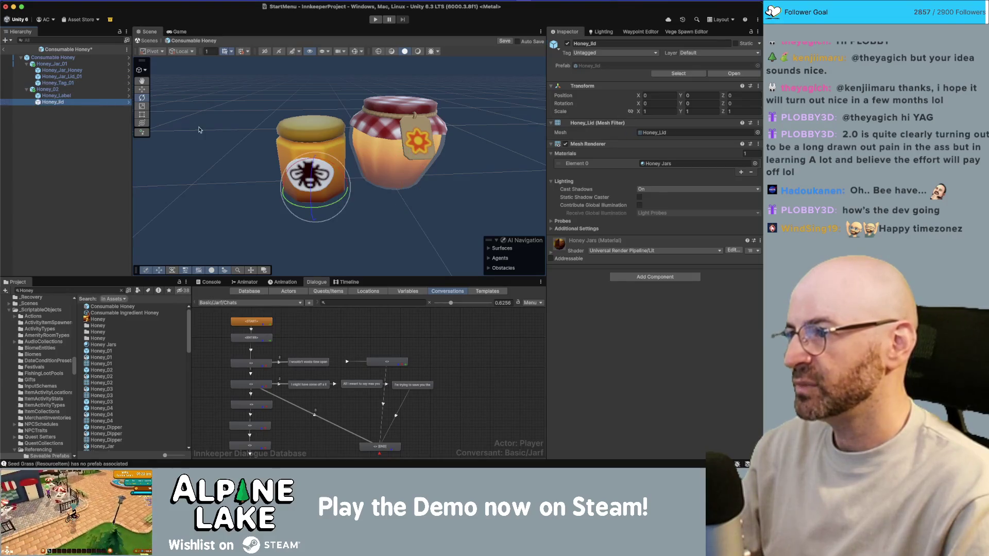
left_click(103, 96)
Move the bee label onto the lidded jar and pull Honey_lid directly under Consumable Honey
key("w")
left_click_drag(334, 185, 431, 186)
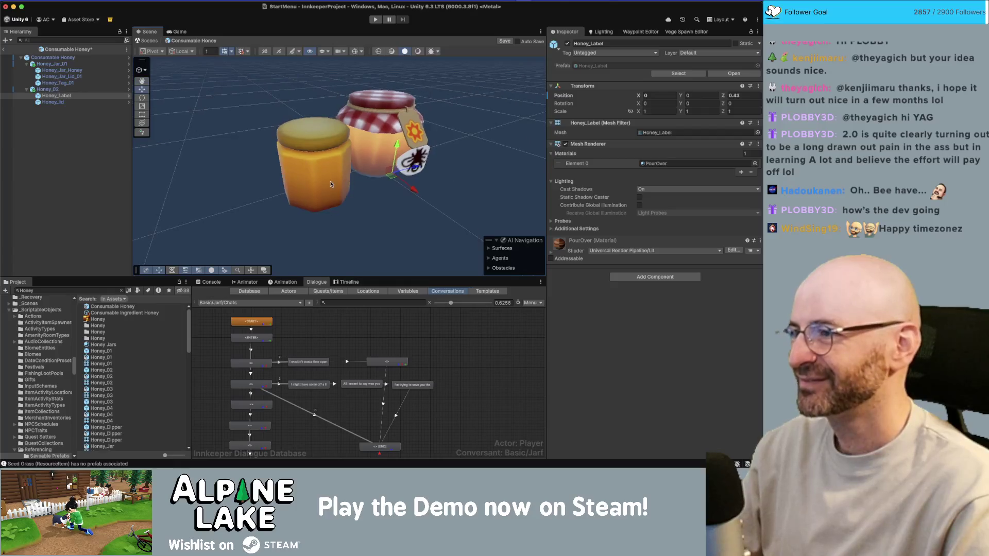
left_click(315, 170)
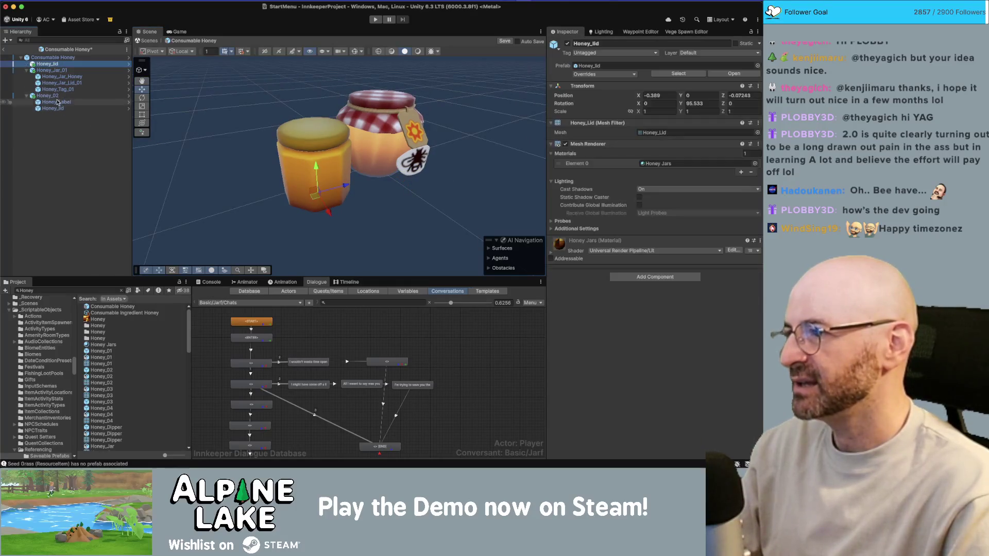
left_click(57, 96)
key("h")
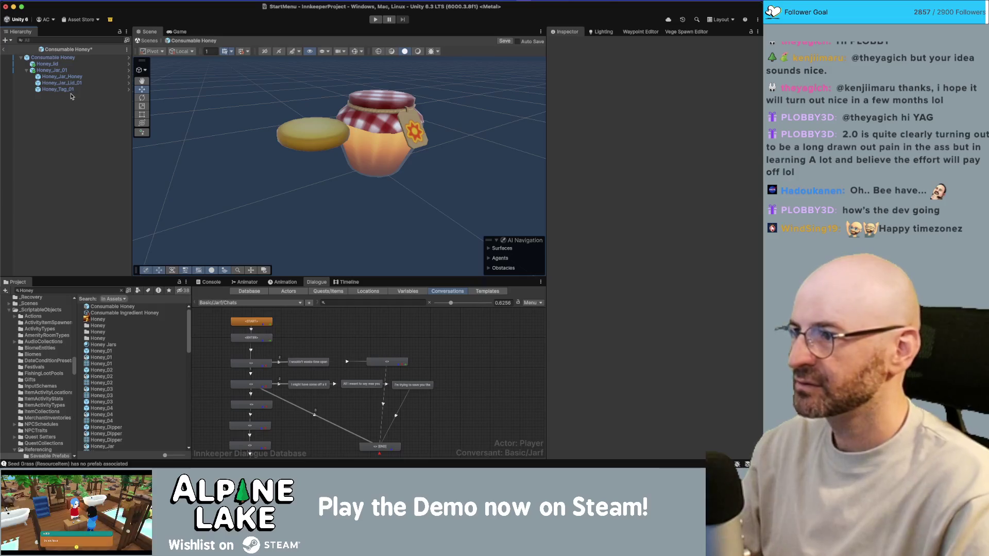
key("h")
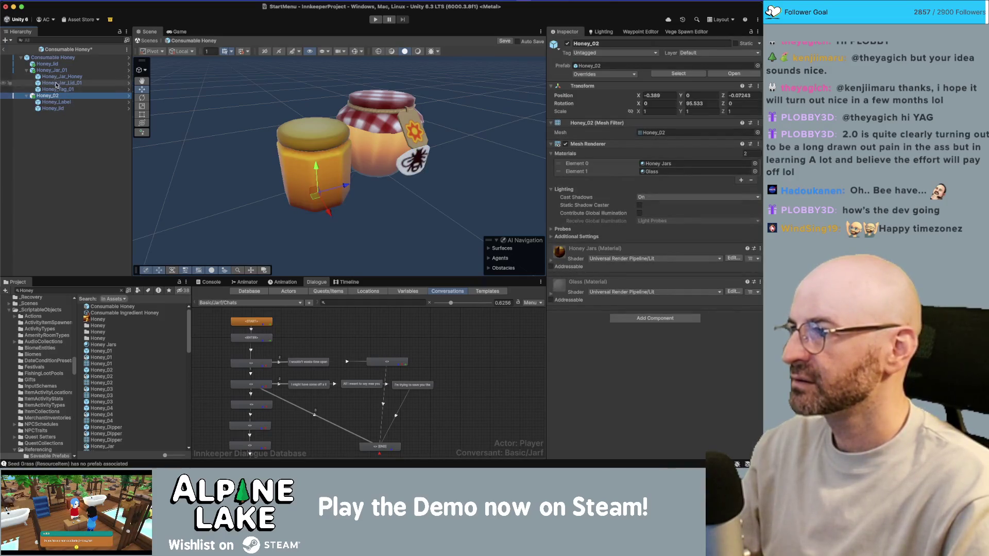
Copy Honey_Label under Consumable Honey, then delete Honey_02 and the leftover Honey_lid
left_click(57, 103)
key("super+d")
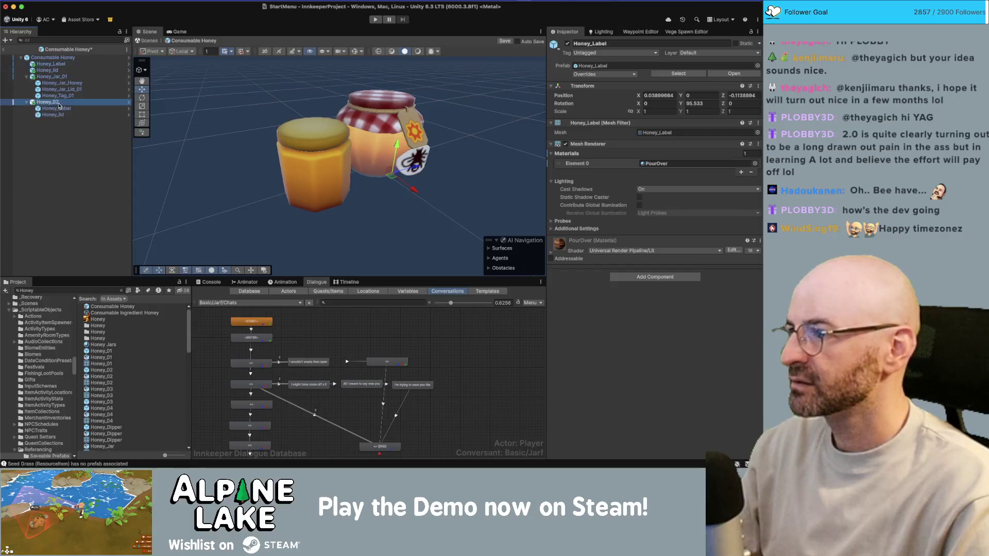
left_click(61, 102)
key("super+BackSpace")
left_click(58, 70)
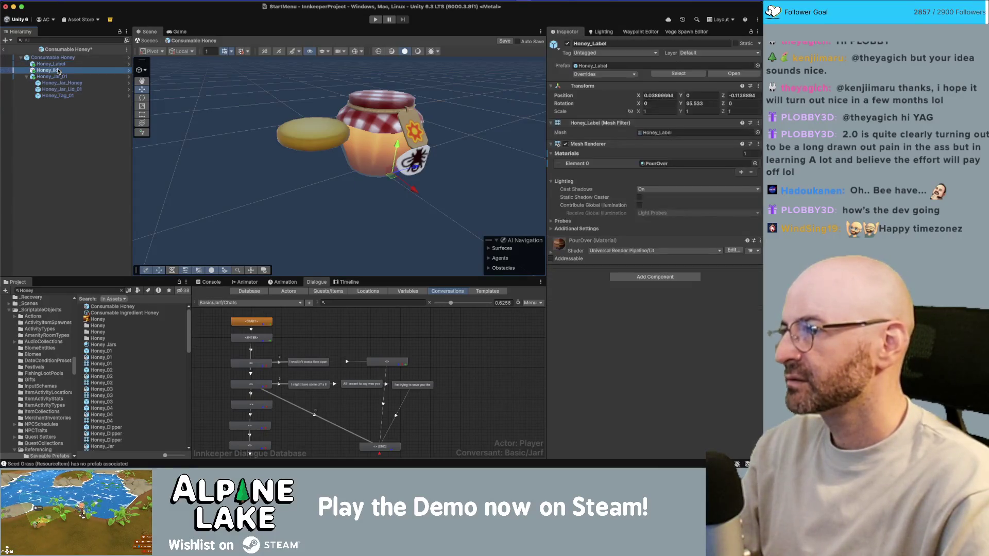
key("super+BackSpace")
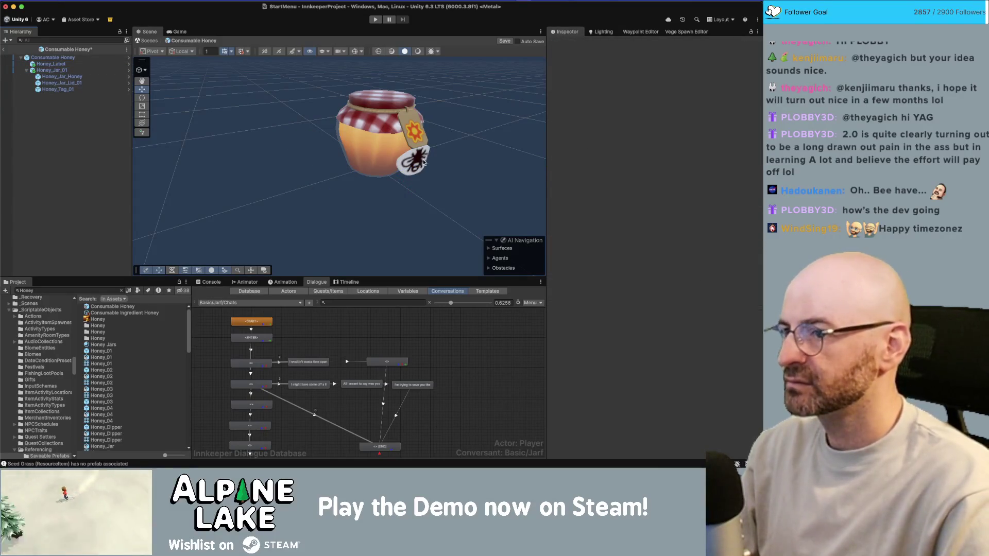
Focus the view on the relocated bee label on Honey_Jar_01
left_click(424, 162)
left_click_drag(424, 163, 449, 123)
key("f")
scroll(449, 123, "down", 5)
left_click(336, 139)
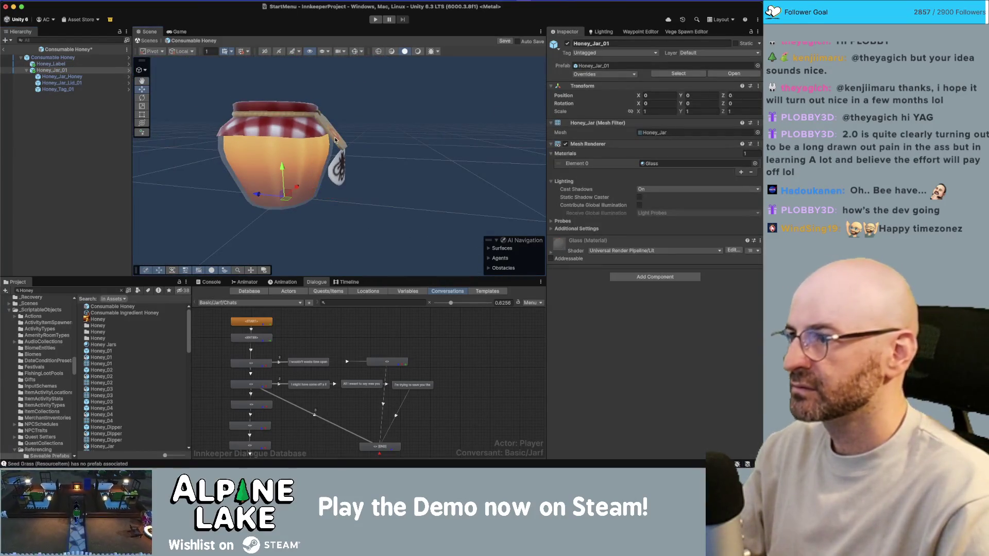
Rotate the bee label around the jar and set its X position to 0
left_click(344, 160)
key("e")
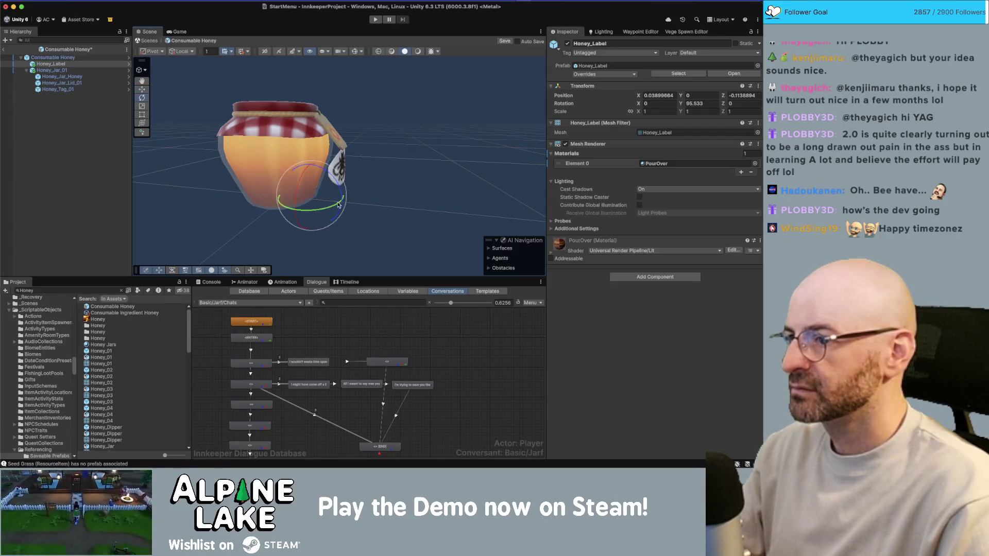
left_click_drag(320, 209, 244, 217)
left_click_drag(348, 201, 639, 106)
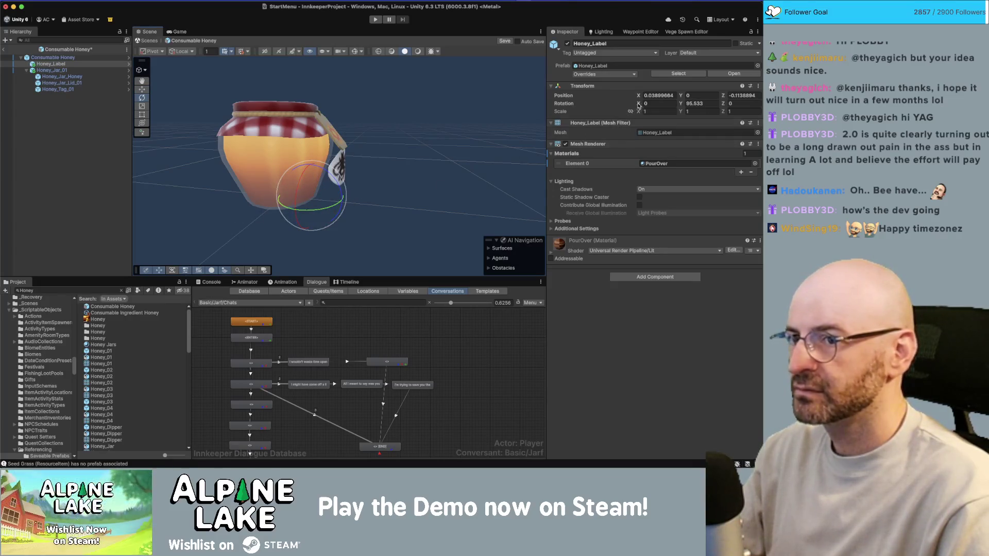
type("0")
key("Tab")
key("Tab")
type("0")
key("Return")
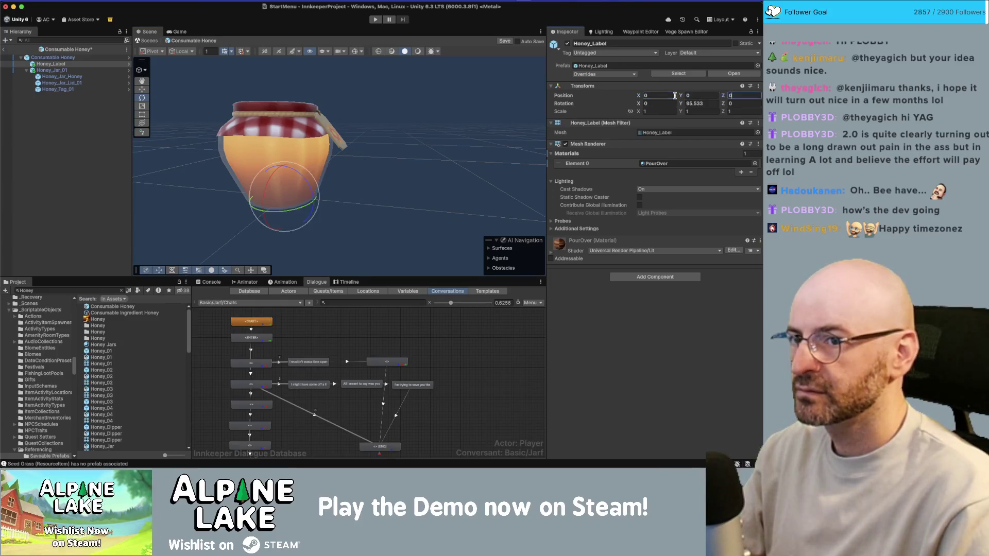
key("f")
key("w")
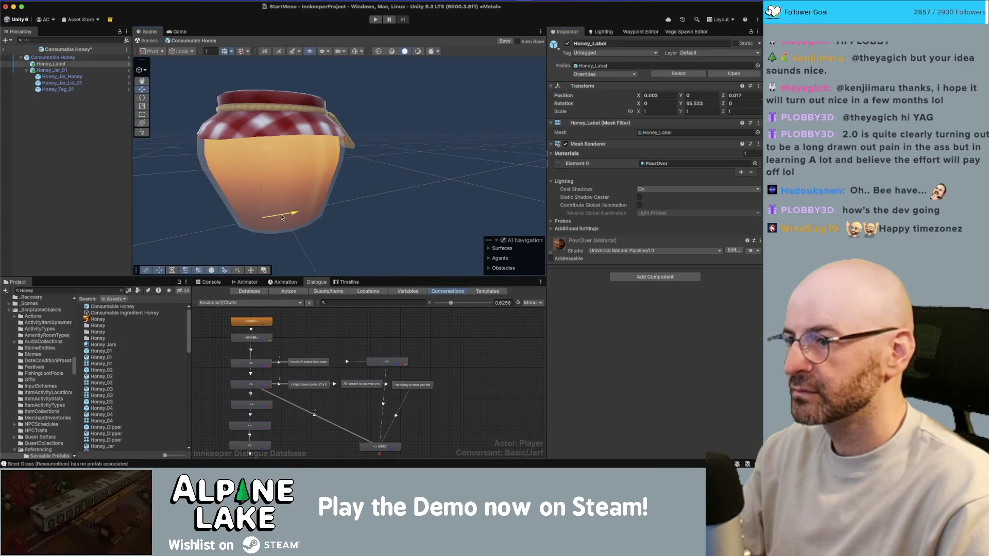
Set the label's Rotation Y to 270 and adjust its position to sit on the jar's front
key("e")
mouse_move(258, 227)
left_mouse_down()
mouse_move(203, 251)
mouse_move(471, 194)
mouse_move(444, 215)
left_mouse_up()
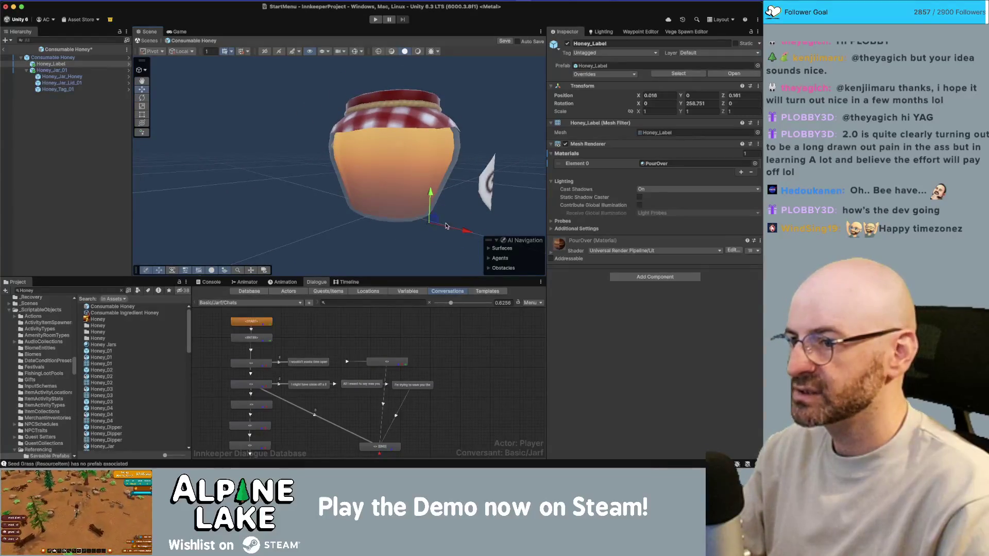
left_click(423, 224)
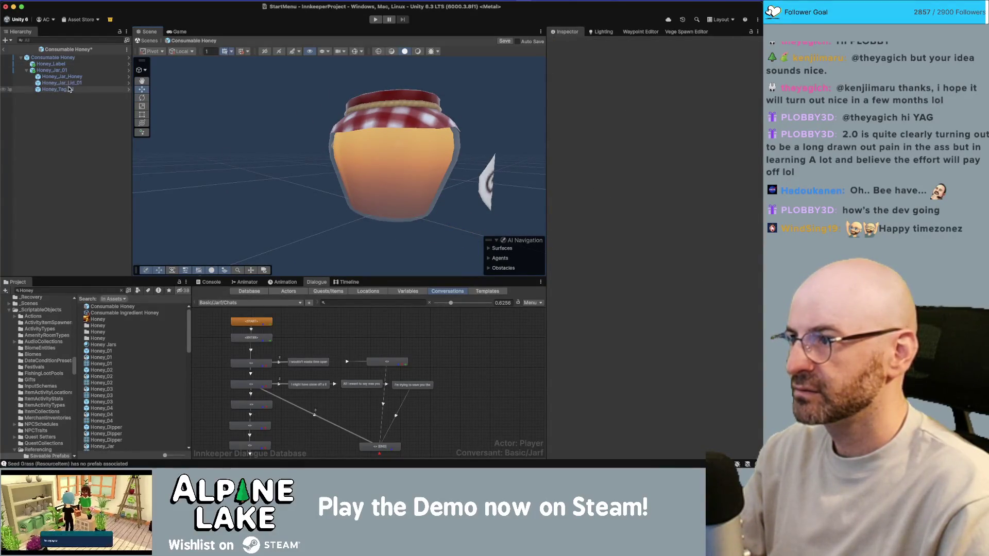
left_click(409, 127)
left_click_drag(409, 127, 521, 120)
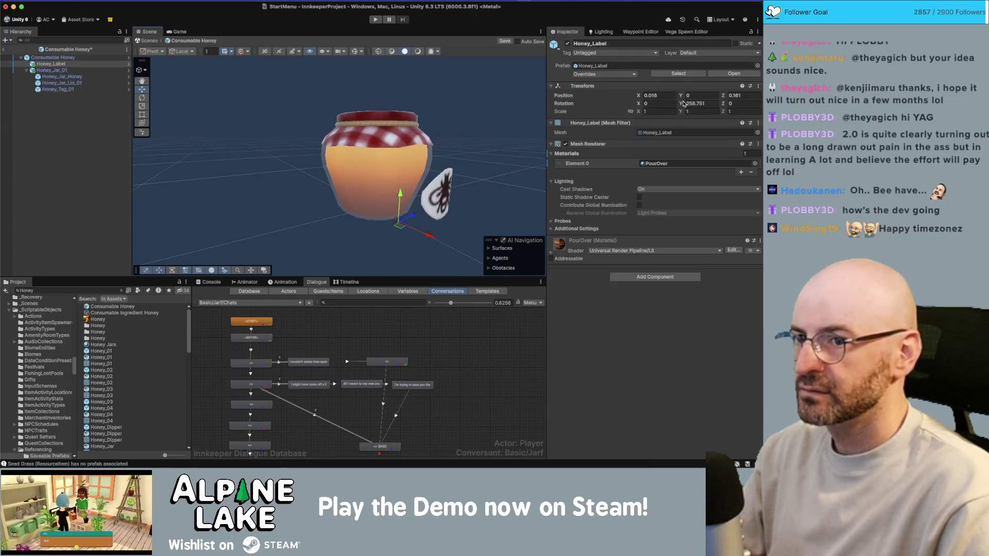
type("270")
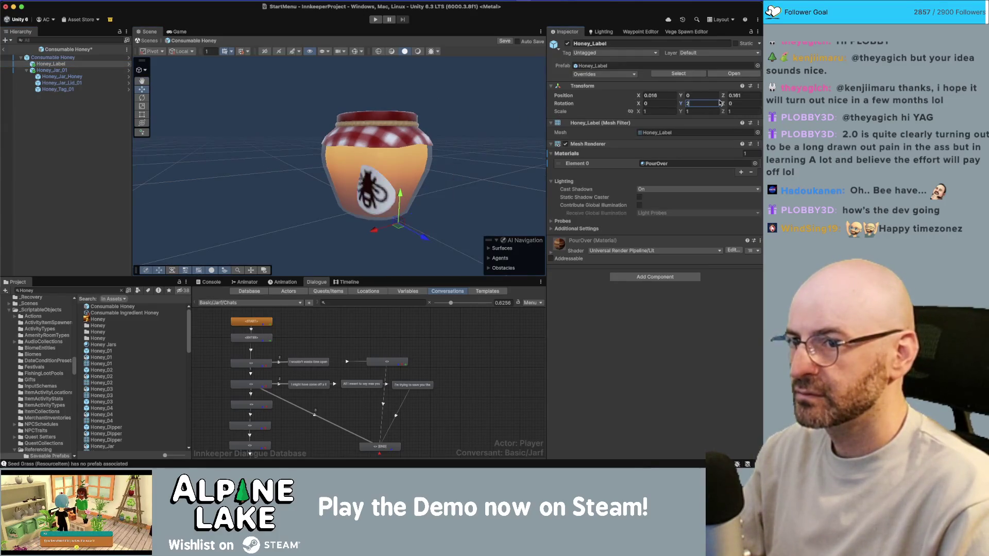
mouse_move(457, 151)
left_mouse_down()
mouse_move(386, 196)
mouse_move(308, 225)
mouse_move(366, 64)
left_mouse_up()
scroll(314, 228, "up", 3)
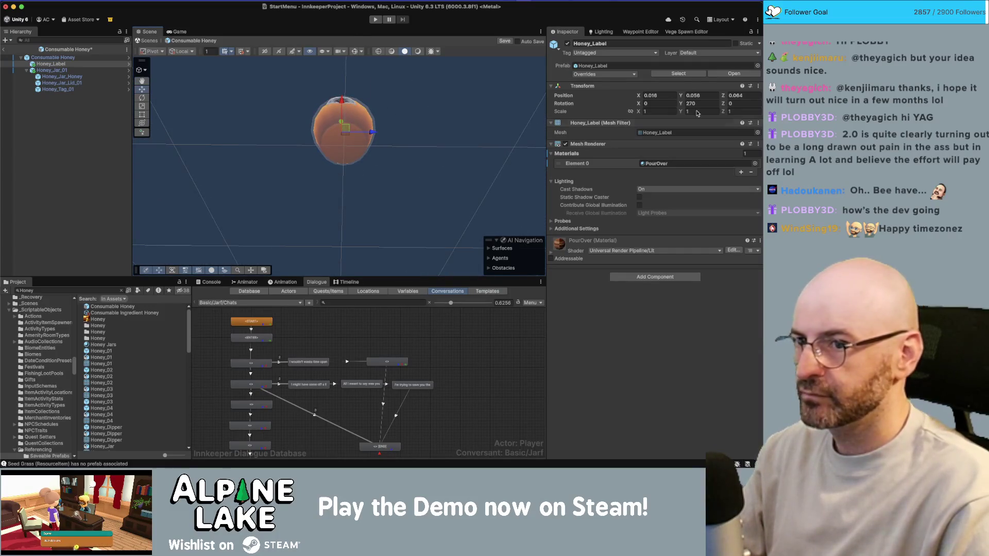
type("0")
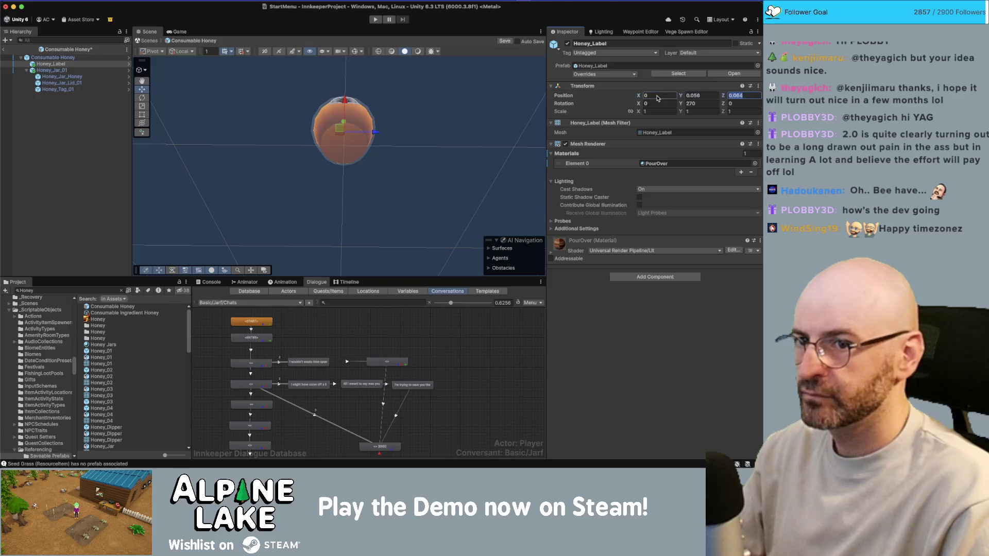
type("0")
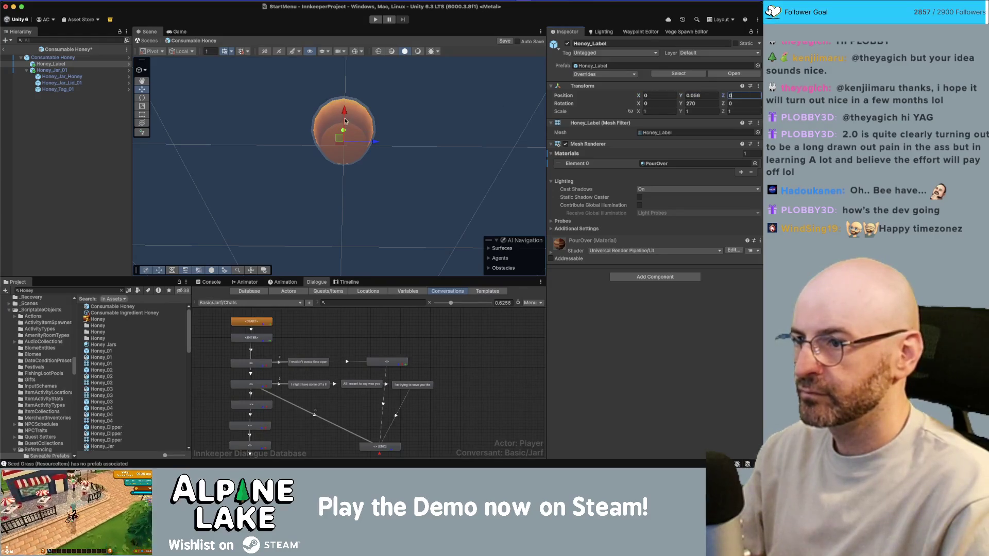
type("f")
mouse_move(350, 104)
left_mouse_down()
mouse_move(304, 226)
mouse_move(306, 205)
left_mouse_up()
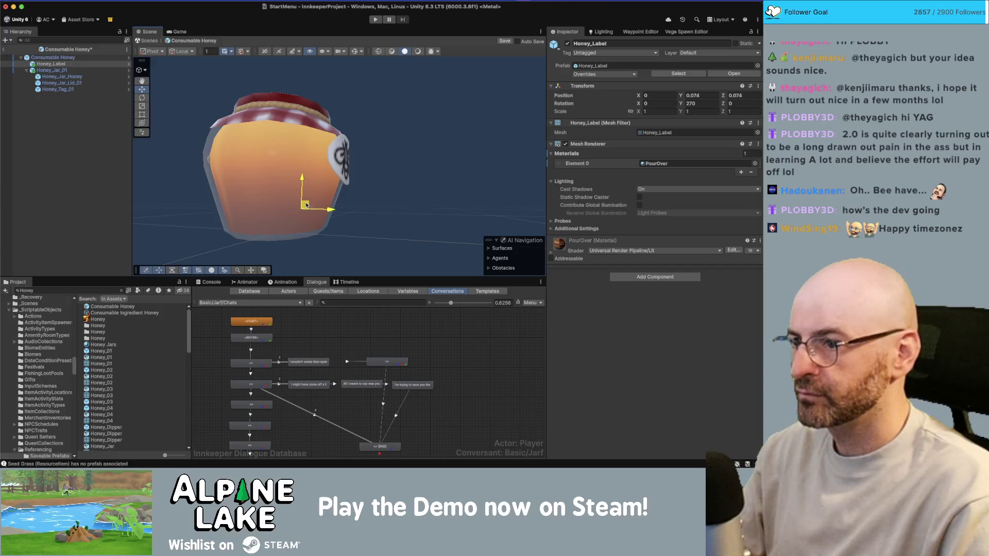
left_click(379, 191)
left_click_drag(376, 173, 223, 234)
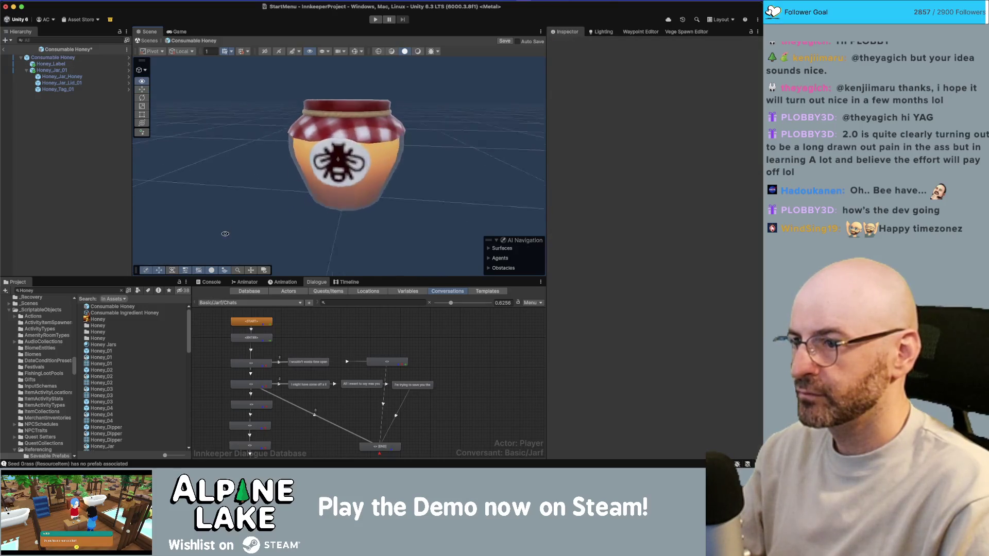
Nudge the bee label along the jar and tilt it to about -17.2 on Z
scroll(343, 199, "down", 3)
mouse_move(375, 173)
left_mouse_down()
mouse_move(442, 168)
mouse_move(495, 110)
mouse_move(337, 154)
left_mouse_up()
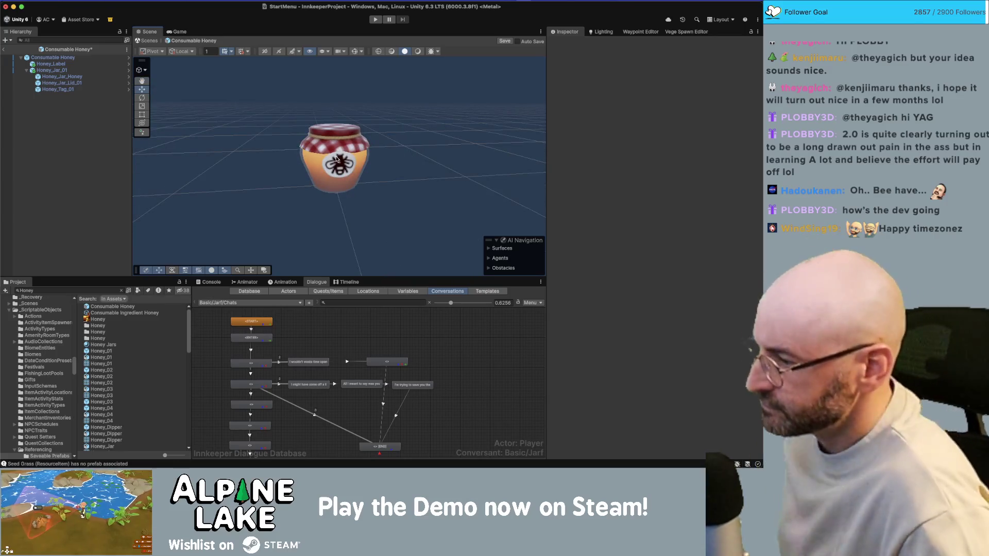
left_click(342, 163)
scroll(343, 163, "up", 5)
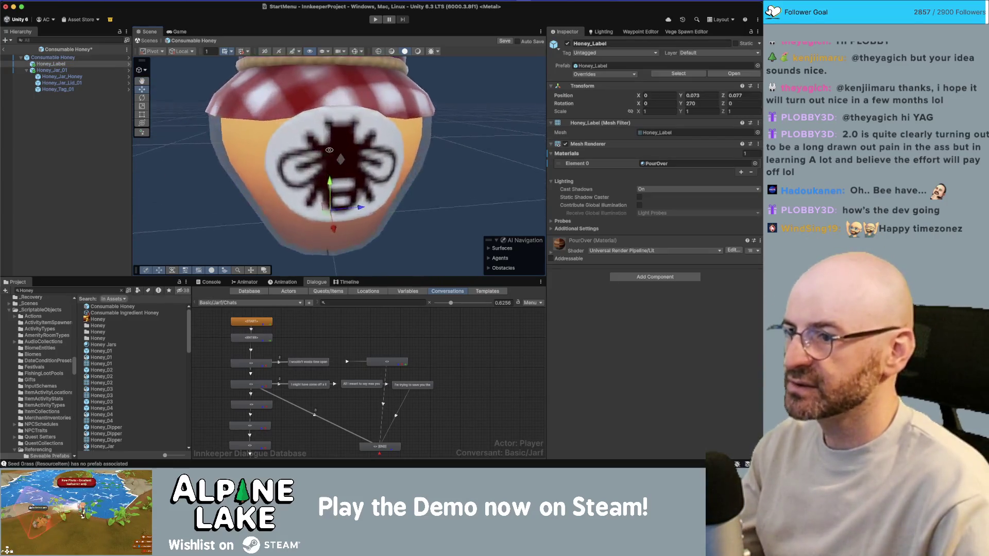
left_click_drag(343, 163, 418, 177)
left_click_drag(292, 245, 283, 242)
scroll(282, 243, "down", 5)
mouse_move(273, 192)
left_mouse_down()
mouse_move(314, 199)
mouse_move(326, 215)
mouse_move(299, 207)
mouse_move(281, 221)
left_mouse_up()
key("e")
key("w")
Orbit around the jar to check the label's placement, then select Honey_Jar_01
left_click(388, 171)
scroll(388, 171, "down", 3)
mouse_move(388, 171)
left_mouse_down()
mouse_move(406, 167)
mouse_move(335, 180)
left_mouse_up()
left_click(335, 181)
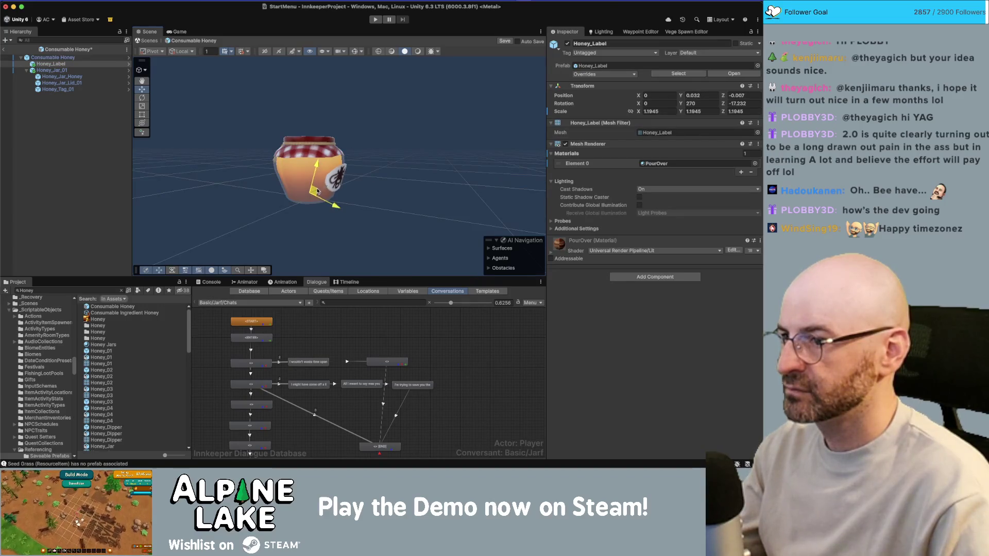
left_click(412, 154)
scroll(393, 137, "down", 5)
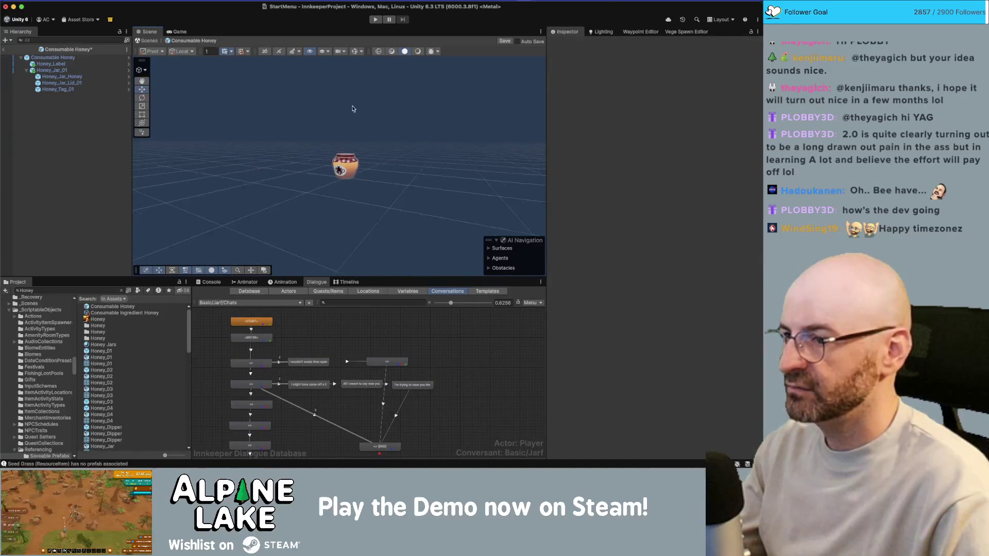
scroll(286, 132, "up", 5)
mouse_move(286, 132)
left_mouse_down()
mouse_move(290, 123)
mouse_move(338, 126)
left_mouse_up()
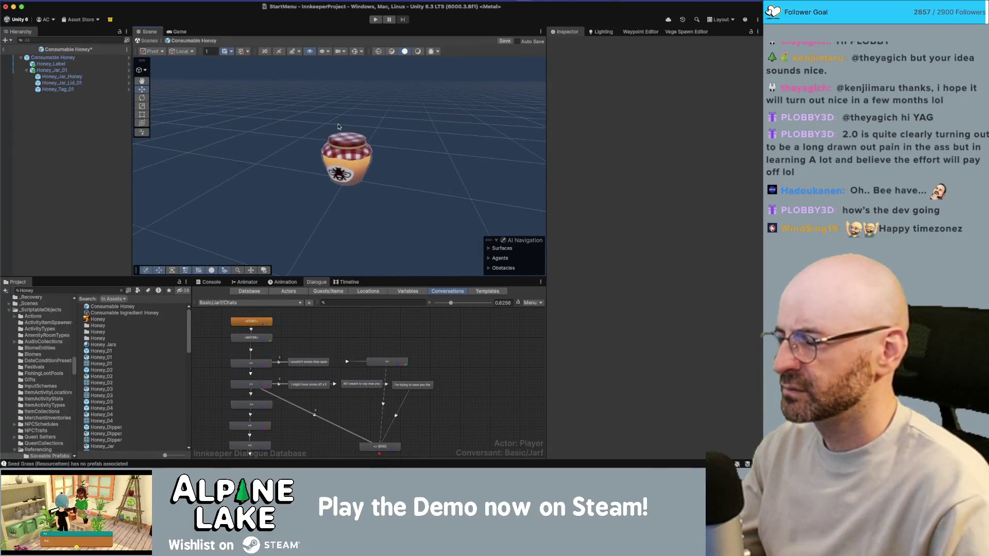
left_click(343, 175)
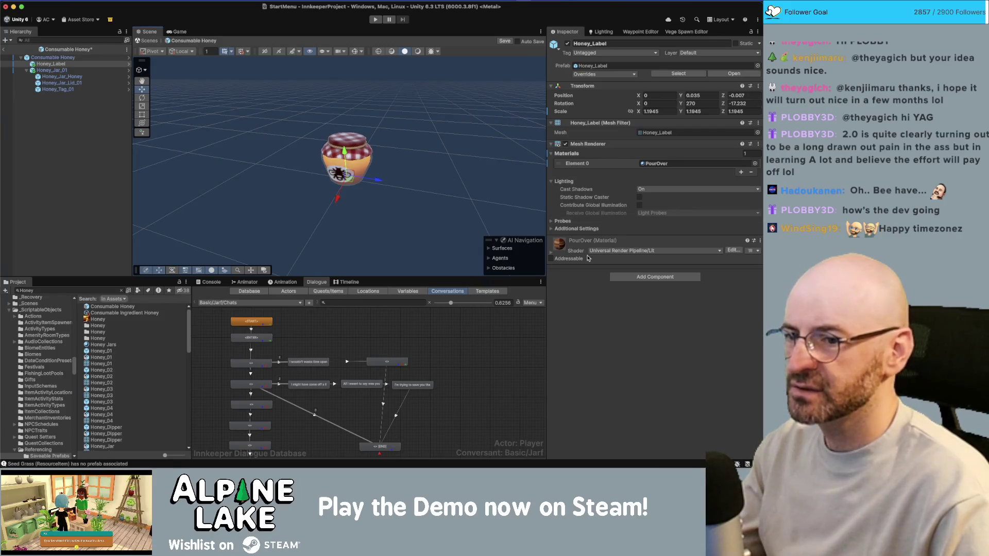
scroll(386, 188, "up", 3)
left_click(386, 158)
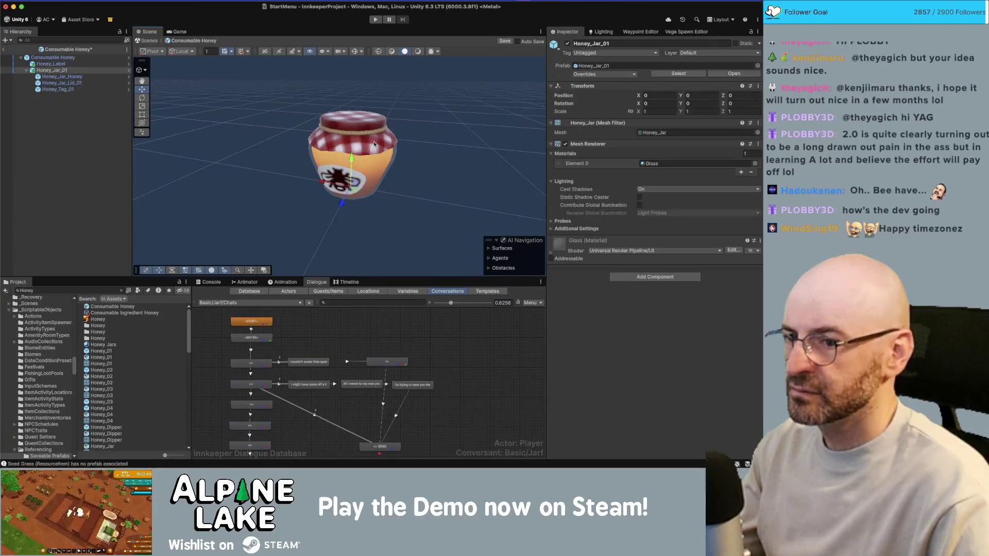
Raise the HoneyPots base texture's Max Size from 256 to 512 and apply it
left_click(363, 148)
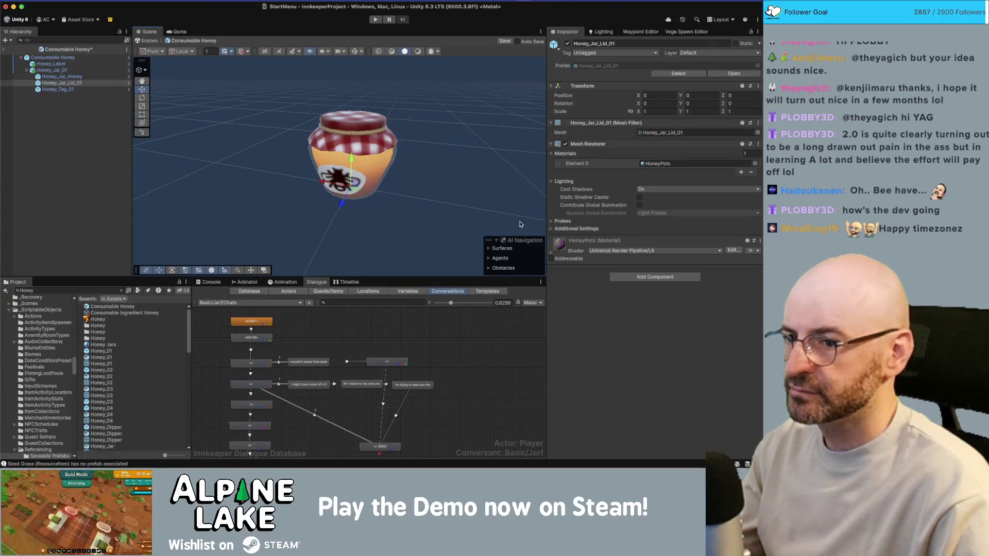
left_click(554, 257)
left_click(565, 329)
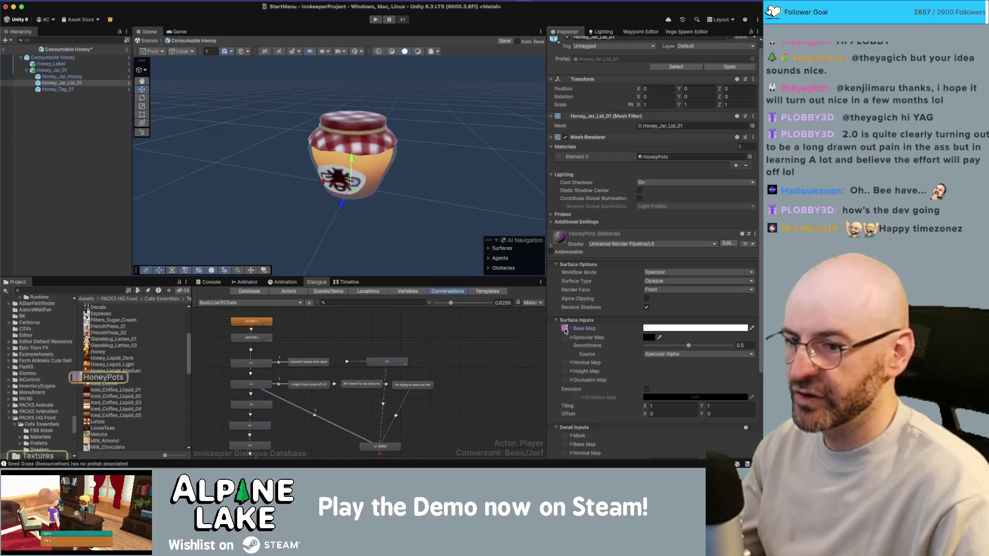
left_click(106, 378)
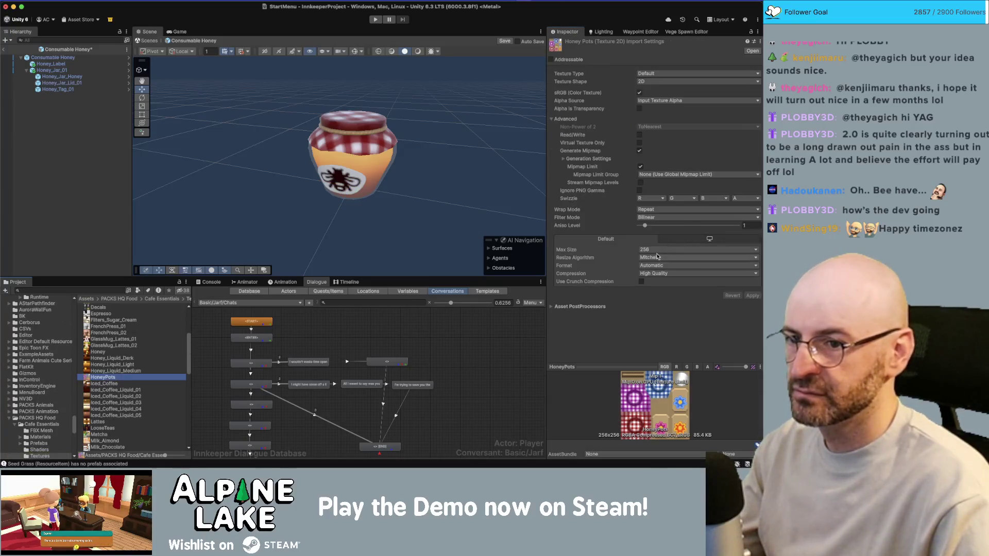
left_click(657, 250)
left_click(655, 294)
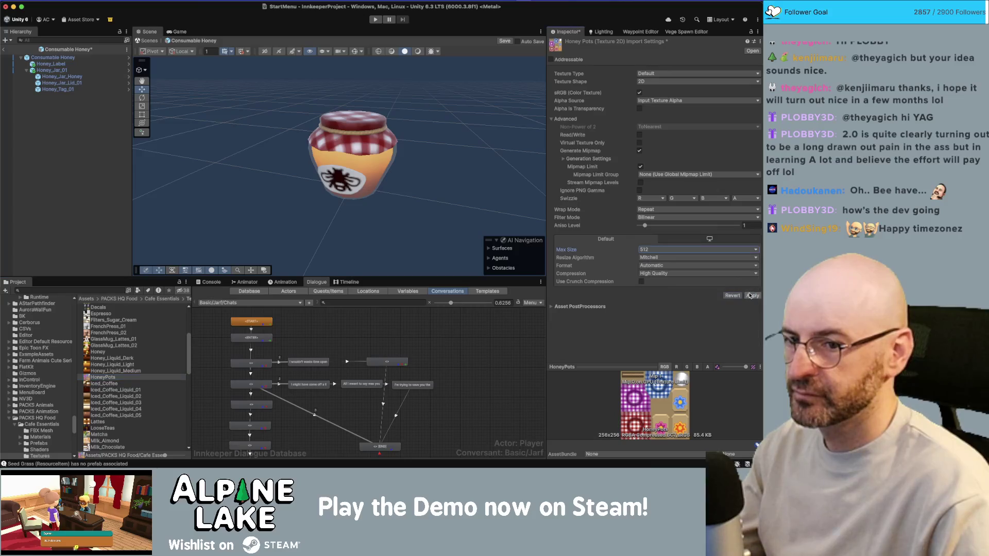
left_click(752, 296)
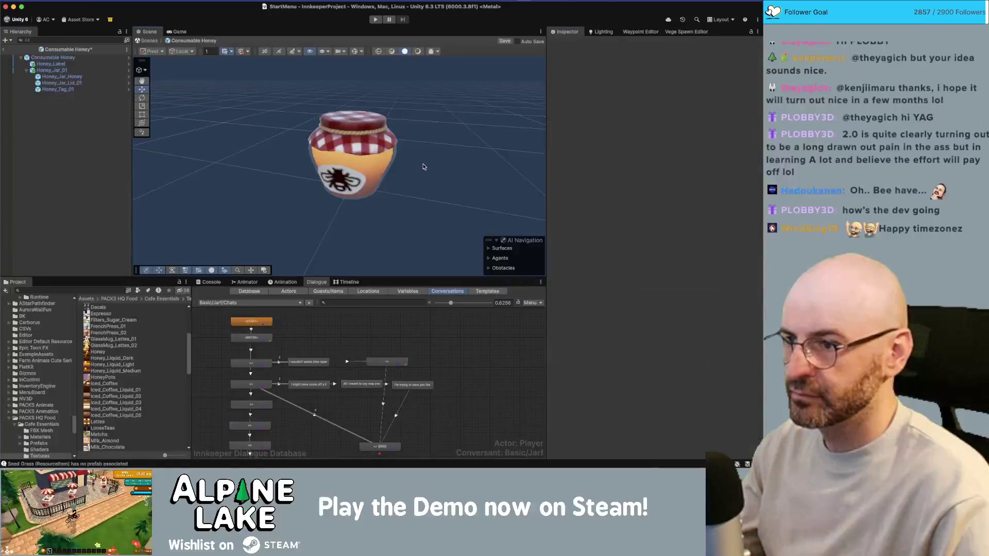
Raise the PourOver base texture's Max Size to 512 and apply it
left_click(354, 184)
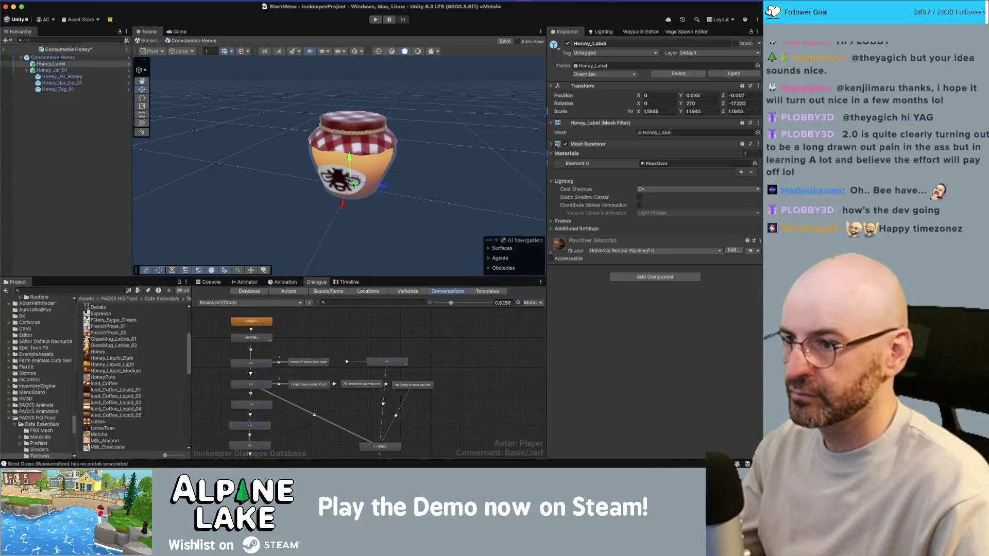
left_click(550, 255)
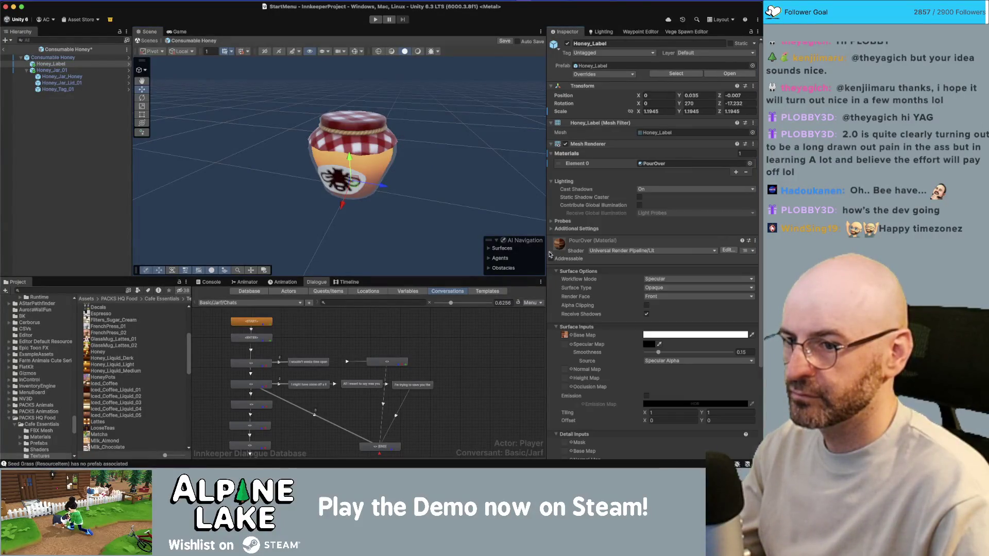
left_click(566, 335)
left_click(93, 379)
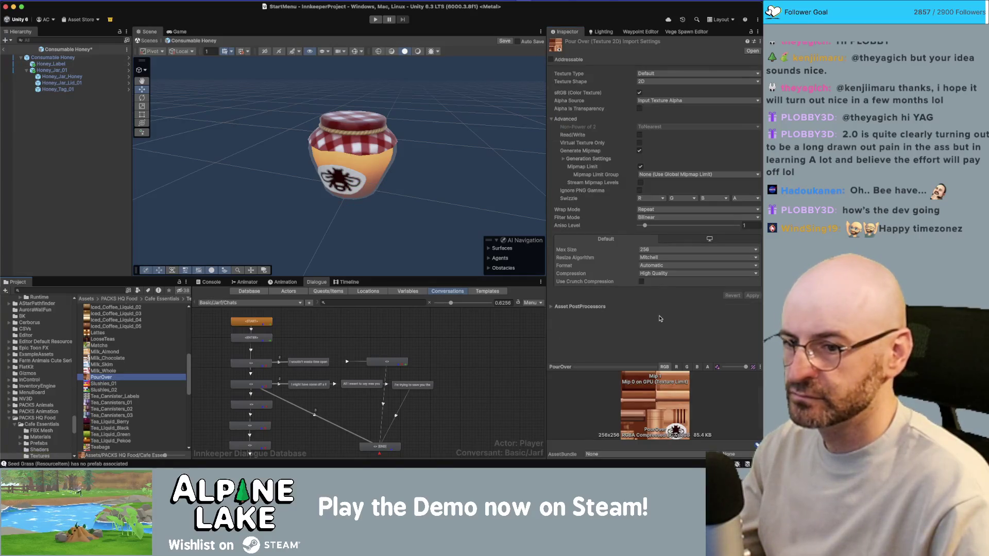
left_click(658, 249)
left_click(653, 296)
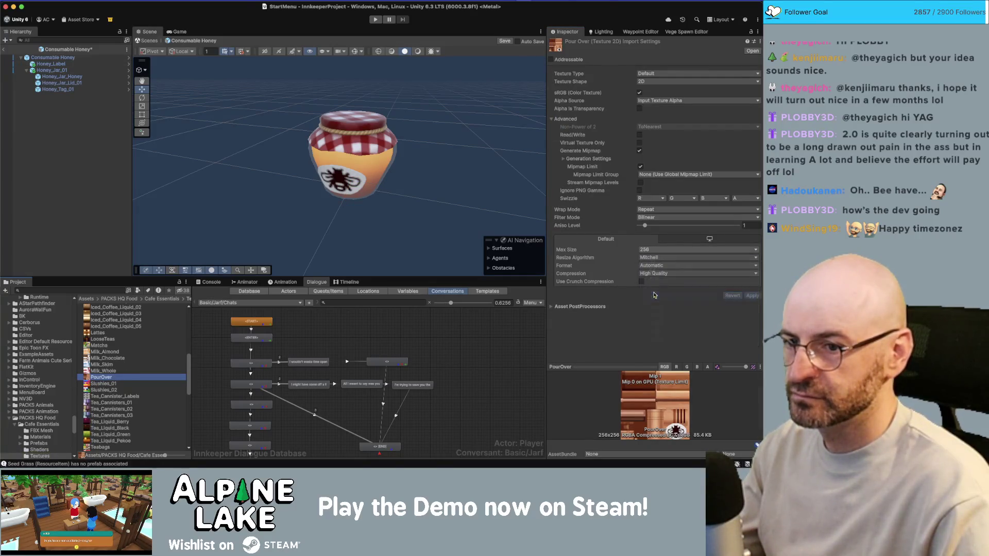
left_click(752, 295)
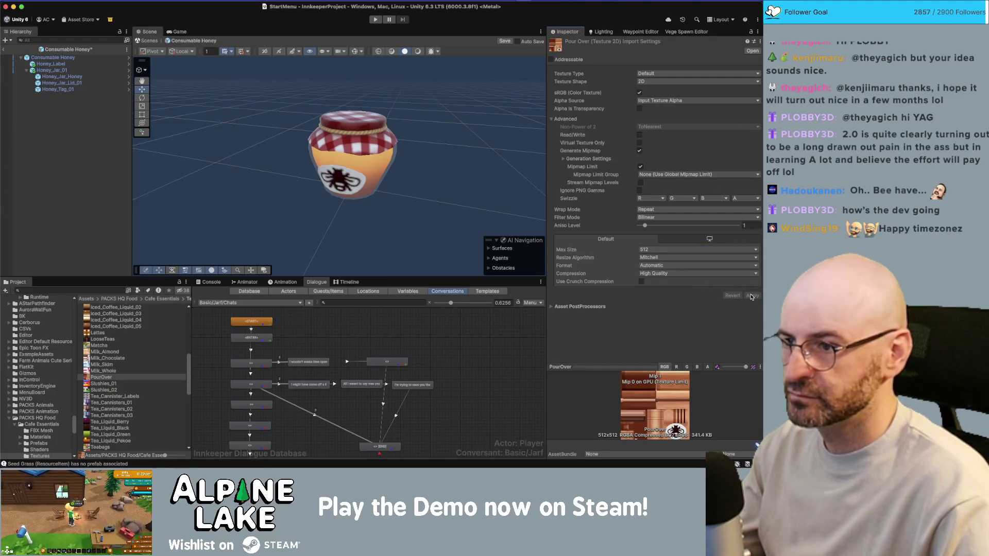
Save the Consumable Honey prefab
left_click(453, 159)
mouse_move(452, 159)
left_mouse_down()
mouse_move(367, 175)
mouse_move(4, 170)
mouse_move(154, 165)
mouse_move(192, 150)
mouse_move(142, 147)
left_mouse_up()
key("super+s")
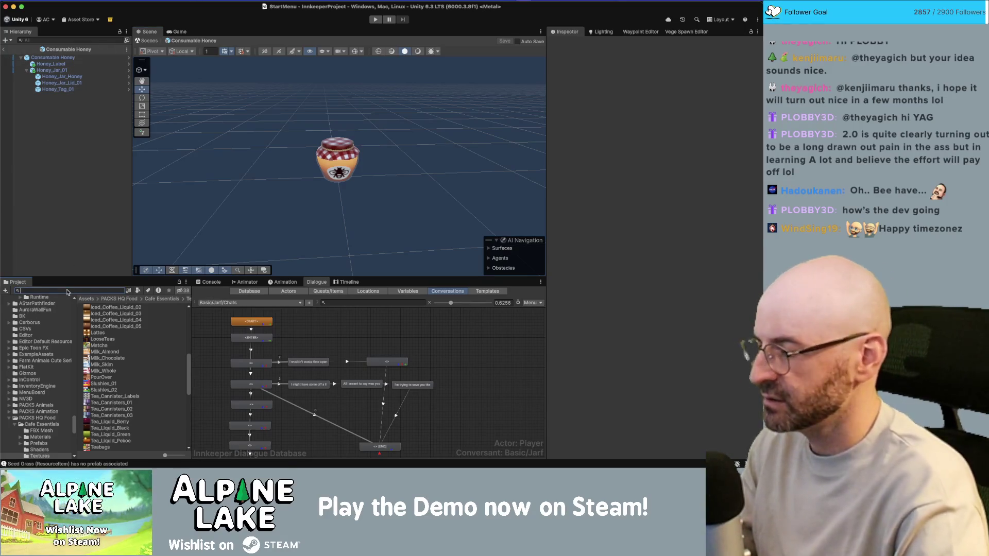
Open Item_Screenshot_Scene, deactivate Resource Cam Offset, and locate the chicken coop
type("item screen")
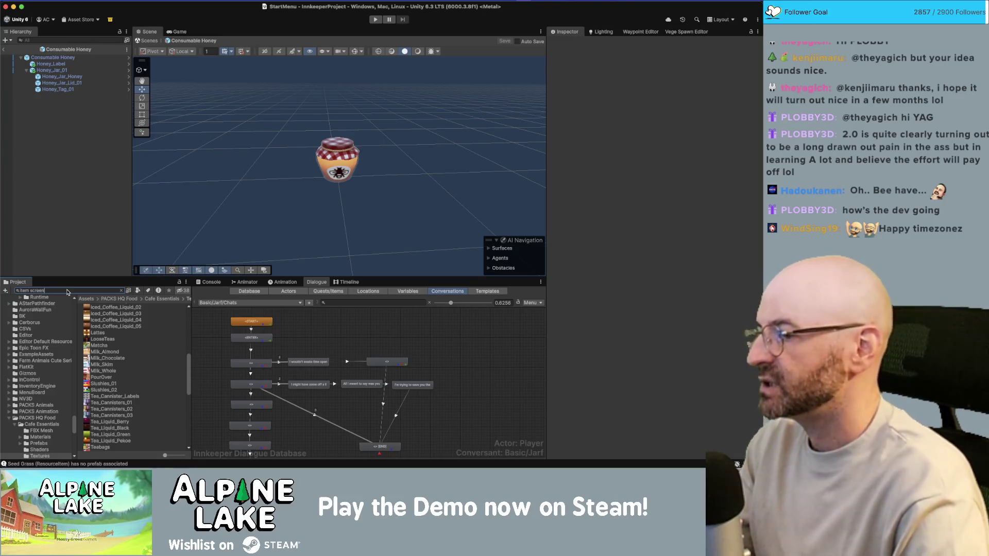
double_click(91, 307)
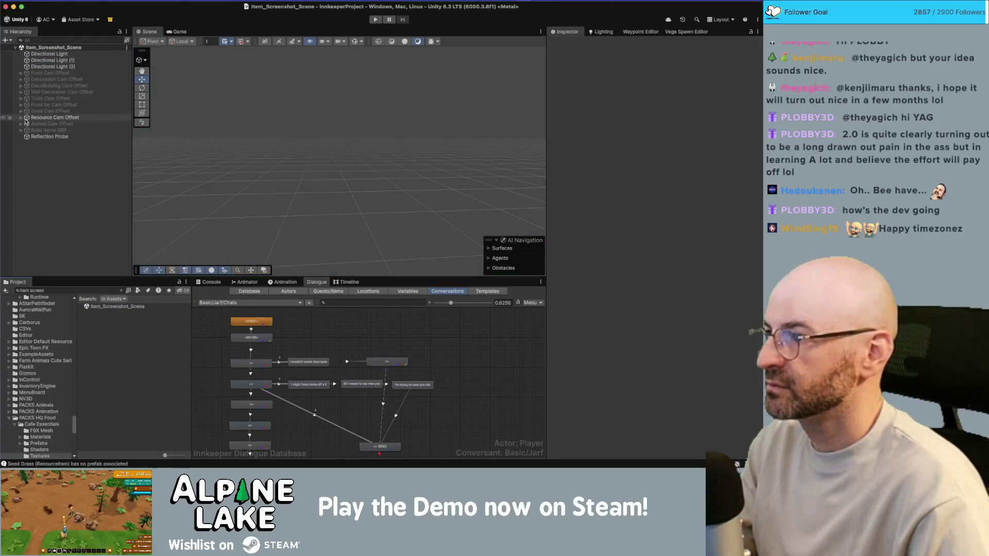
left_click(22, 119)
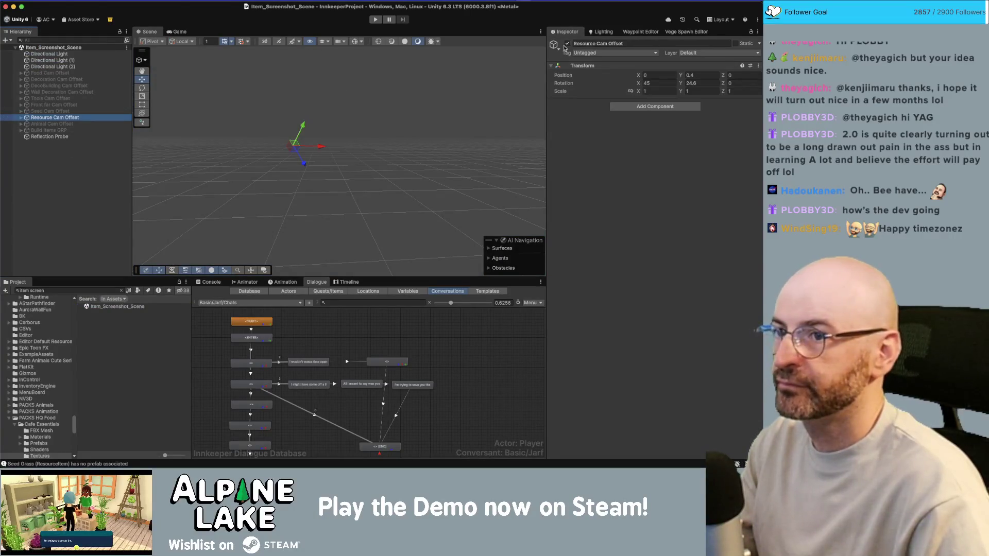
key("alt+shift+a")
left_click(65, 41)
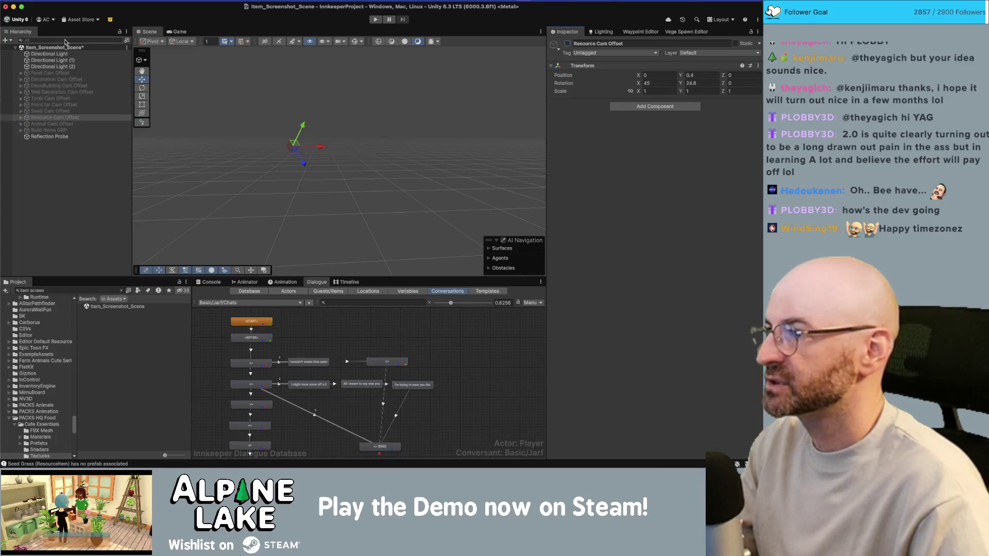
type("chicken coo")
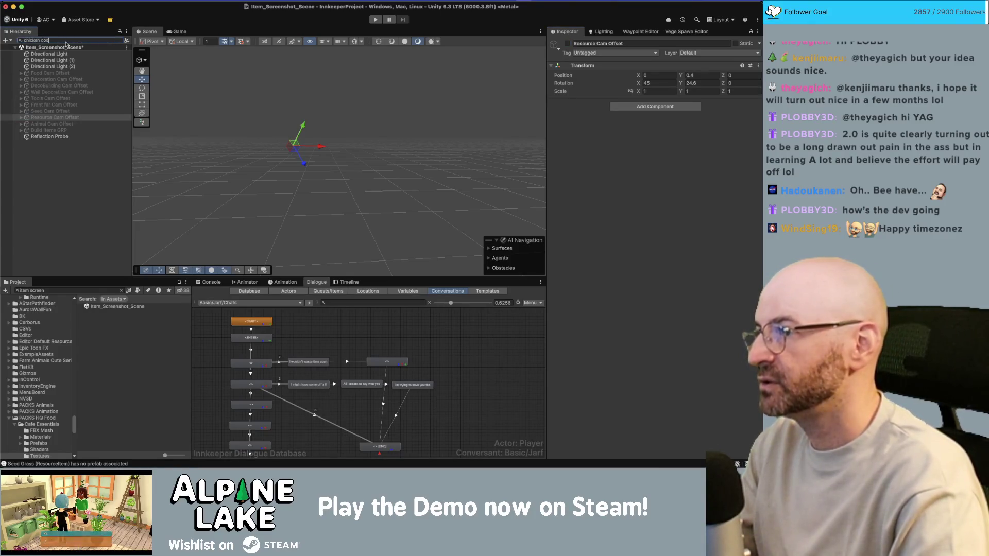
key("Down")
key("Down")
key("Down")
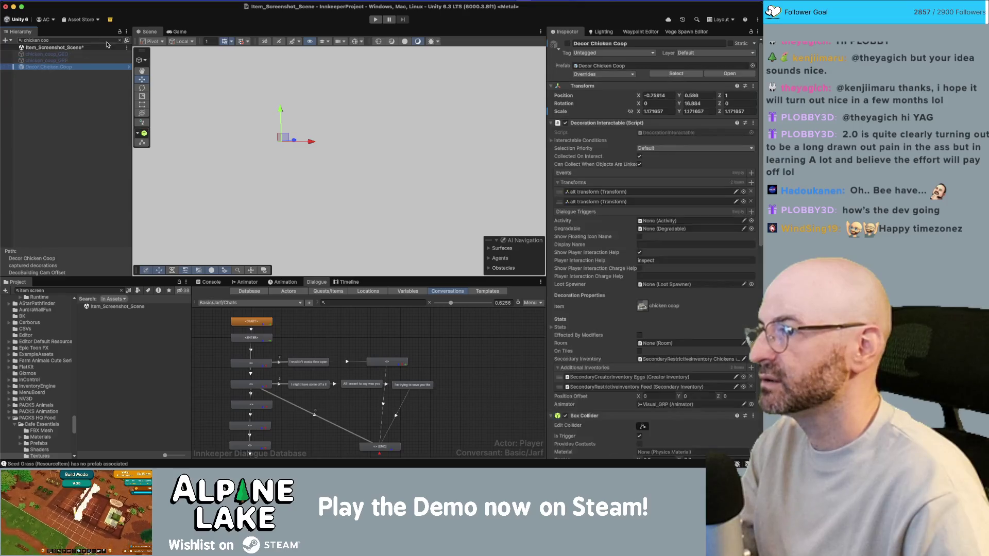
left_click(119, 40)
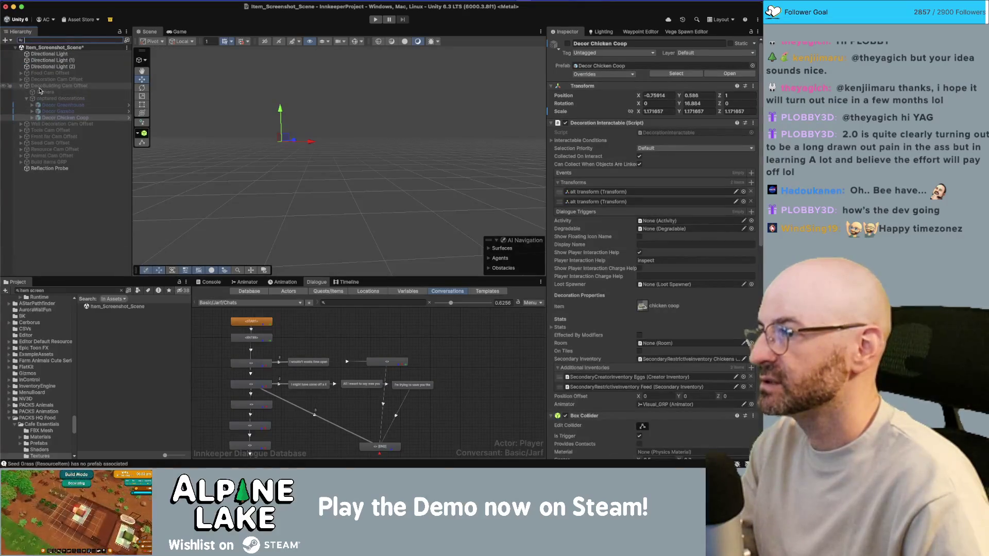
Activate DecoBuilding Cam Offset and place Decor Beehive under captured decorations
left_click(43, 86)
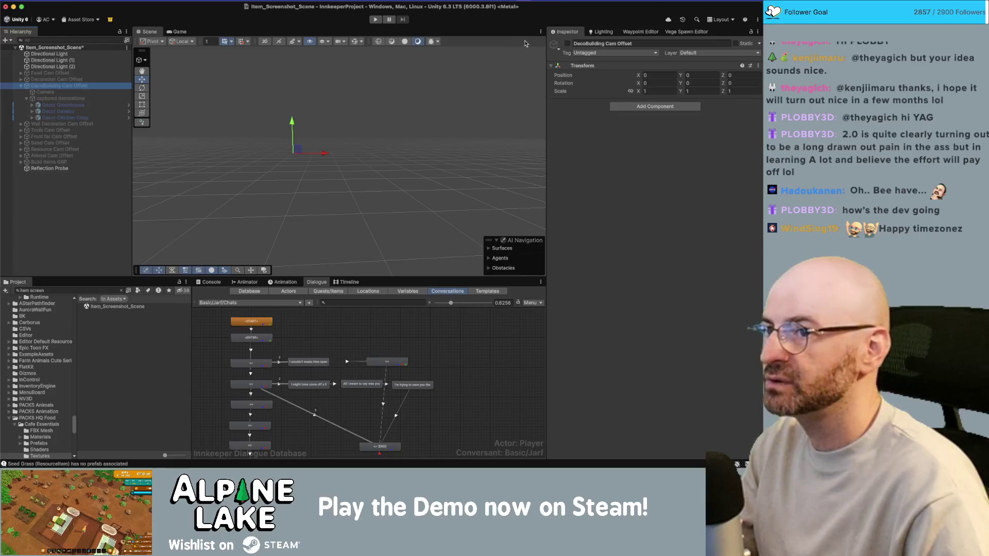
left_click(568, 43)
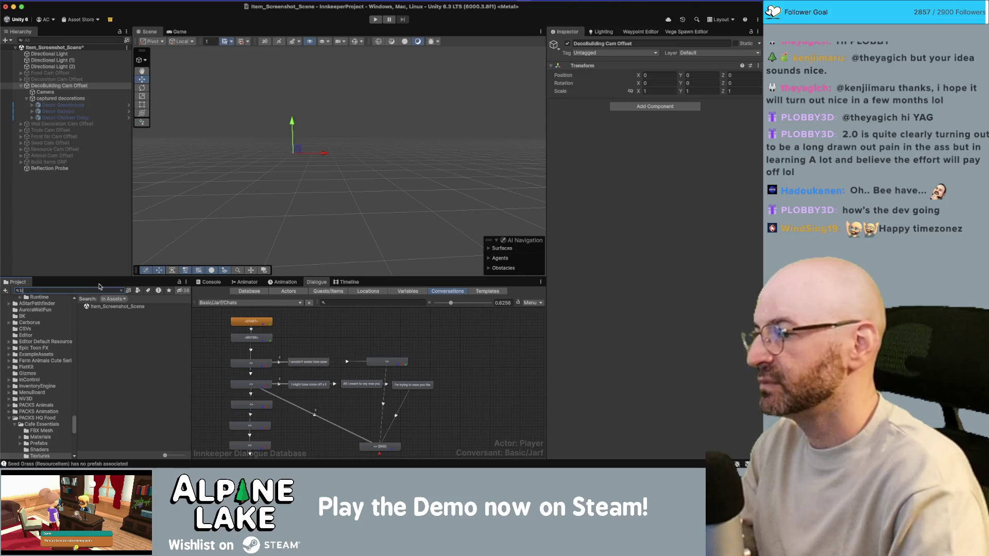
type("beehive")
mouse_move(107, 312)
left_mouse_down()
mouse_move(106, 226)
mouse_move(78, 102)
left_mouse_up()
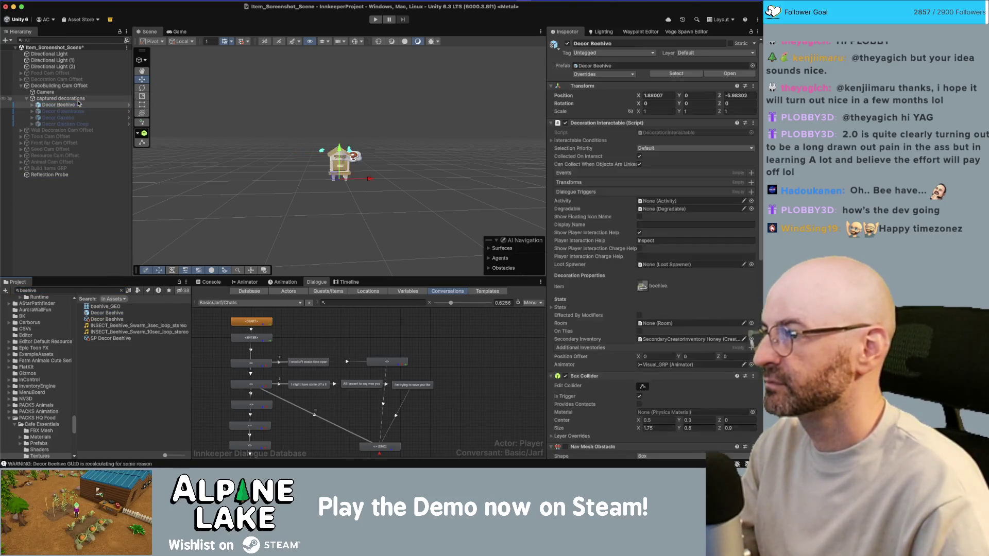
Set the Game view beside the scene to the Square Icon 512x512 aspect
left_click(74, 92)
scroll(595, 201, "down", 1)
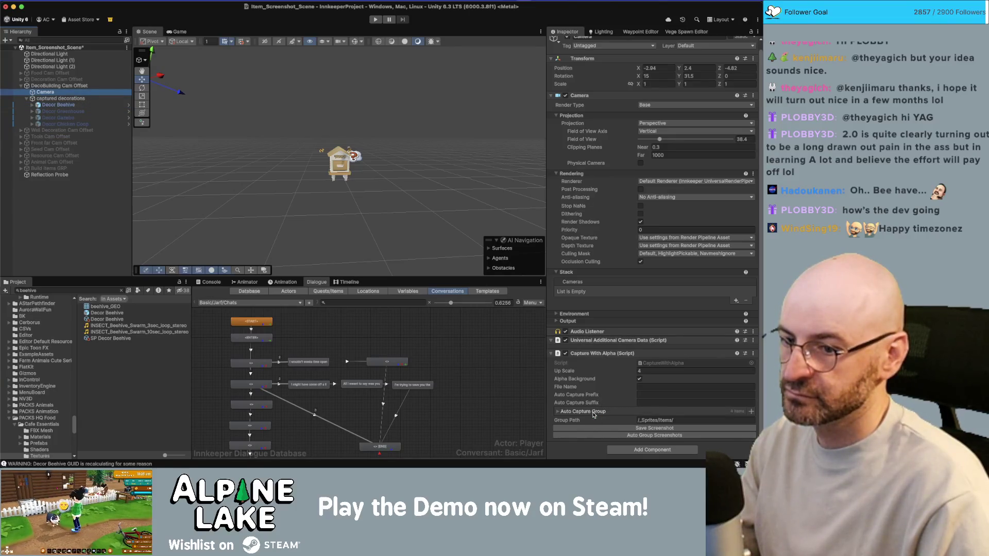
left_click_drag(191, 36, 519, 113)
left_click(496, 42)
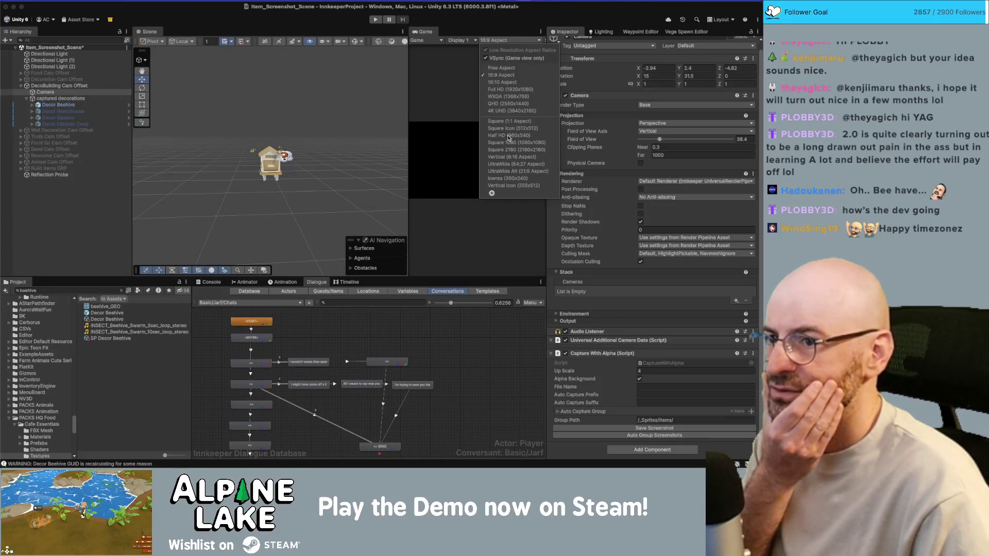
left_click(509, 128)
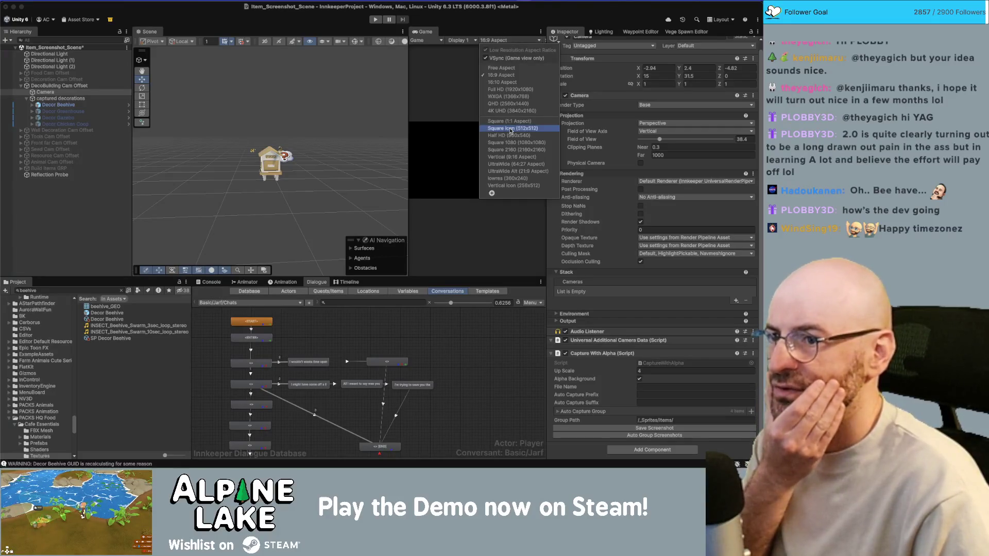
Temporarily show Decor Greenhouse to reposition the beehive, then hide it again
left_click(57, 104)
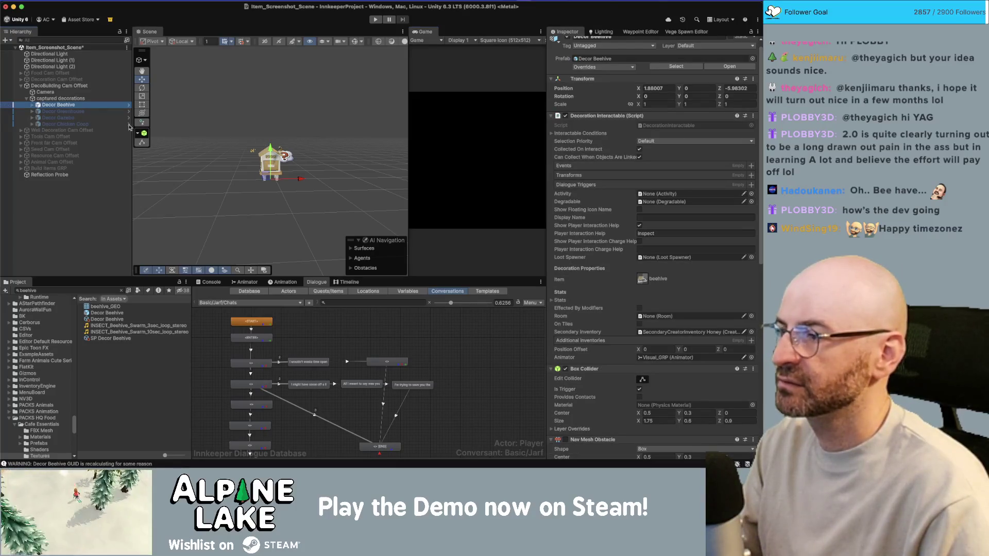
left_click(82, 112)
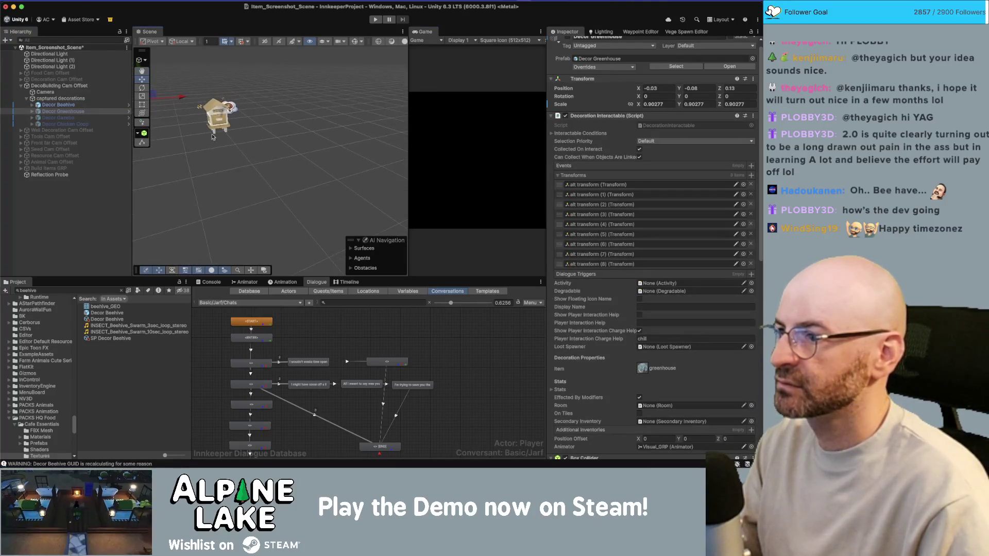
scroll(213, 136, "down", 3)
left_click(568, 40)
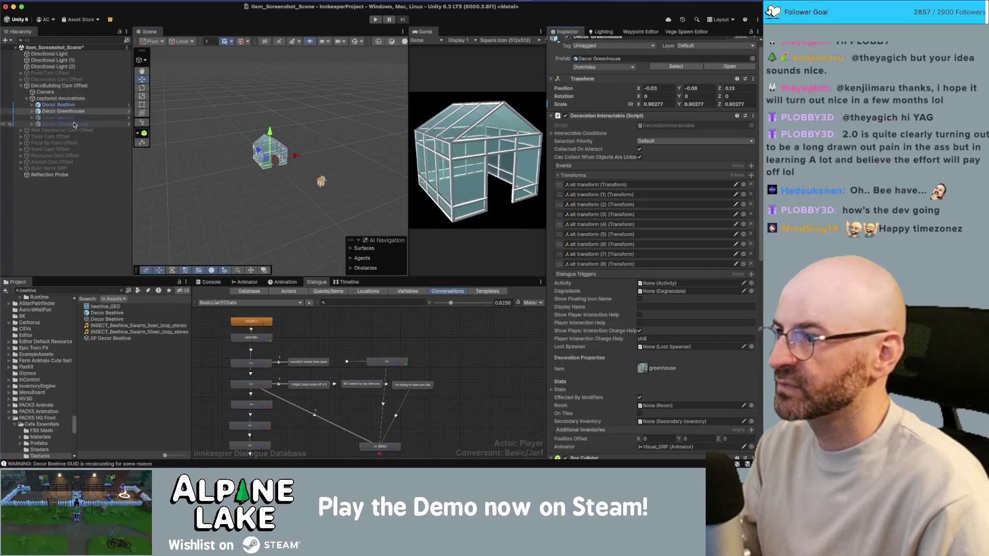
left_click(59, 104)
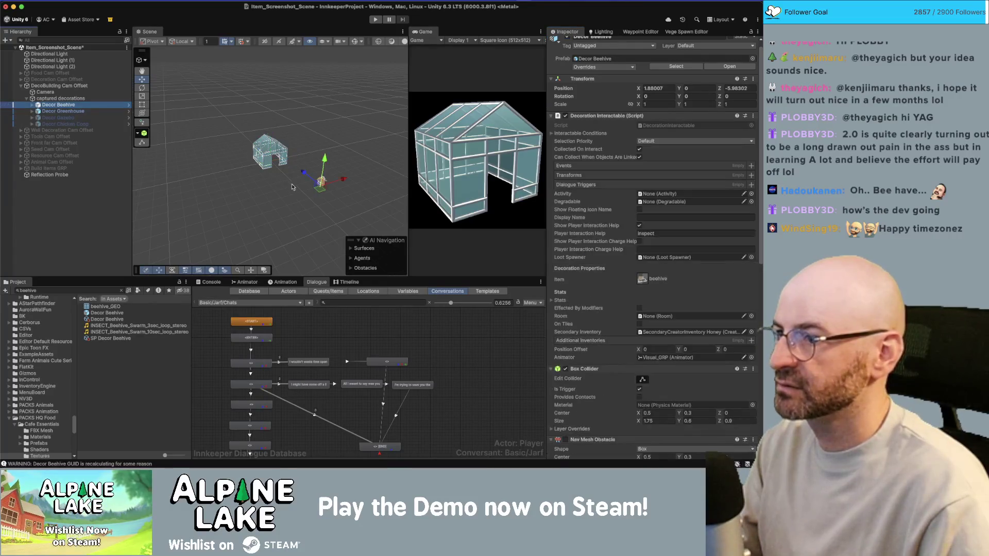
left_click_drag(319, 189, 269, 168)
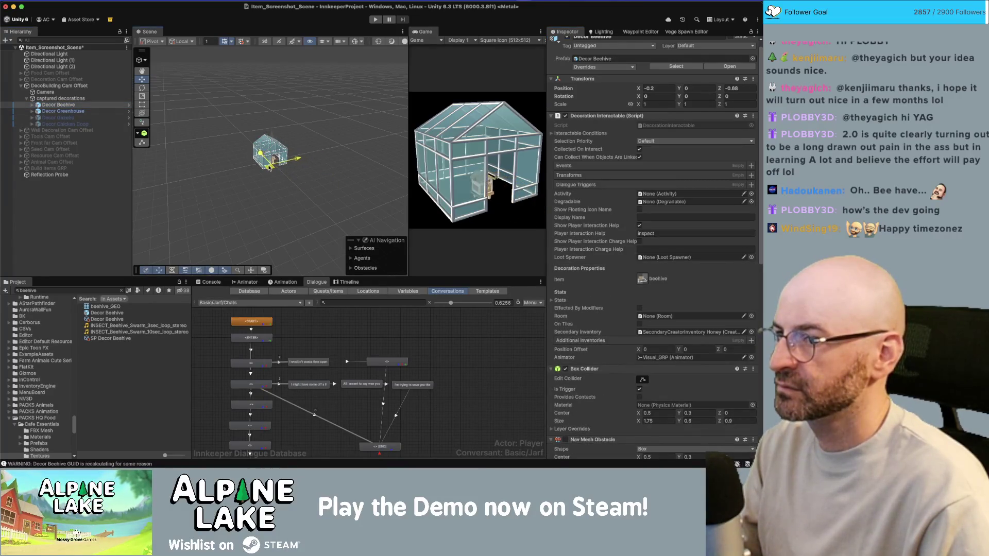
left_click(63, 111)
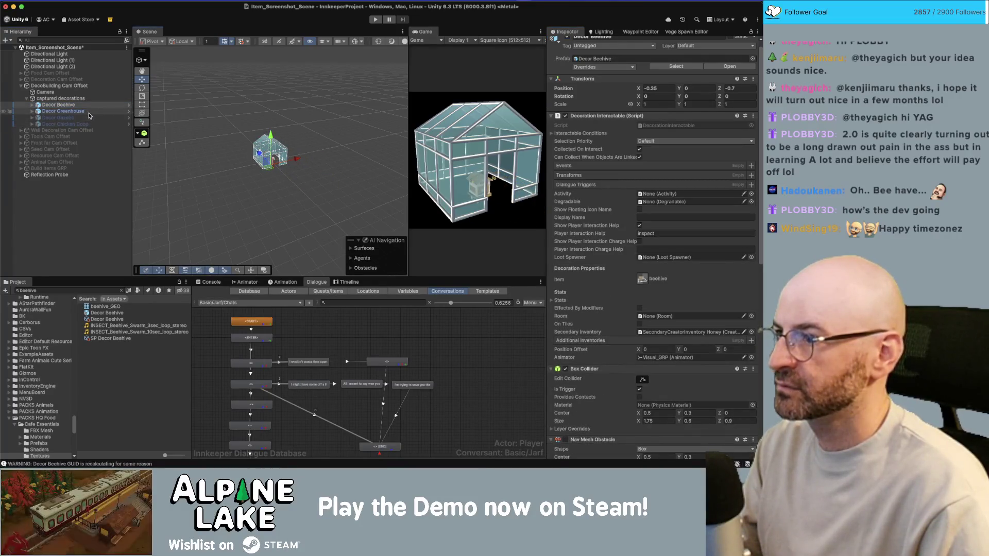
left_click(568, 38)
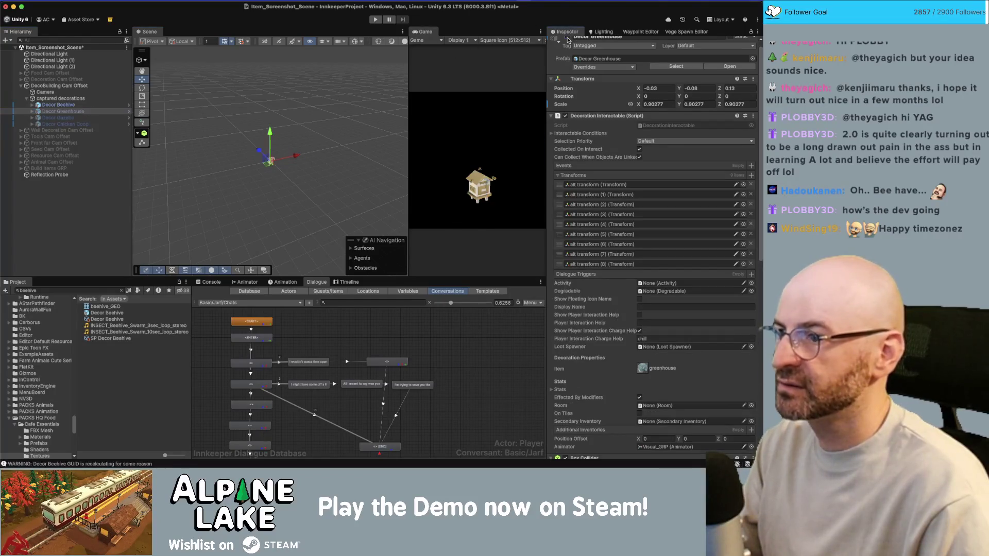
Scale the beehive to about 3.42 and centre it in the frame
left_click(53, 104)
left_click_drag(272, 164, 375, 155)
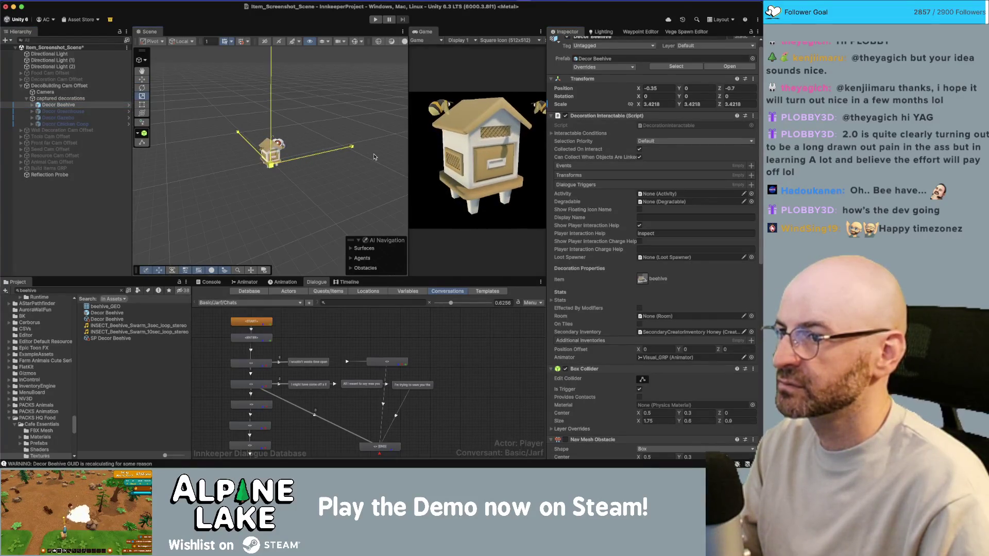
key("w")
left_click_drag(272, 171, 269, 172)
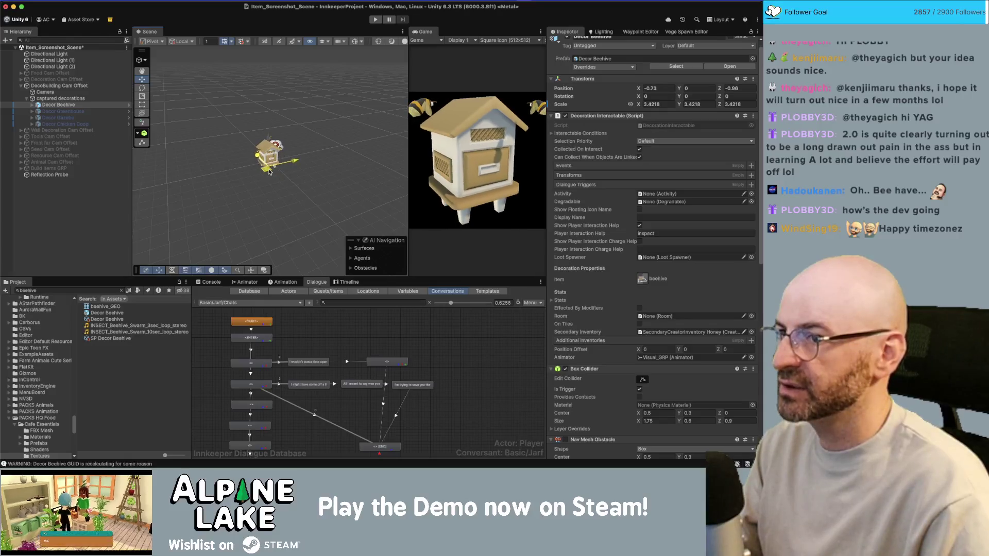
Switch off the beehive's three bee objects inside Visual_GRP, then select the capture camera
left_click(34, 106)
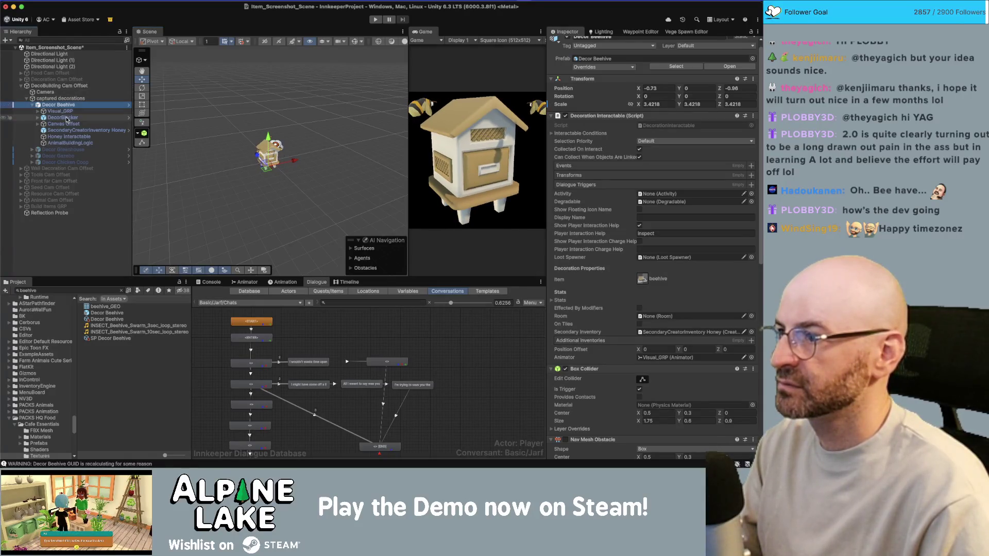
left_click(38, 112)
left_click(57, 130)
left_click(62, 143, "shift")
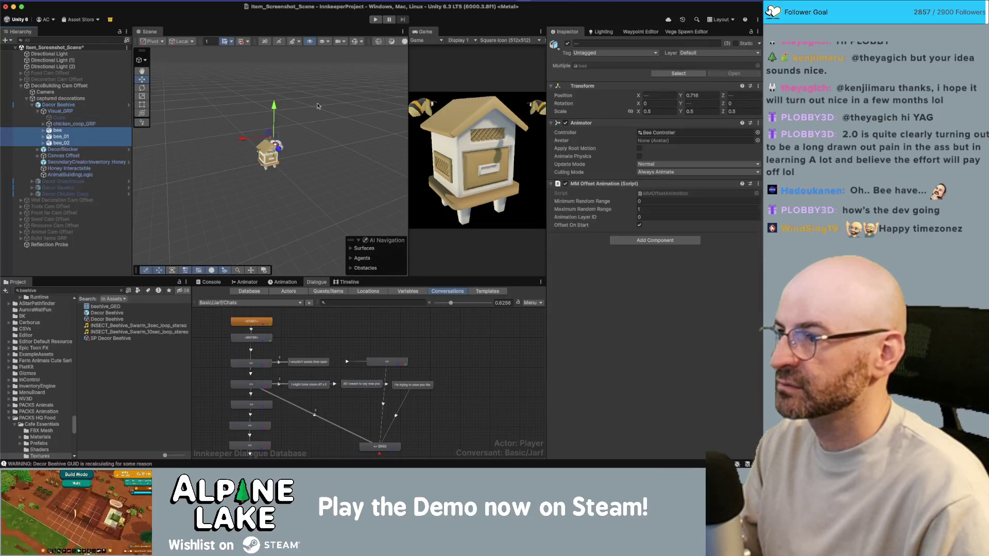
left_click(567, 45)
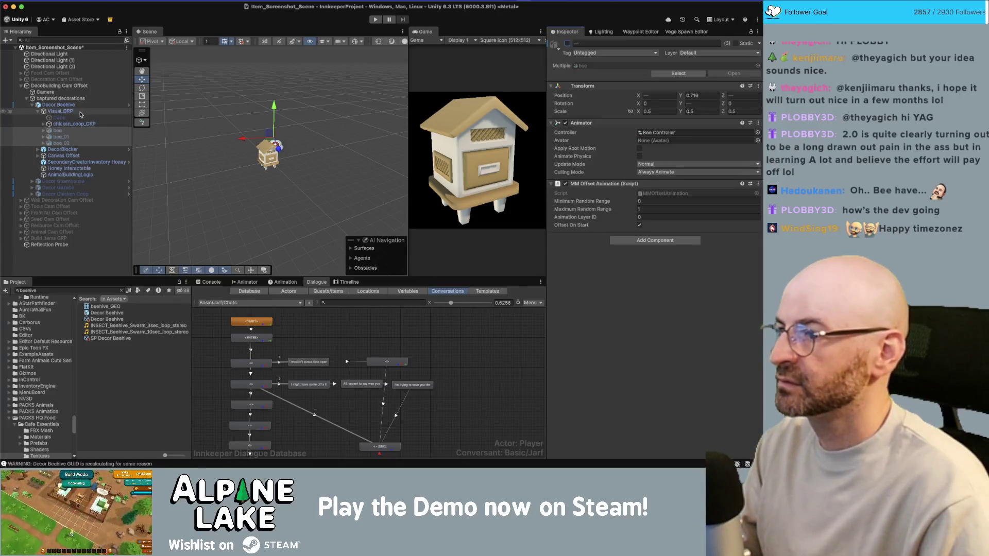
left_click(45, 91)
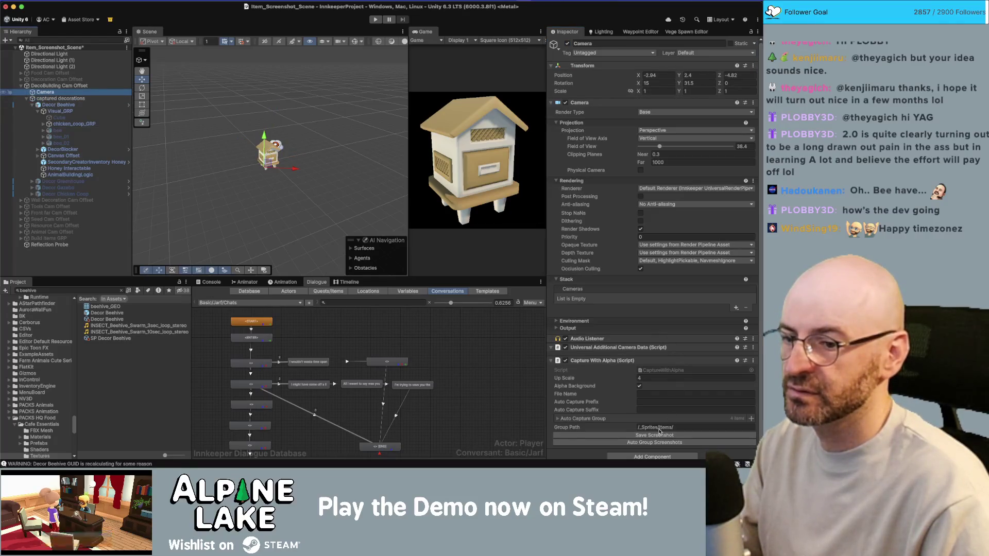
Save the beehive icon screenshot and import it as a Single 2D sprite with mipmaps generated
left_click(660, 434)
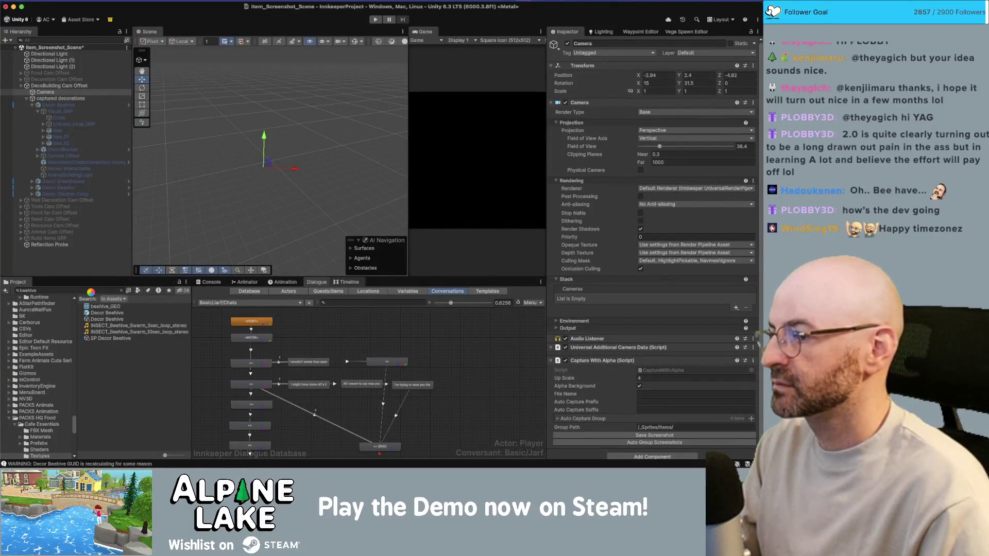
left_click(89, 292)
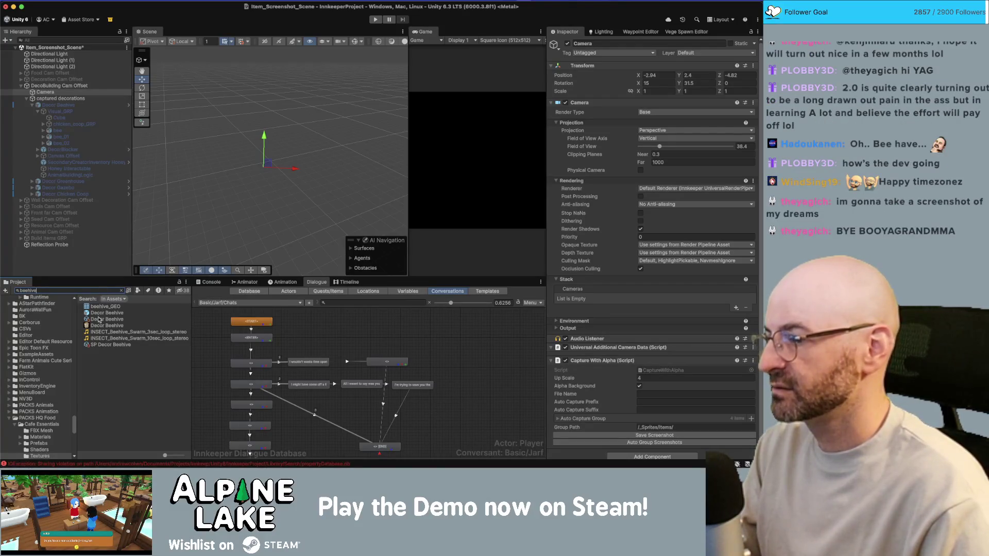
left_click(101, 325)
left_click(653, 74)
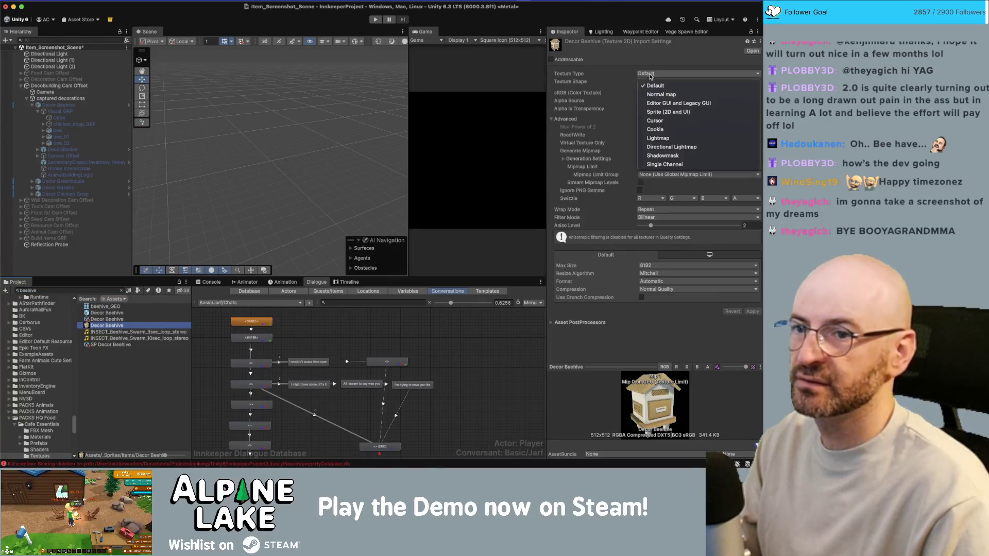
left_click(652, 112)
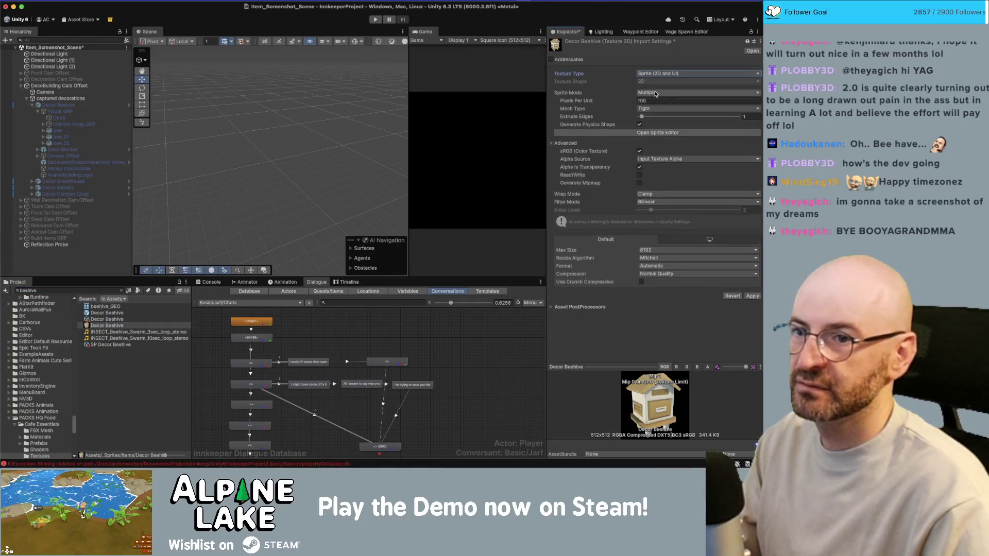
left_click(653, 93)
left_click(655, 105)
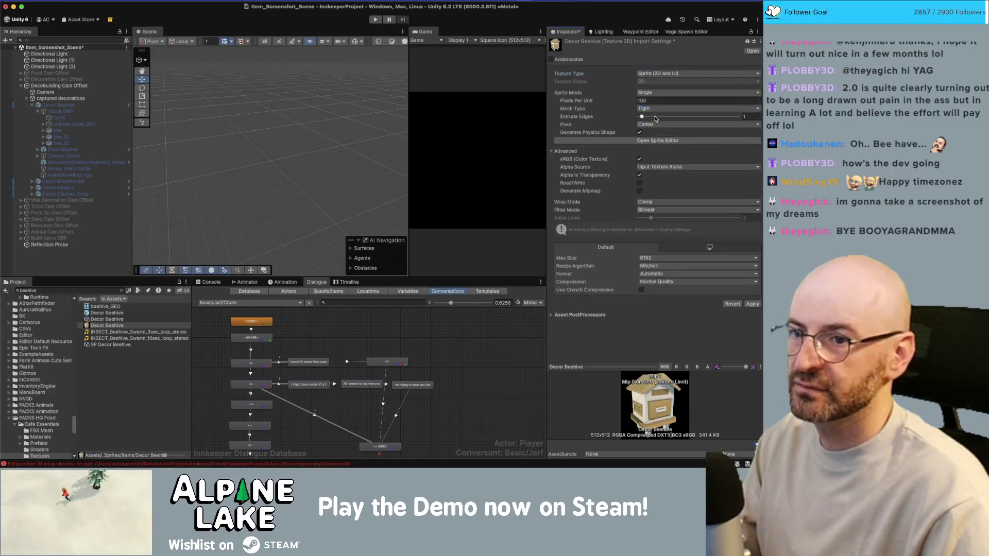
left_click(639, 192)
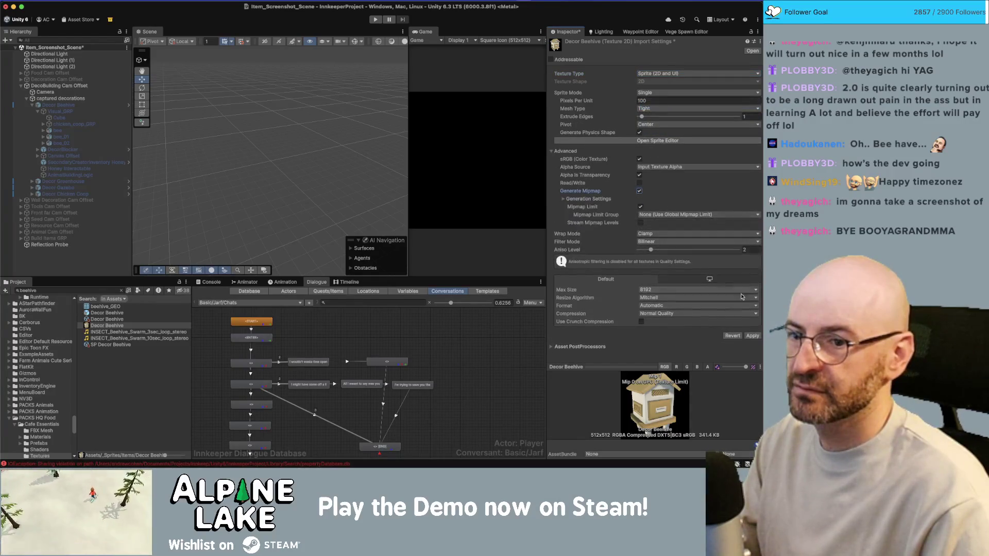
left_click(753, 337)
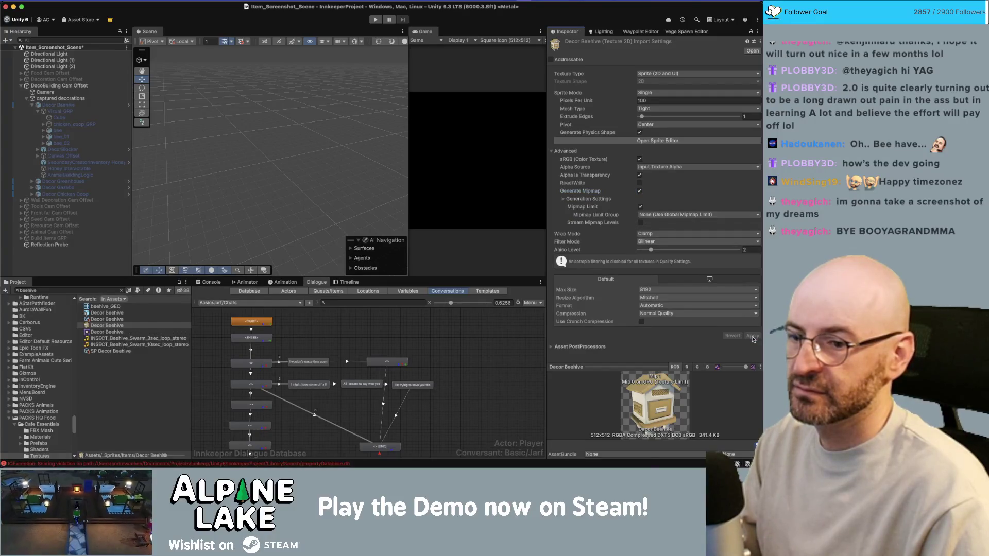
Make the new sprite the Decor Beehive item's icon and switch off DecoBuilding Cam Offset
left_click(108, 319)
left_click_drag(107, 325, 563, 139)
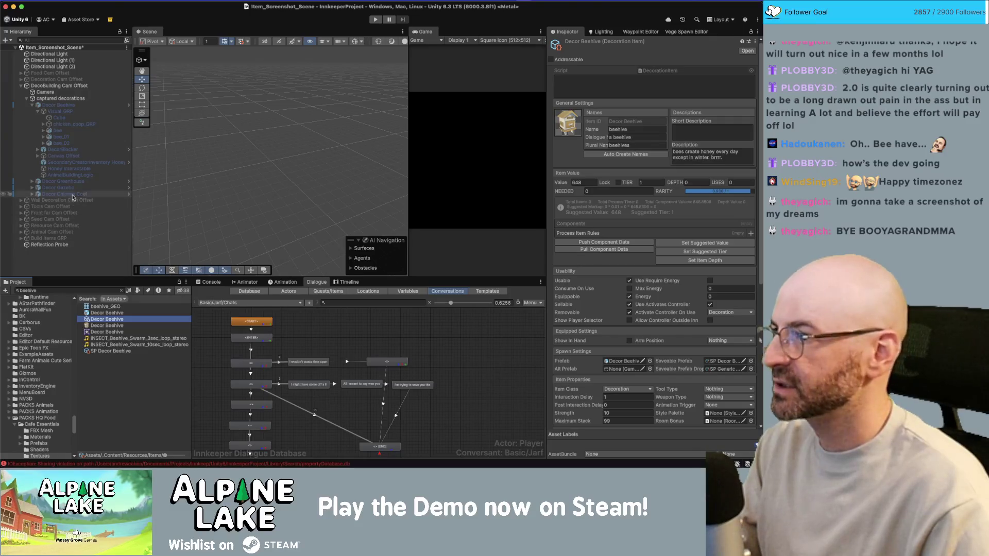
left_click(25, 99)
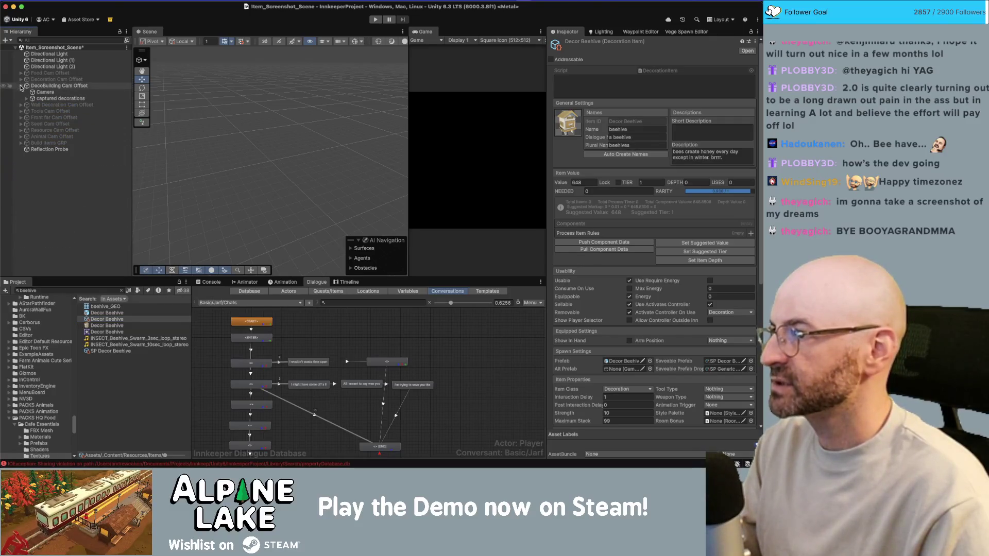
left_click(21, 86)
left_click(57, 85)
left_click(567, 44)
key("Up")
key("Up")
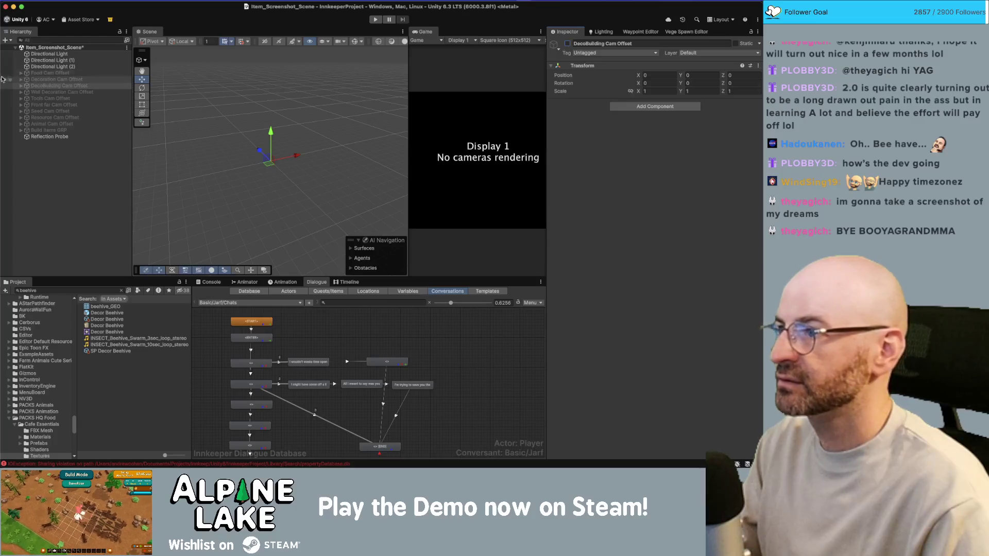
Enable Food Cam Offset and drag the Consumable Honey prefab into the captured food group
left_click(566, 43)
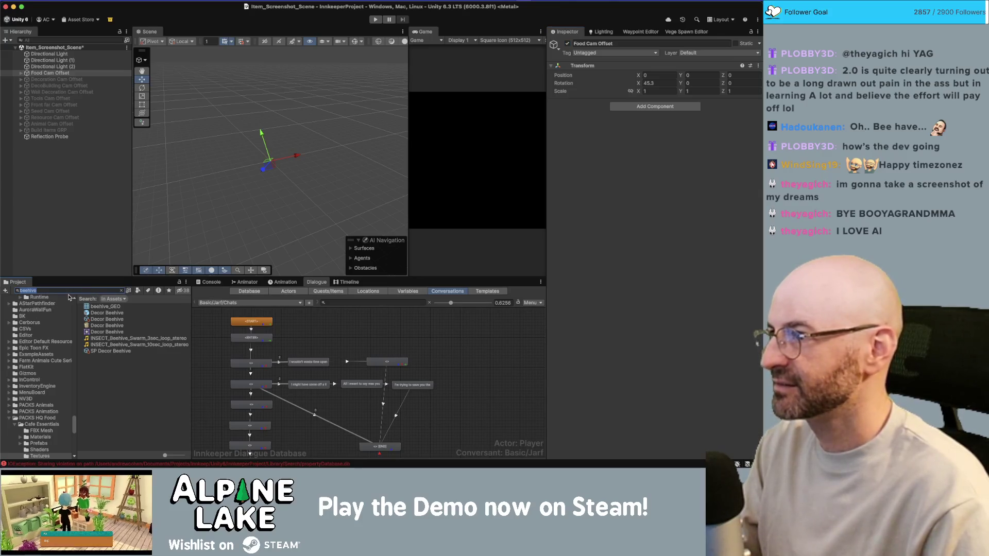
left_click(22, 74)
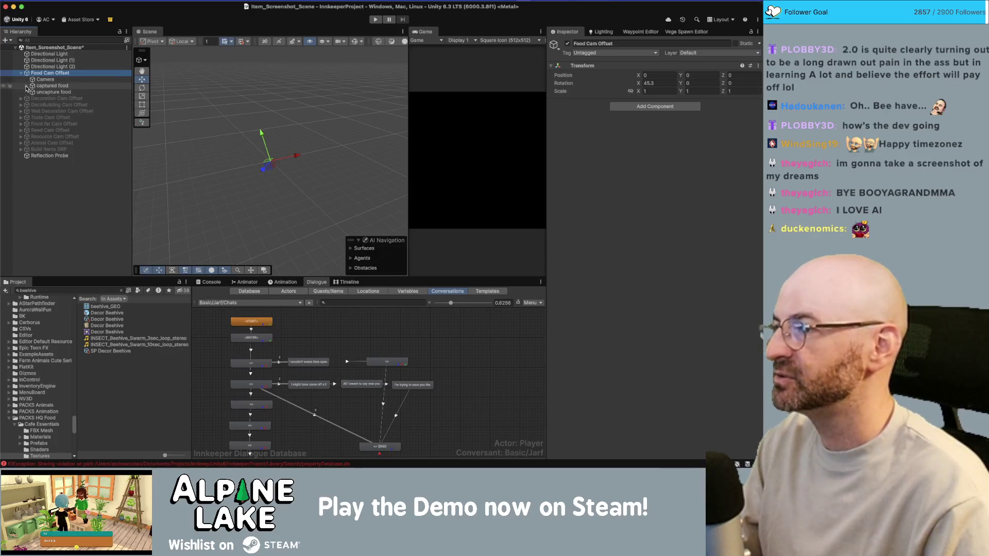
left_click(26, 86)
scroll(125, 258, "down", 5)
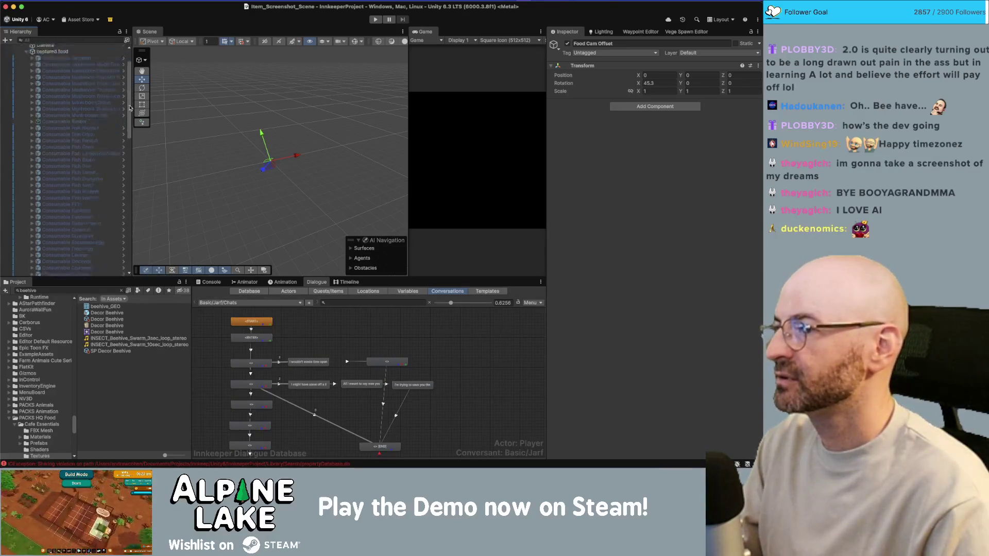
scroll(125, 258, "up", 5)
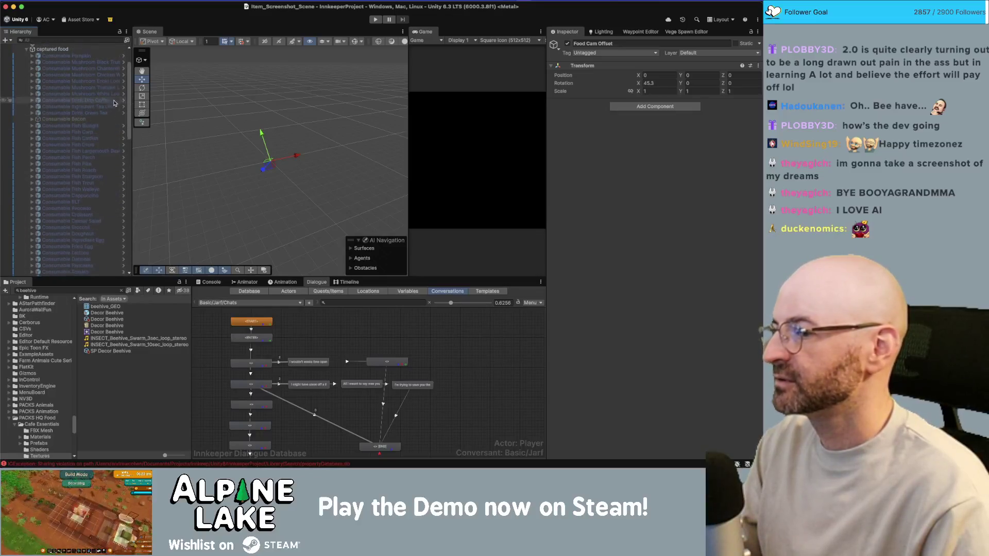
left_click(93, 289)
type("consuma")
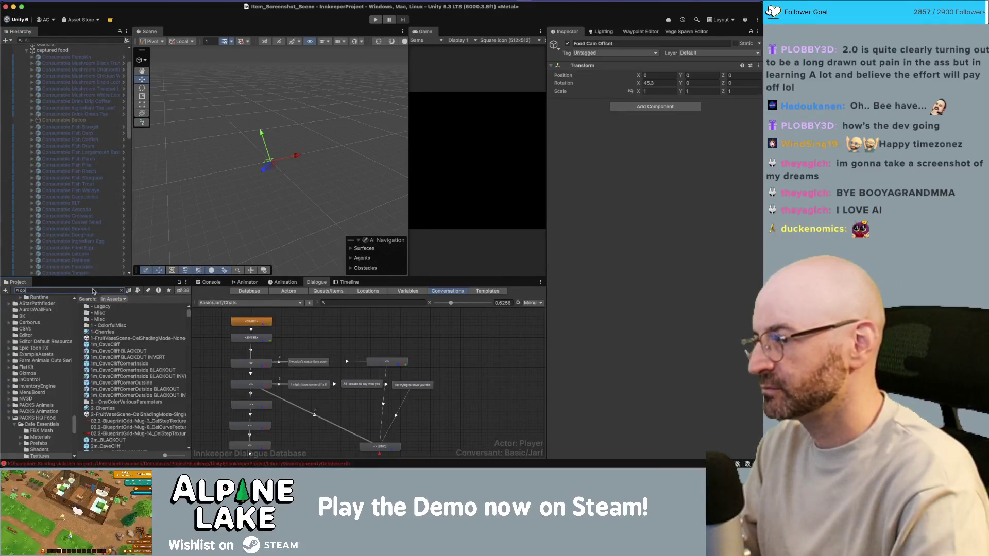
type("ble honey")
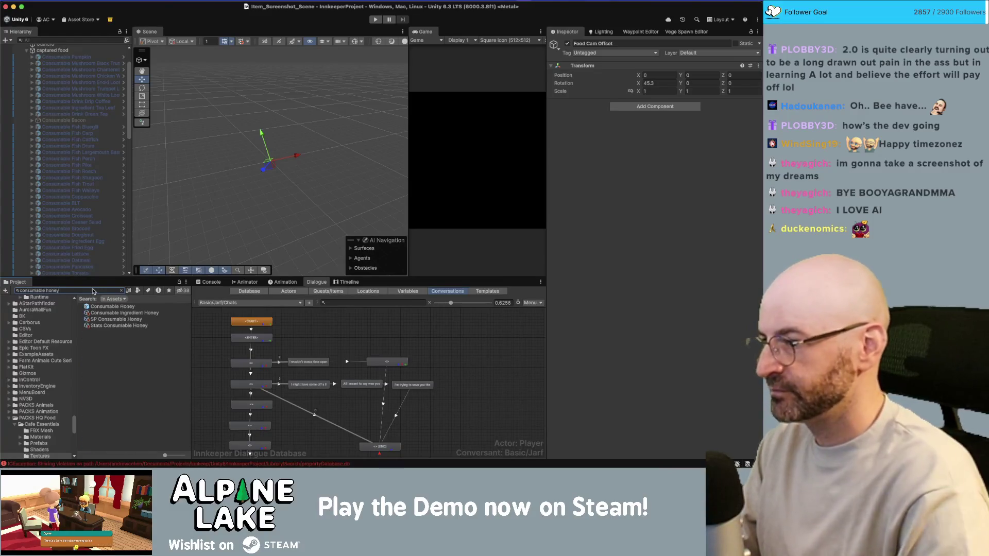
scroll(88, 256, "up", 3)
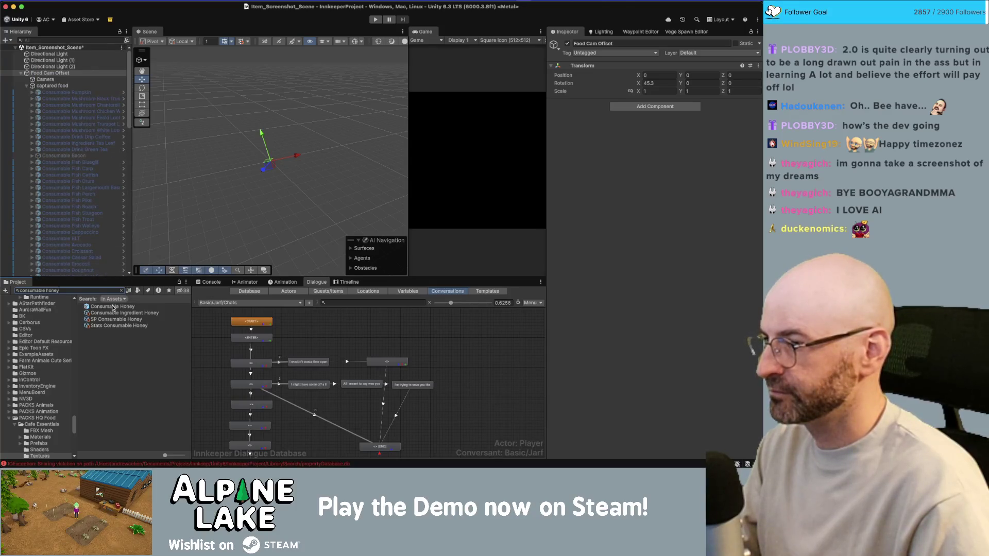
left_click_drag(113, 307, 67, 93)
Assign the honey object to the capture camera's settings
scroll(55, 133, "up", 15)
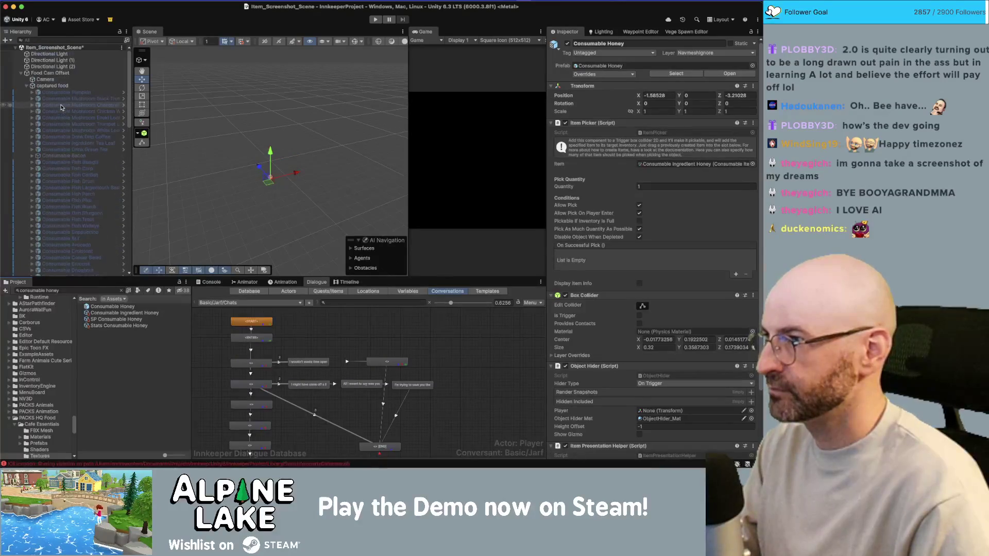
left_click(45, 80)
scroll(637, 233, "down", 1)
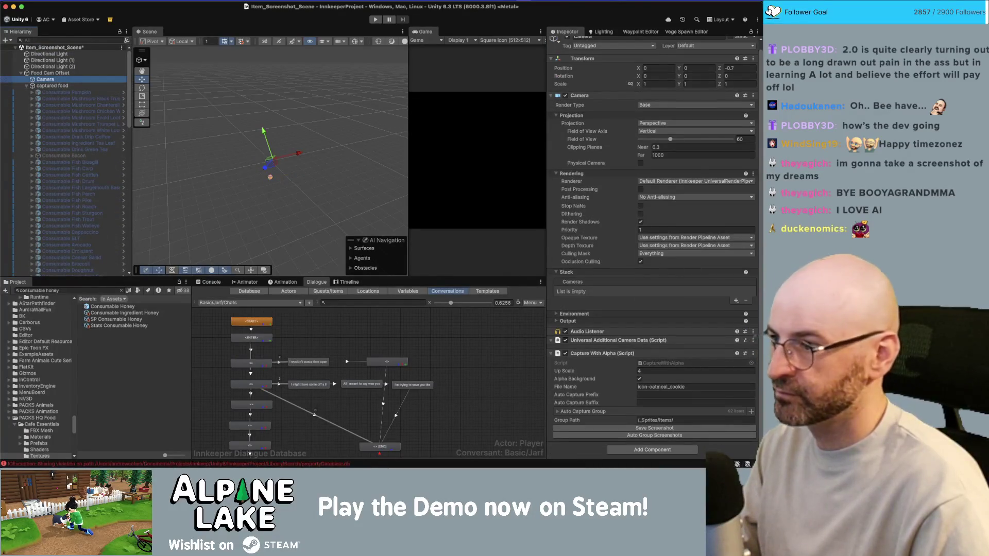
scroll(60, 201, "down", 15)
mouse_move(62, 203)
left_mouse_down()
mouse_move(600, 391)
mouse_move(595, 412)
left_mouse_up()
Set the honey object's X and Z position to 0 and open its prefab
left_click(67, 203)
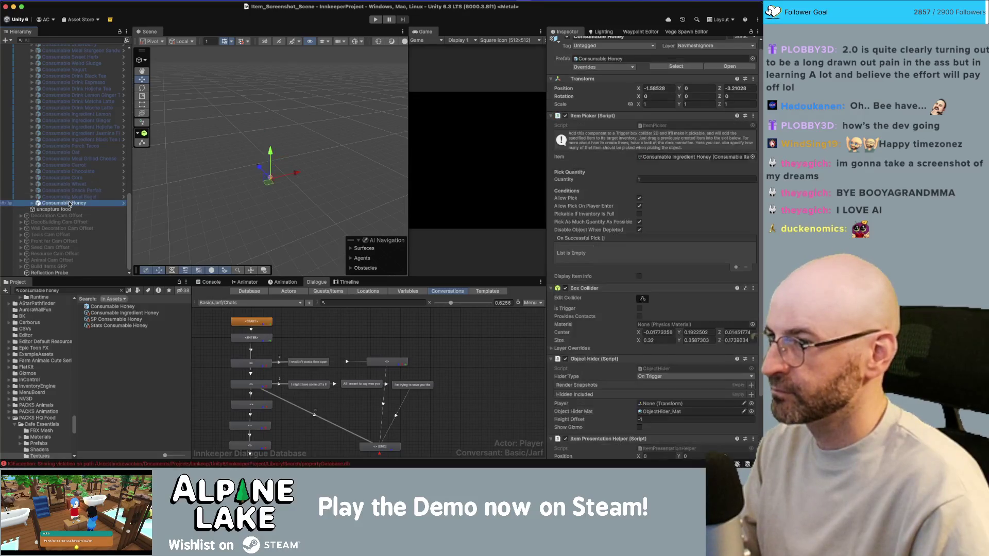
left_click(664, 88)
type("0")
key("Tab")
key("Tab")
type("0")
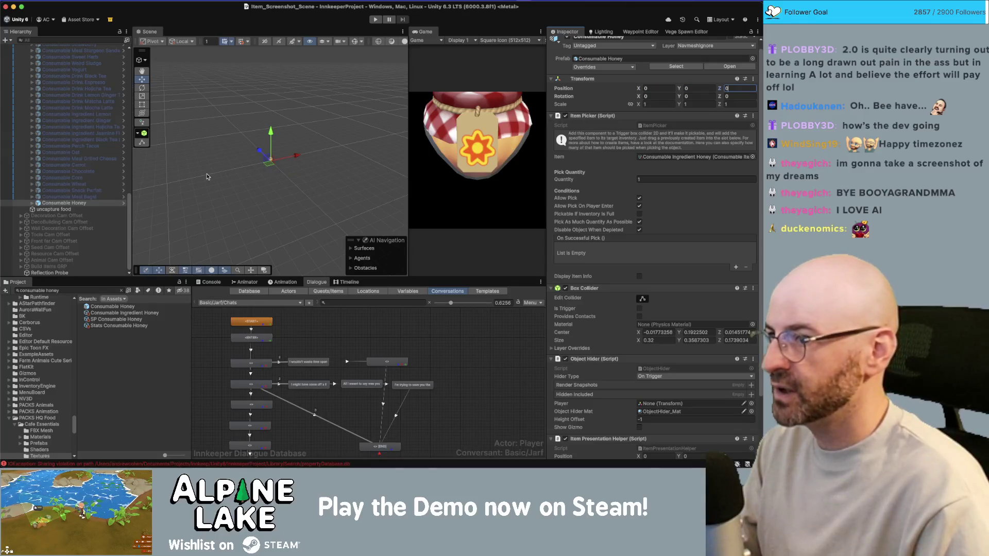
left_click(123, 204)
left_click(78, 76)
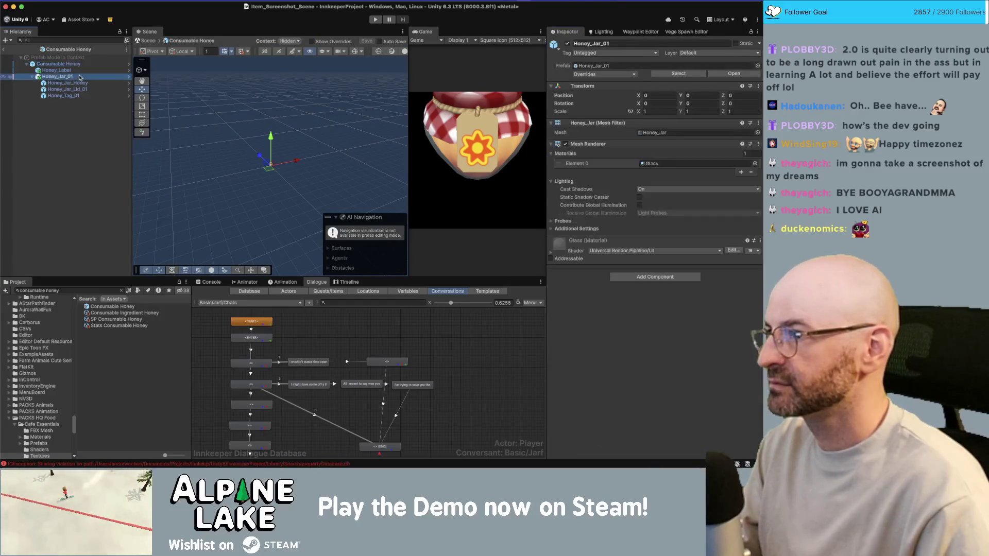
Replace Honey_Label and Honey_Jar_01 with the Honey_02 model in the prefab
key("shift+Up")
key("f")
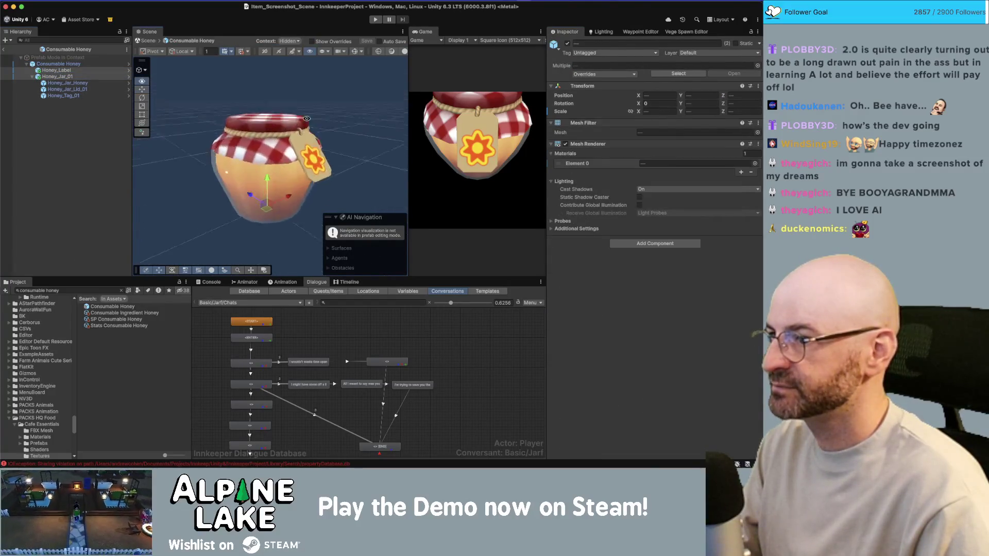
left_click(68, 77)
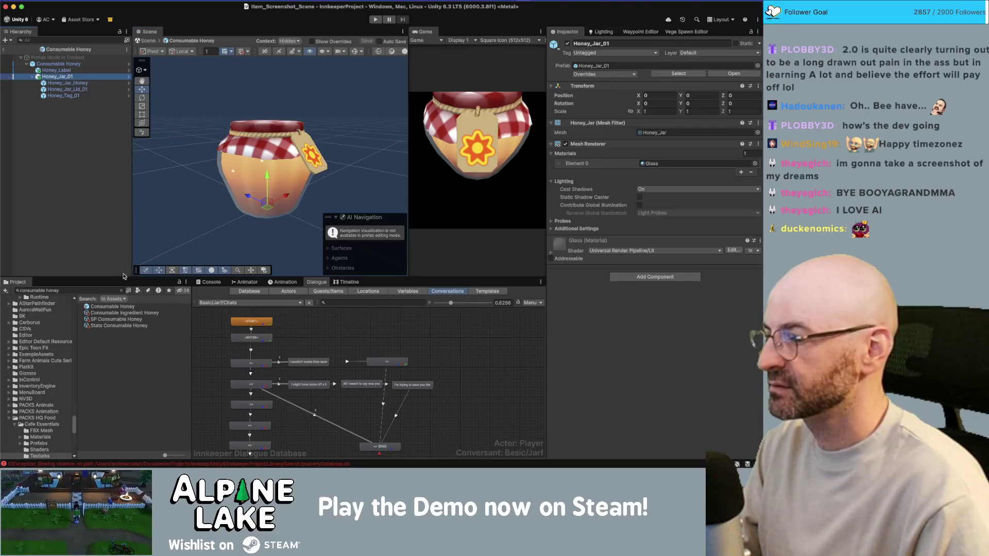
left_click(102, 291)
type("honey")
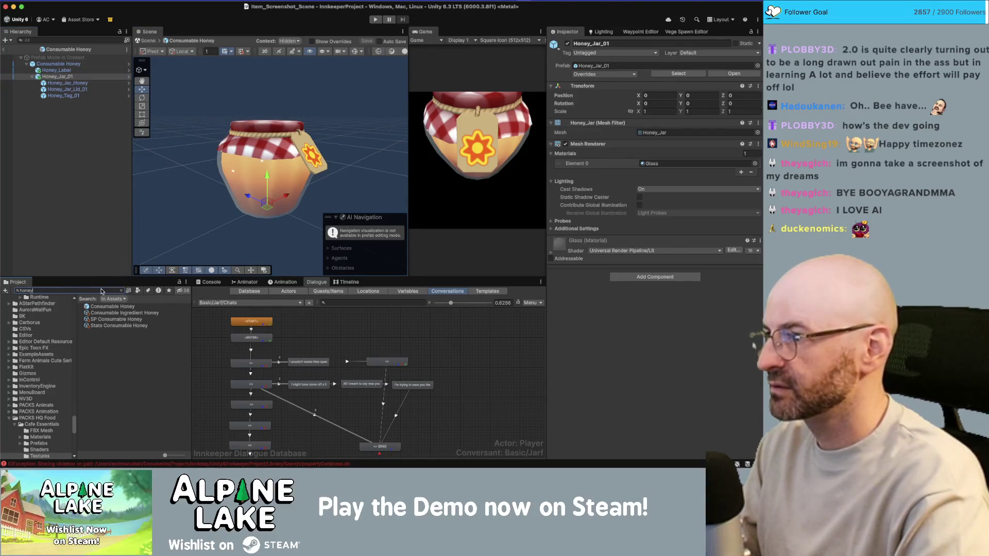
type(" 01")
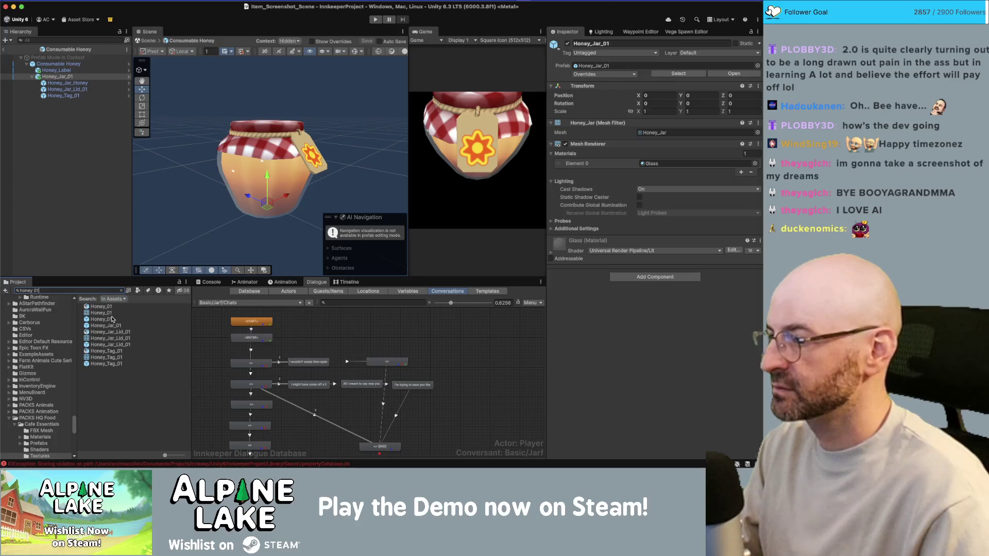
key("BackSpace")
type("2")
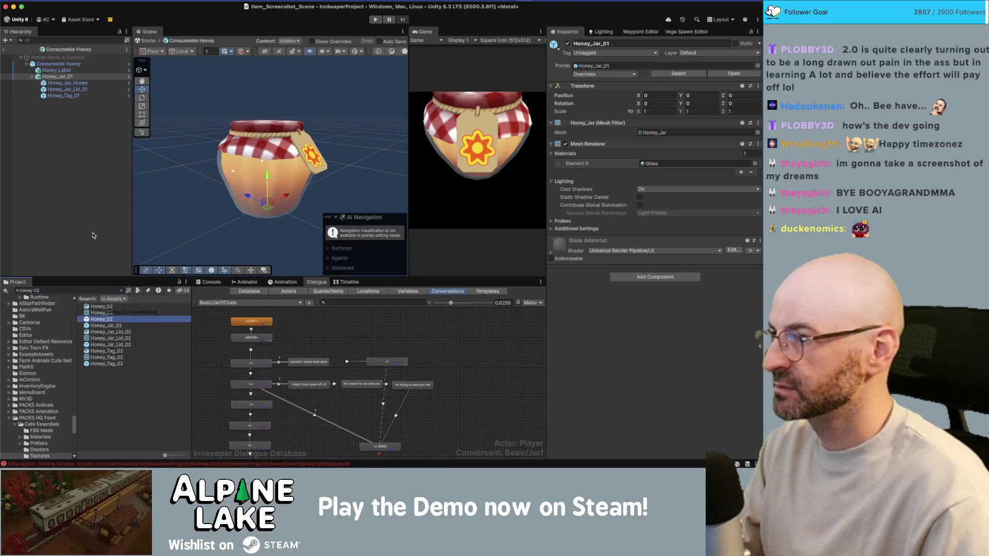
left_click_drag(93, 235, 67, 181)
left_click(57, 76)
left_click(65, 71, "super")
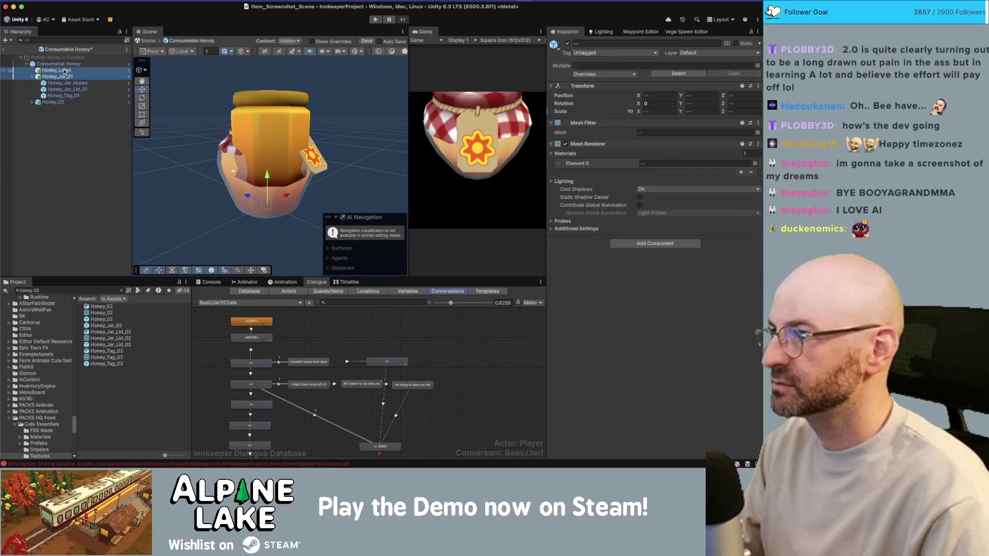
key("super+BackSpace")
Centre Honey_02 by zeroing its position values
left_click(66, 71)
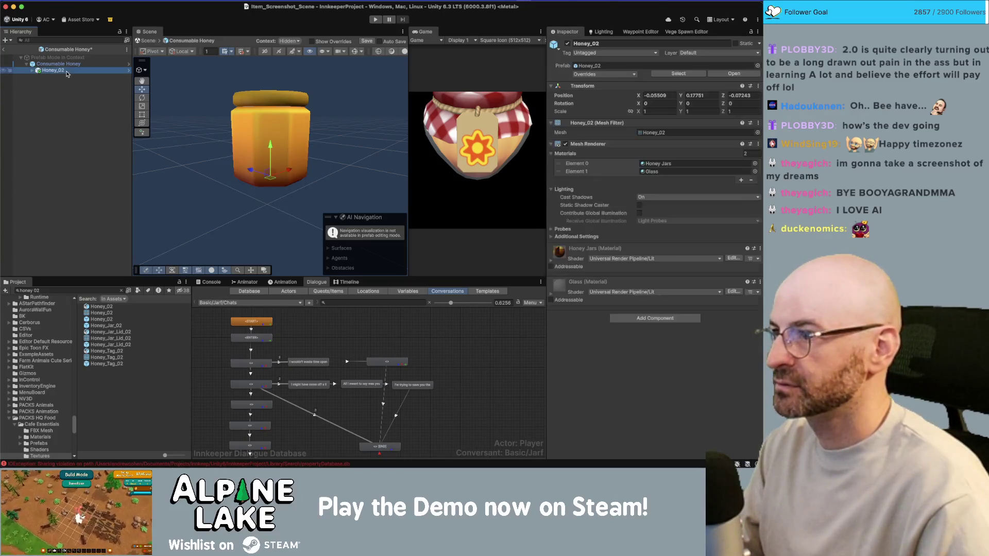
left_click(670, 95)
type("0")
key("Tab")
type("0")
key("Tab")
type("0")
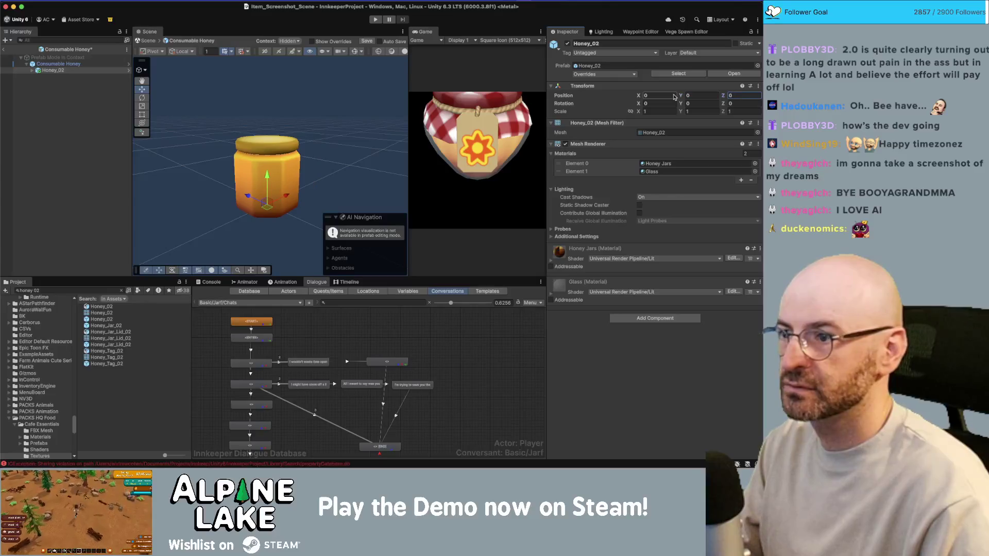
key("Return")
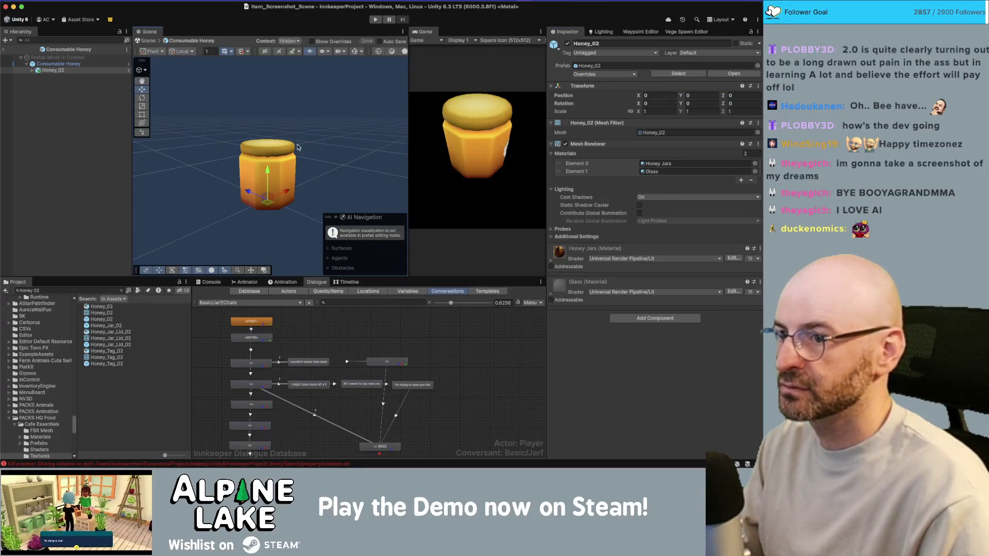
Rotate Honey_02 to 90 on Y so the bee label faces the camera, save, and exit
key("e")
key("super+s")
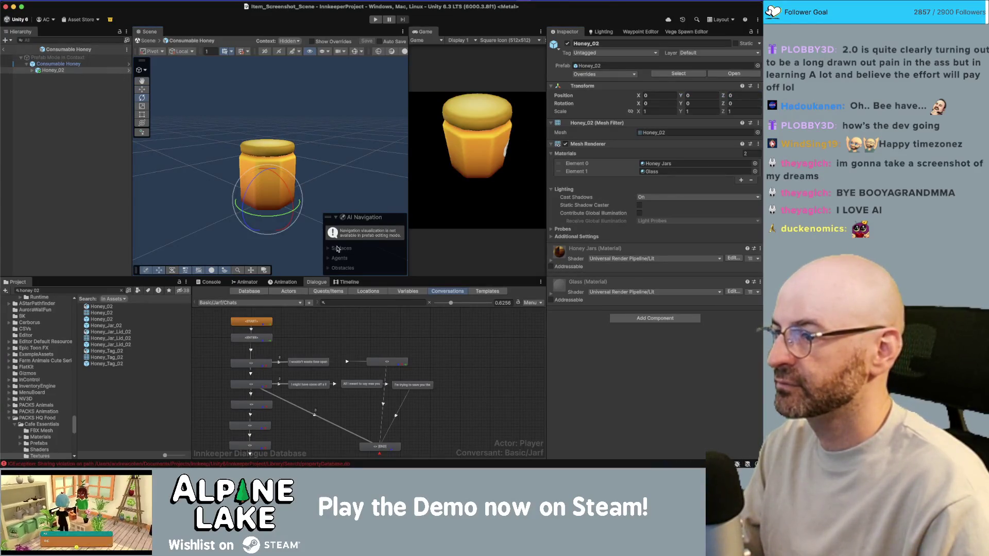
mouse_move(242, 213)
left_mouse_down()
mouse_move(225, 232)
mouse_move(278, 221)
left_mouse_up()
key("super+s")
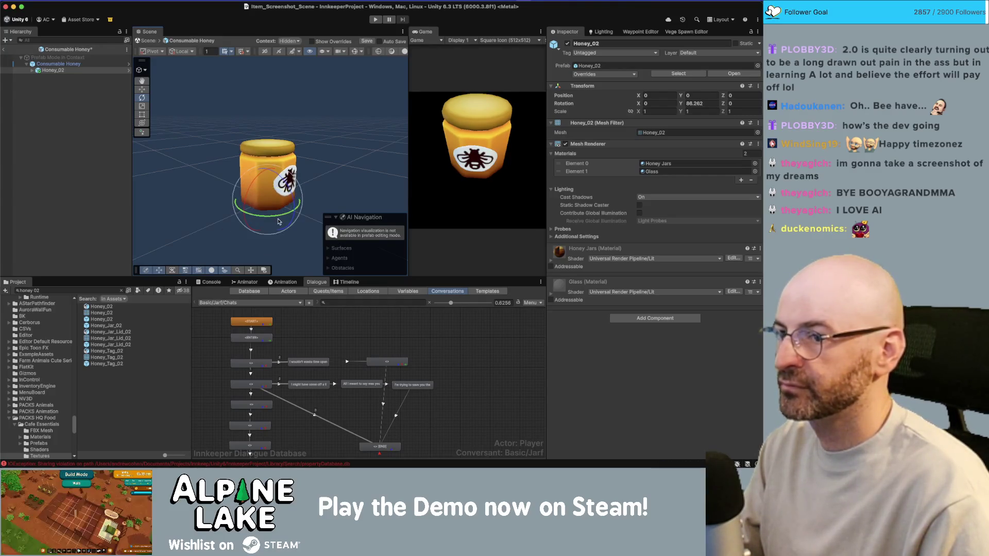
left_click(695, 103)
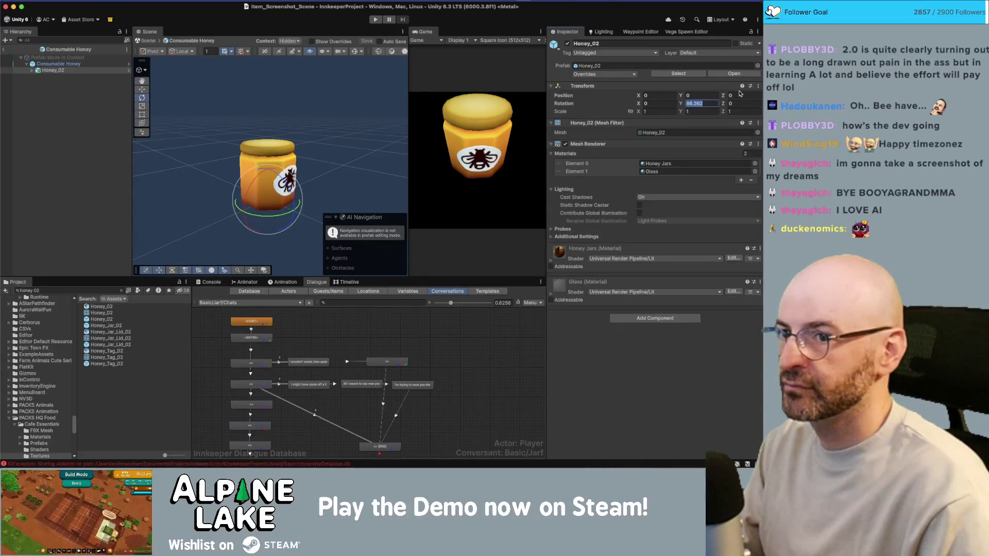
type("90")
key("Return")
key("super+s")
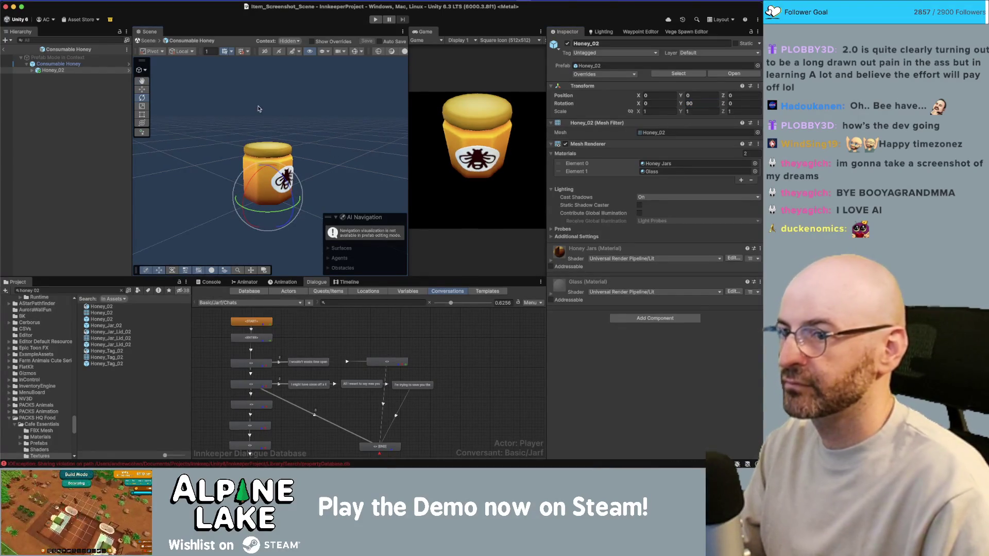
left_click(4, 49)
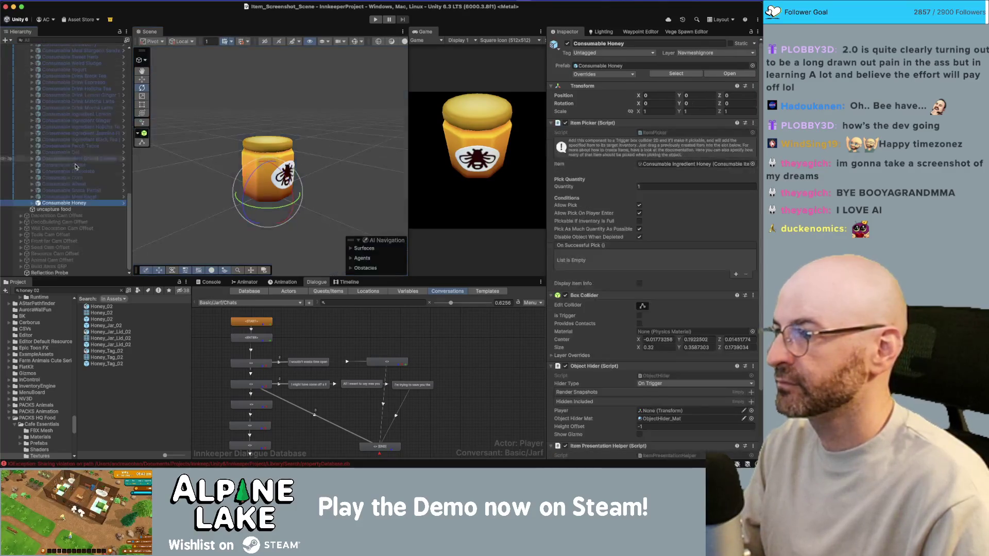
Tilt the Consumable Honey instance and scale it up to about 1.59, then select the Camera
left_click(75, 203)
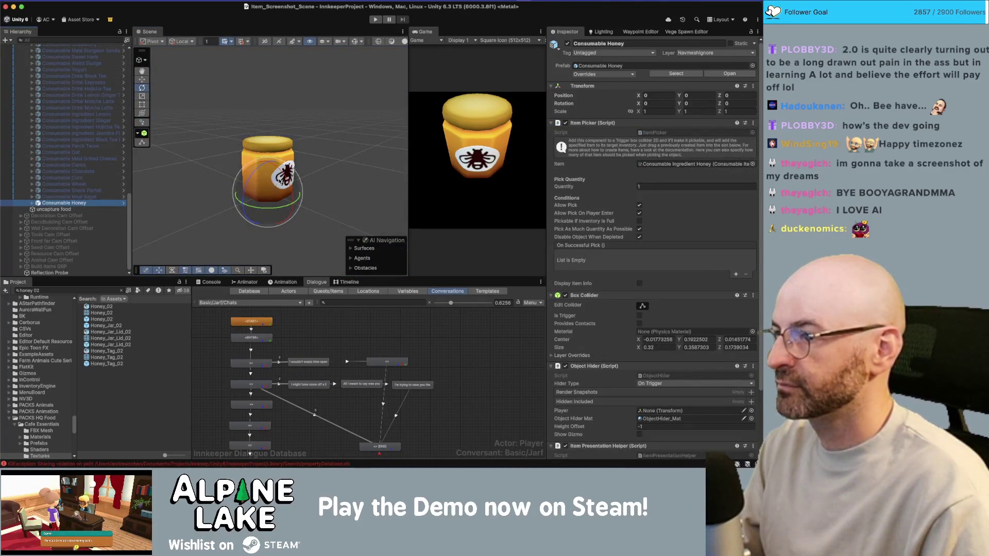
left_click_drag(245, 194, 273, 165)
mouse_move(243, 212)
left_mouse_down()
mouse_move(274, 220)
mouse_move(266, 192)
mouse_move(284, 223)
mouse_move(304, 215)
mouse_move(289, 223)
left_mouse_up()
key("w")
key("r")
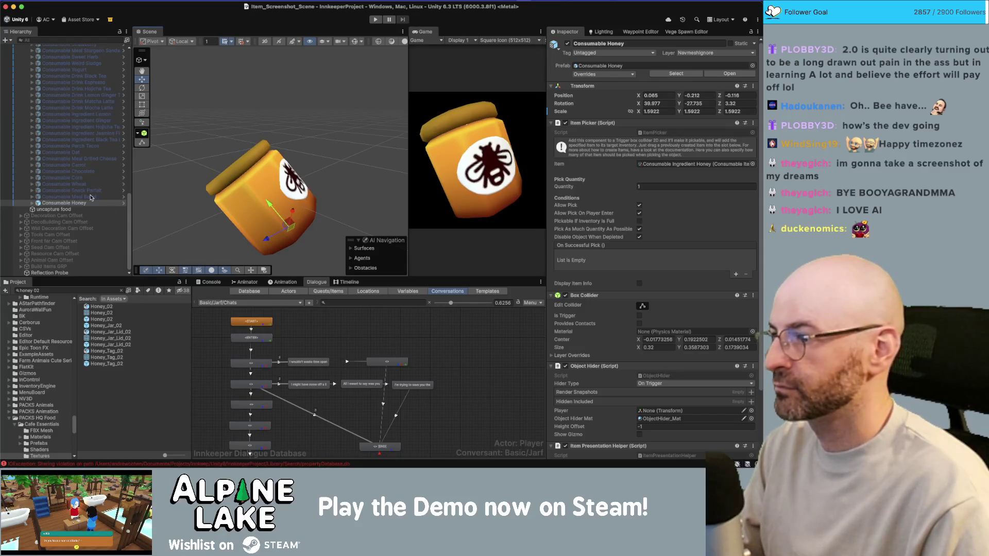
scroll(91, 197, "up", 10)
left_click(45, 80)
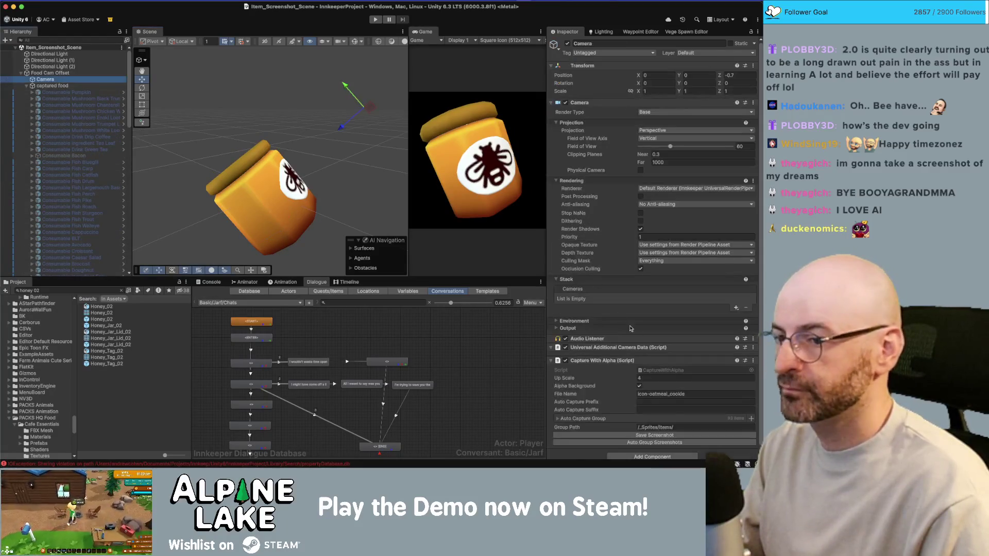
scroll(644, 335, "down", 1)
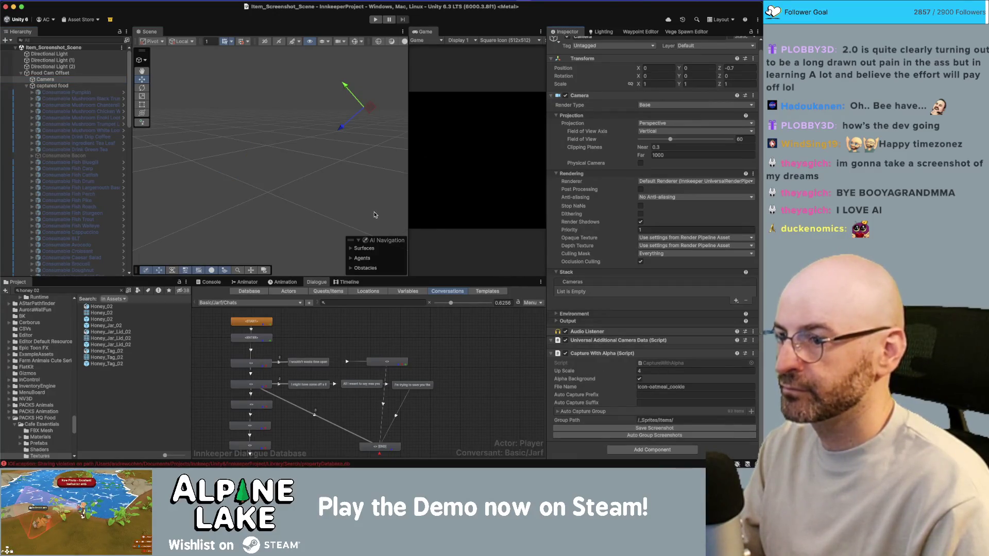
key("super+Tab")
key("super+Tab")
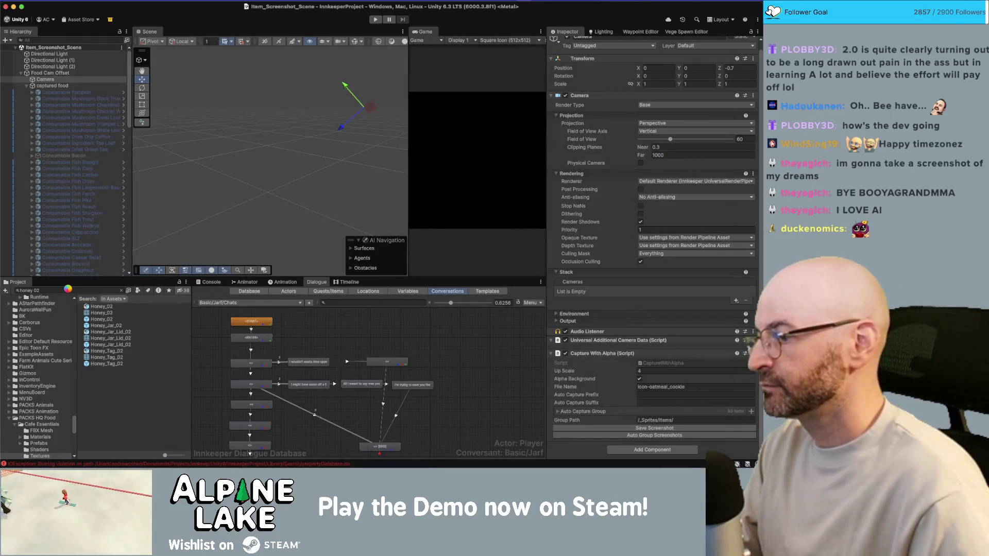
Import the Consumable Honey image as a Single 2D sprite with mipmaps and make it the honey item's icon
left_click(66, 291)
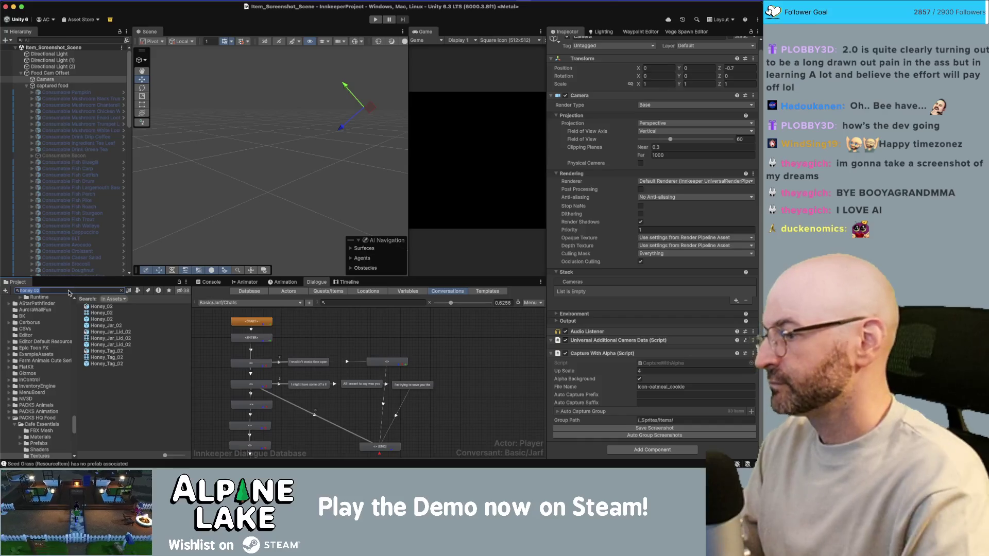
key("BackSpace")
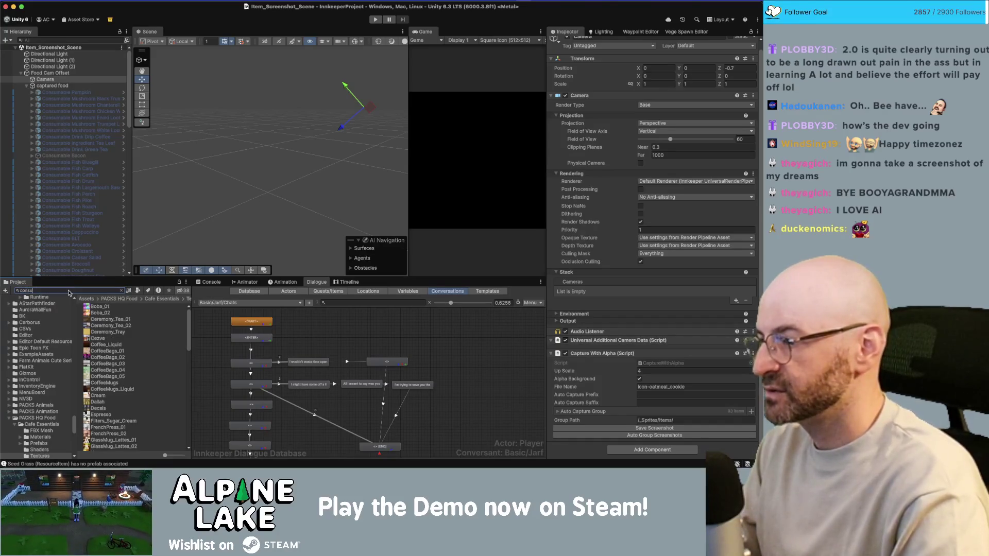
type("consumable honey")
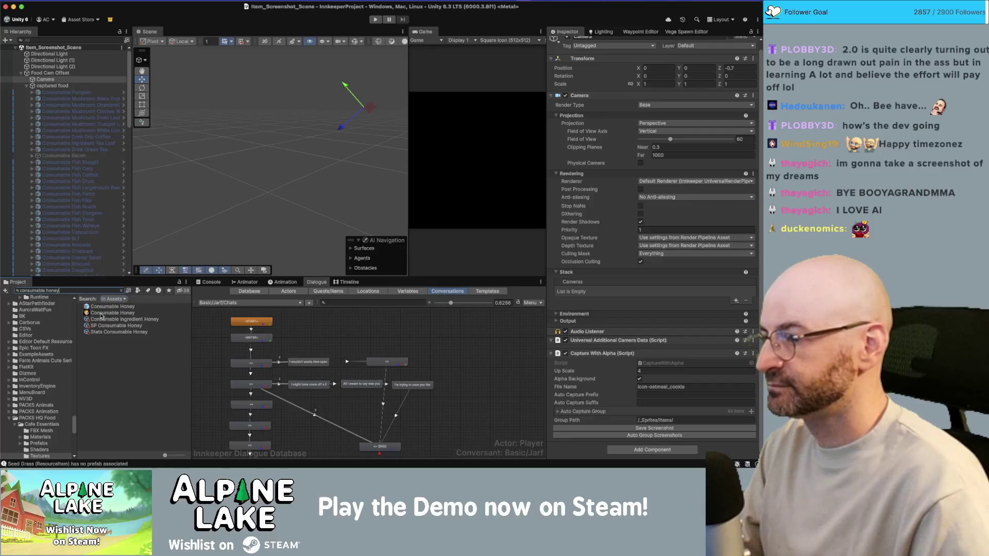
left_click(101, 313)
left_click(659, 74)
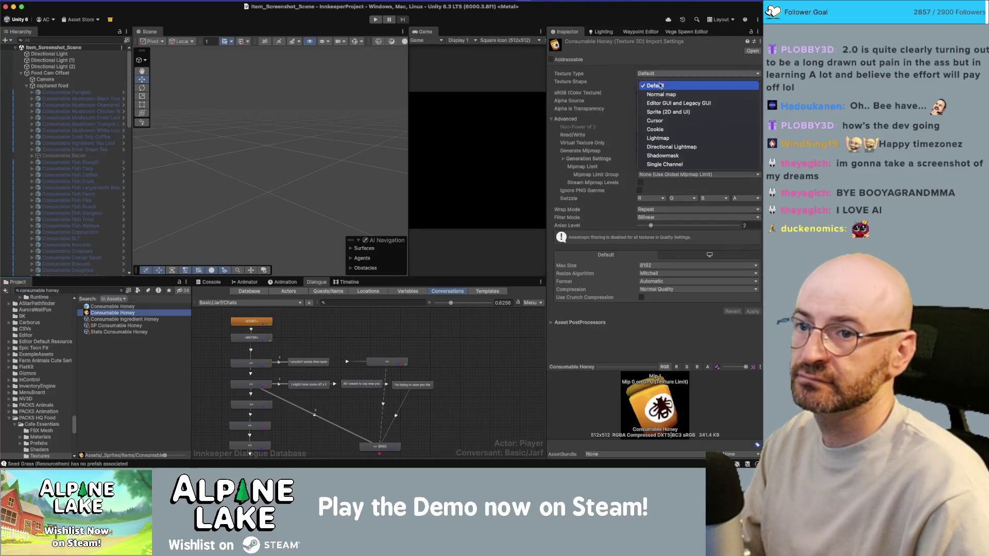
left_click(668, 111)
left_click(663, 93)
left_click(655, 105)
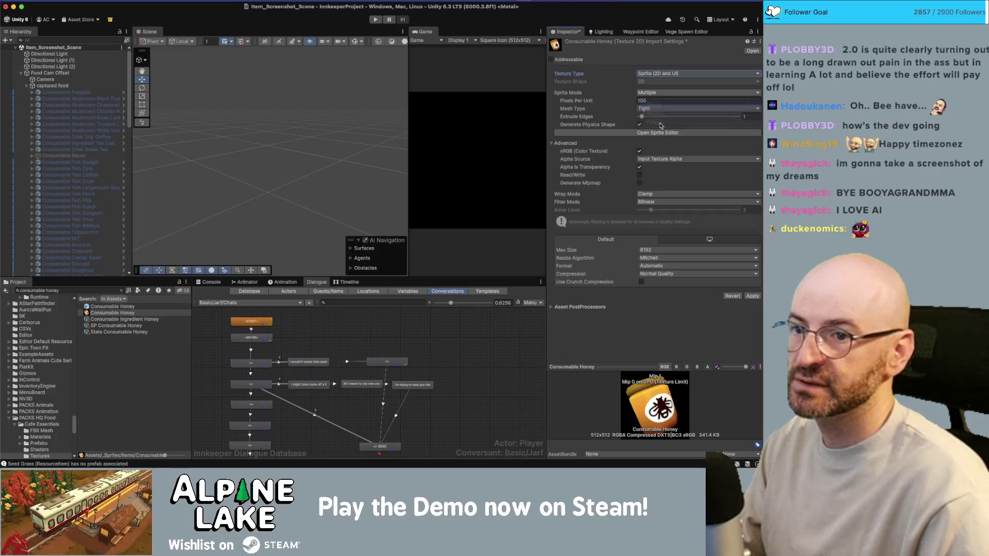
left_click(640, 190)
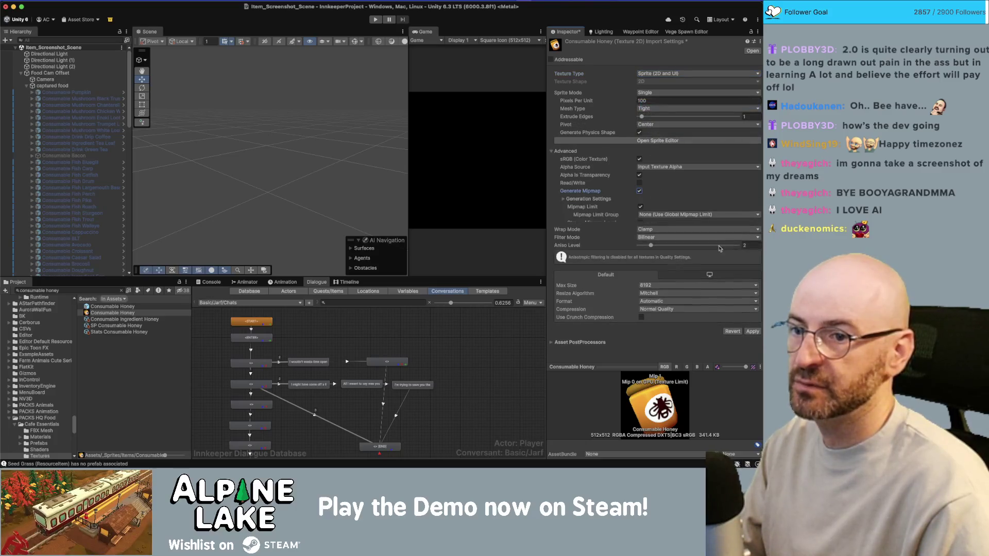
left_click(752, 336)
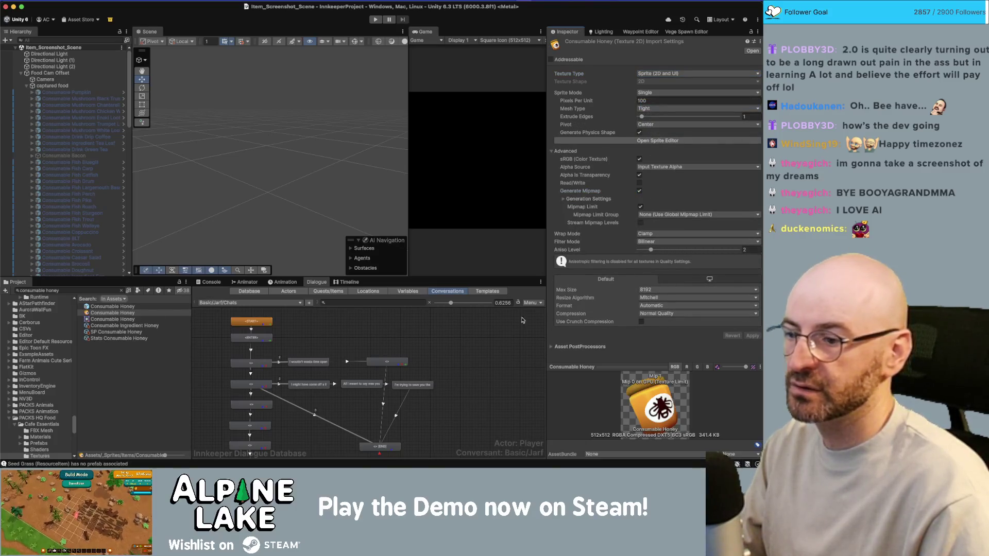
left_click(110, 326)
mouse_move(111, 313)
left_mouse_down()
mouse_move(670, 116)
mouse_move(570, 126)
left_mouse_up()
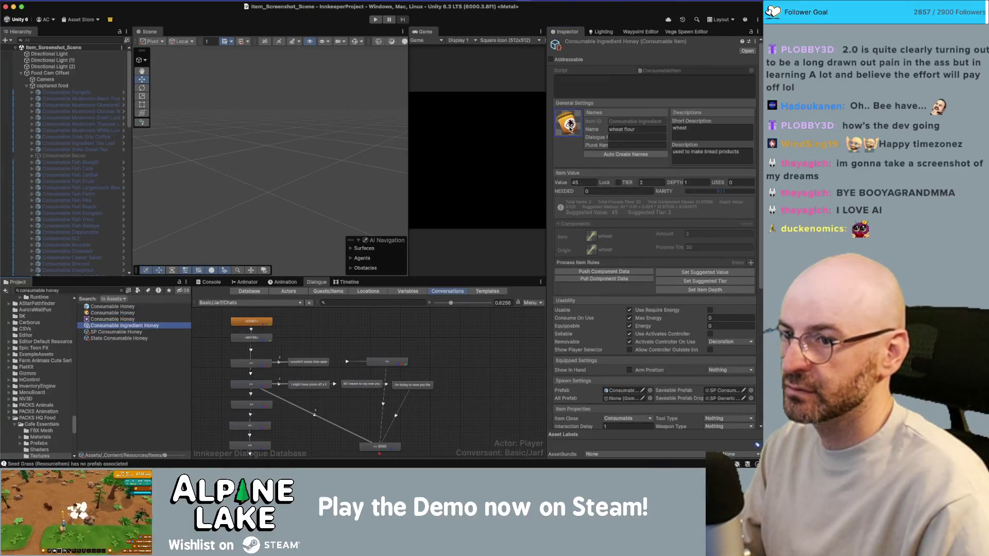
Rename the item to 'honey jar' and regenerate its dialogue and plural names
left_click(613, 129)
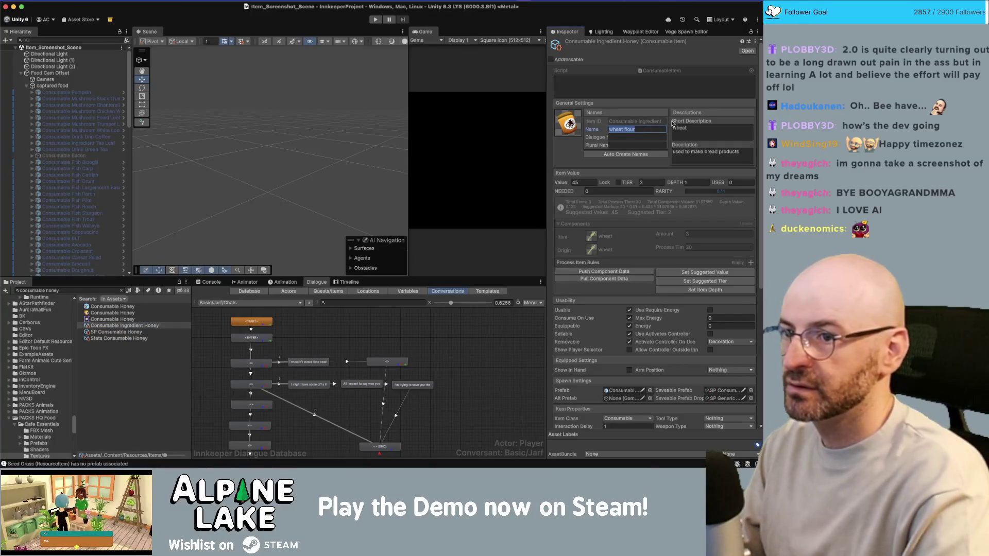
type("honey")
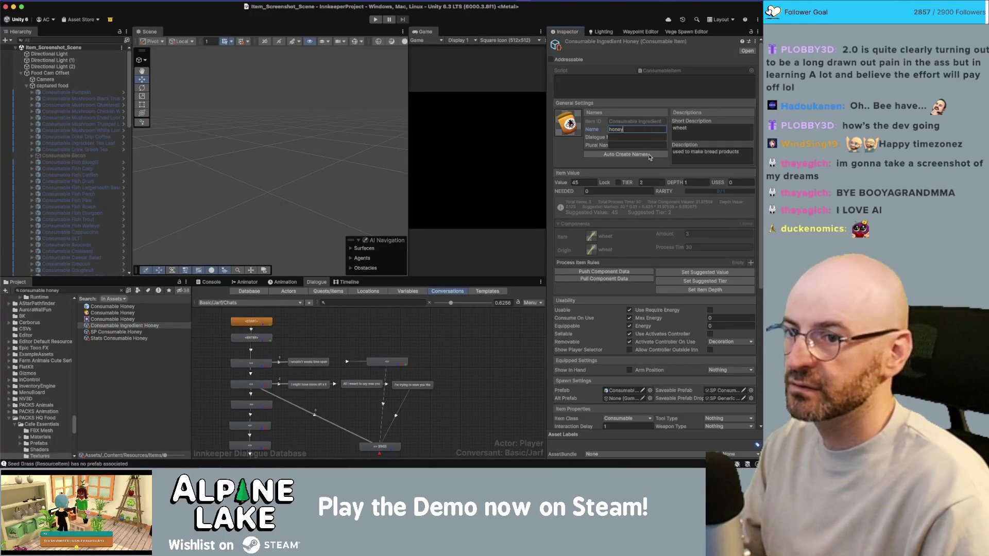
left_click(649, 155)
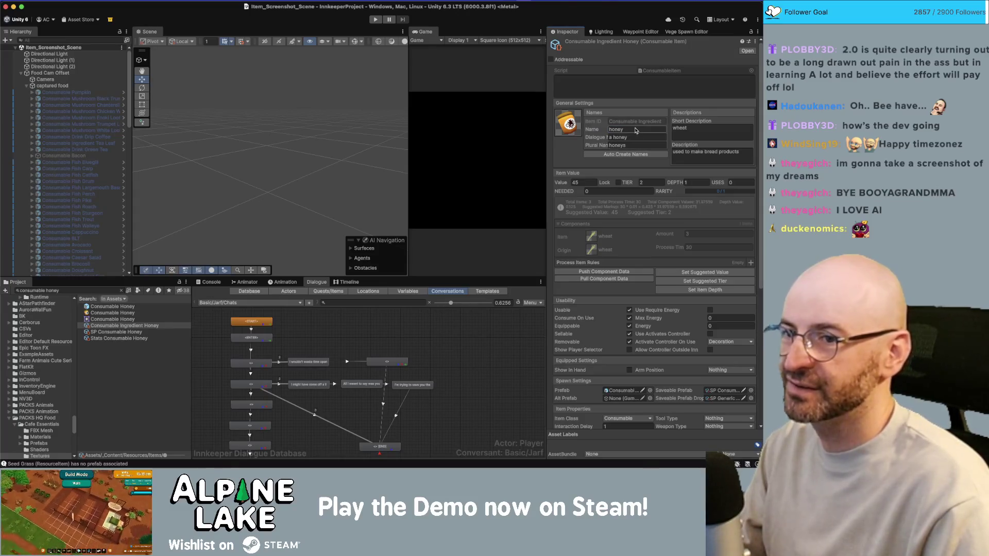
left_click(637, 131)
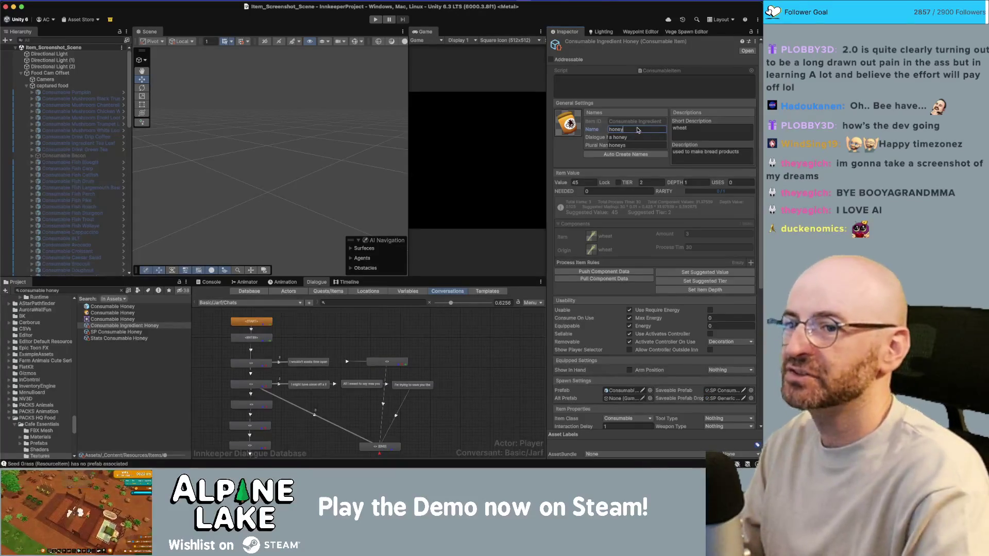
type(" jar")
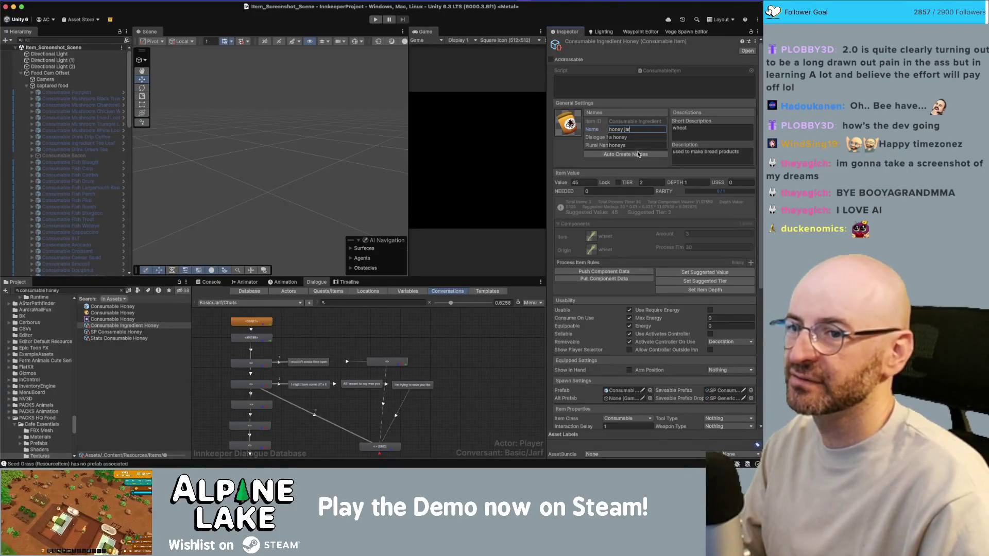
left_click(638, 155)
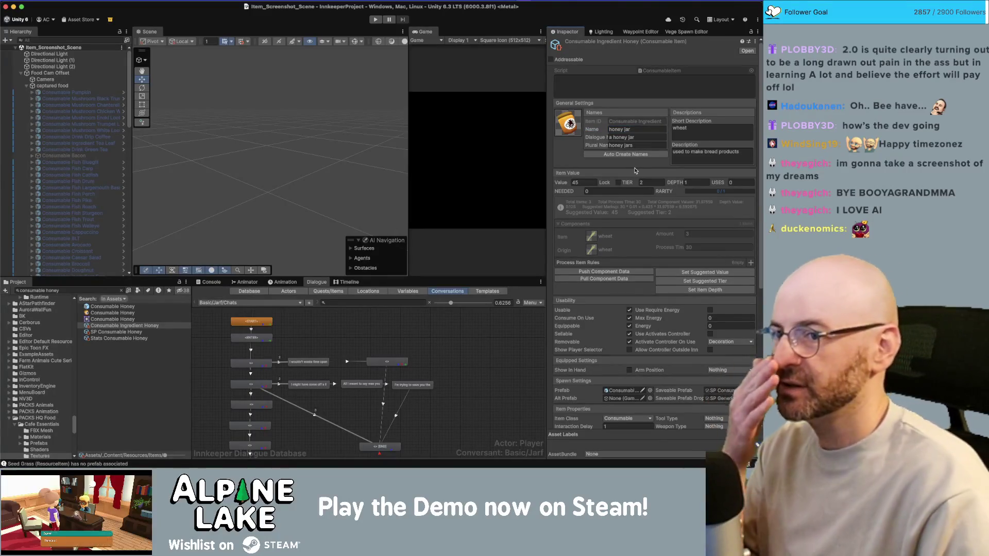
Replace the description with 'liquid gold sweet bee vomit'
left_click(753, 150)
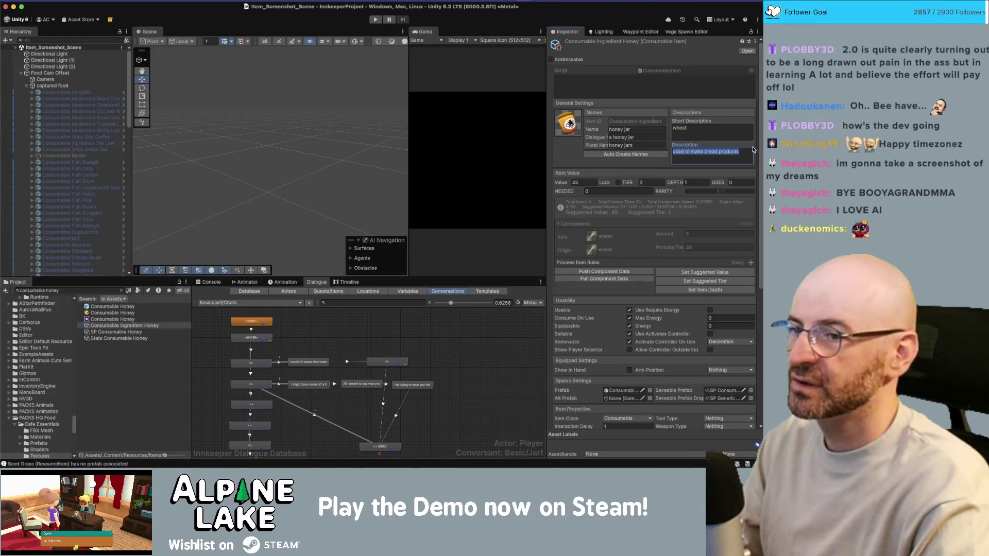
type("sweet bee vomit")
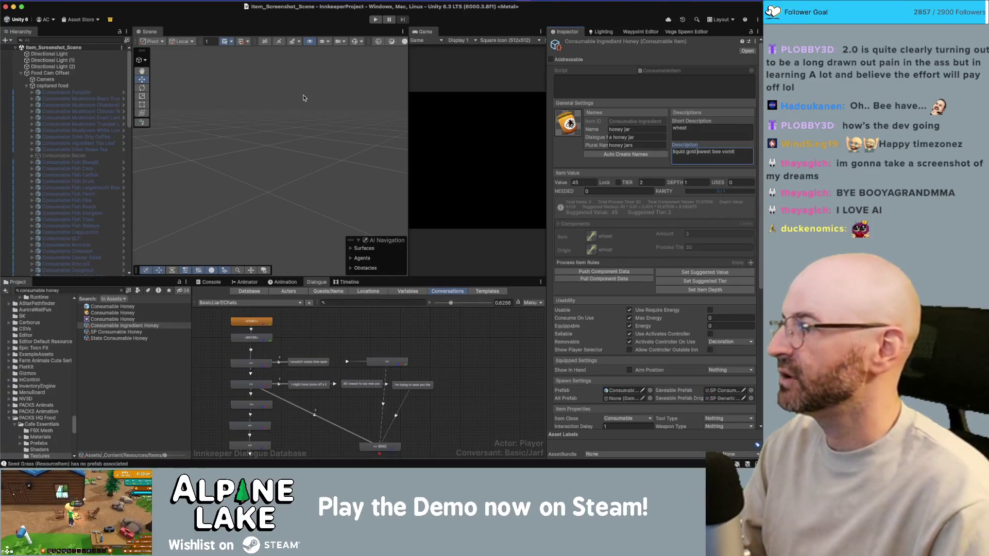
key("super+Tab")
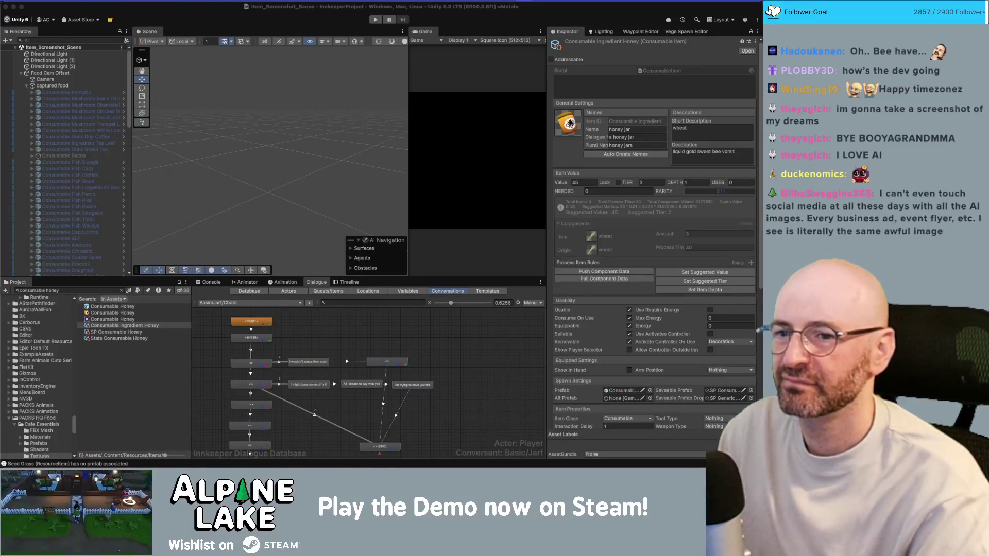
End the description with a full stop so it reads 'liquid gold sweet bee vomit.'
left_click(736, 155)
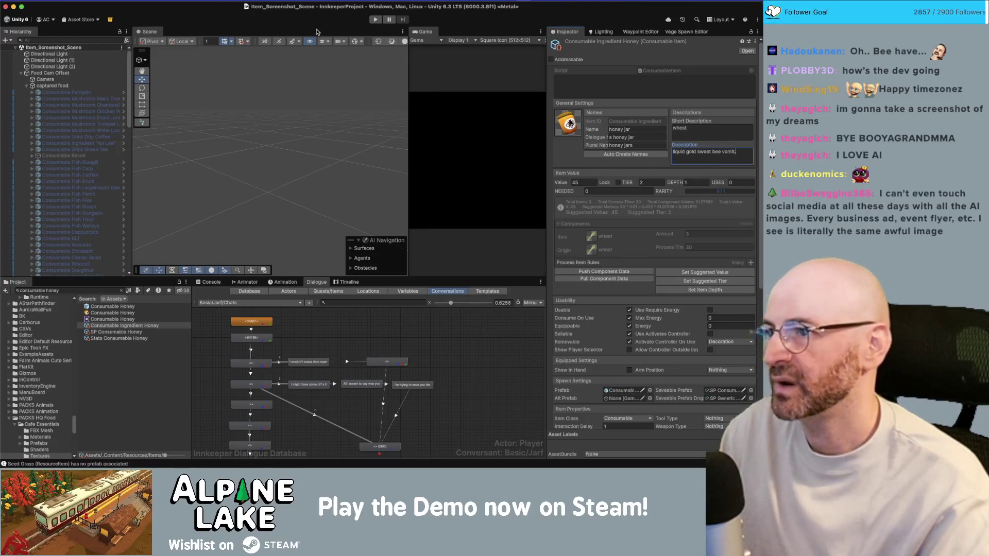
left_click(423, 115)
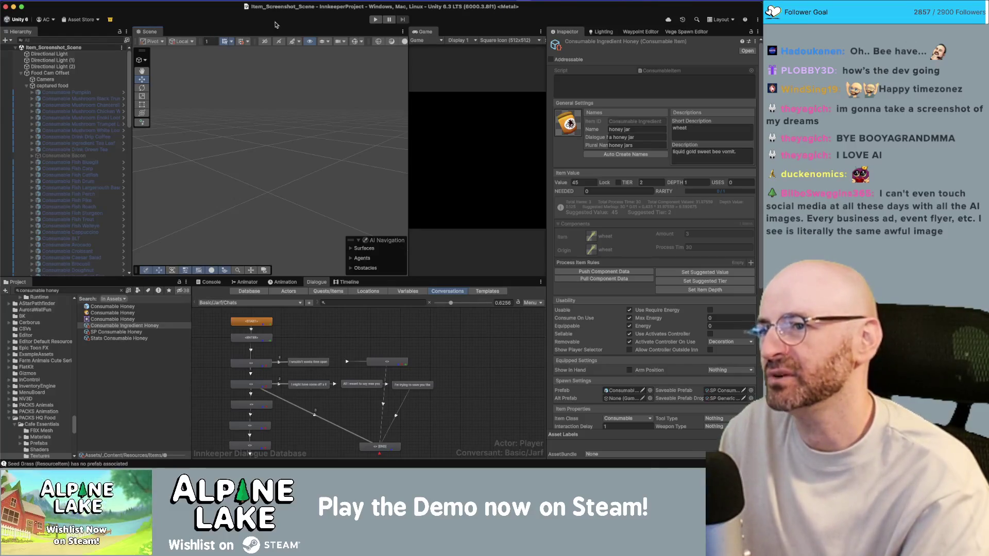
Dock the Game view beside the Scene view and set it to 16:9 aspect
left_click_drag(426, 31, 339, 35)
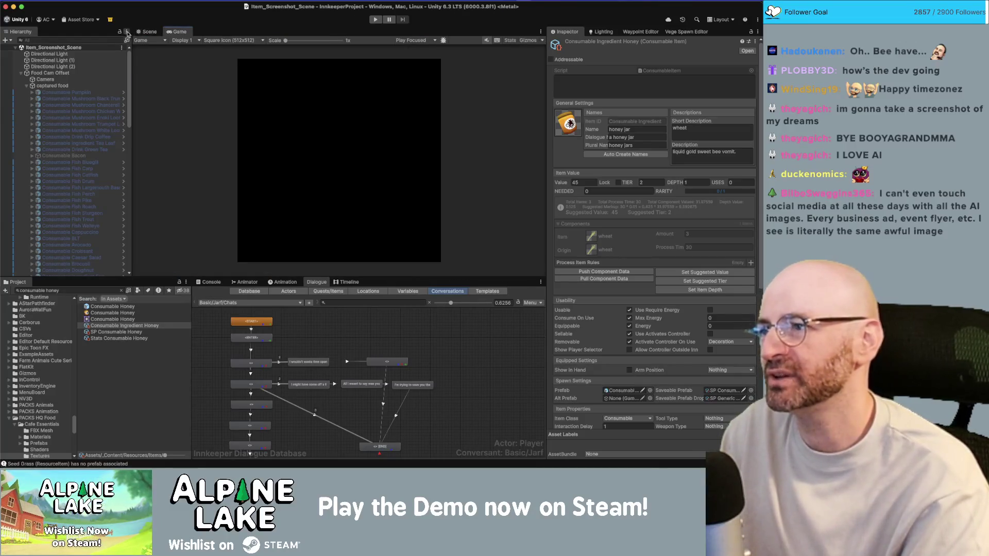
left_click(230, 40)
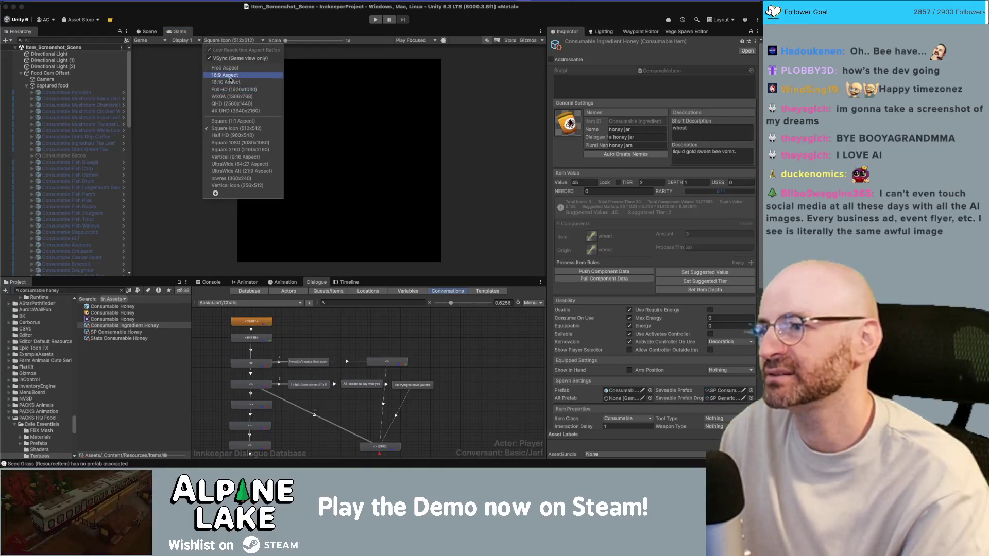
left_click(229, 74)
left_click(149, 31)
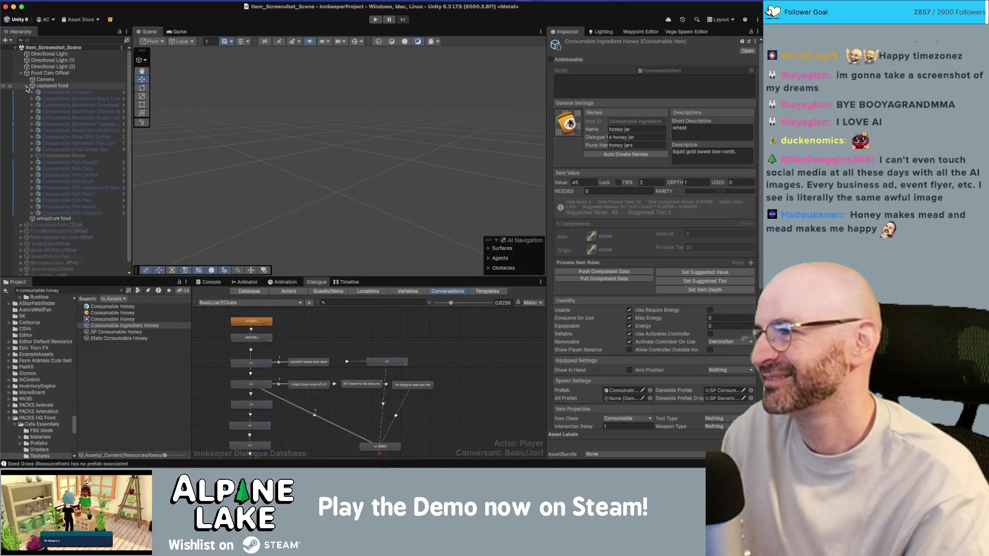
Collapse the captured food and Food Cam Offset groups, then search the Project for 'beehive'
left_click(27, 86)
left_click(21, 73)
left_click(216, 76)
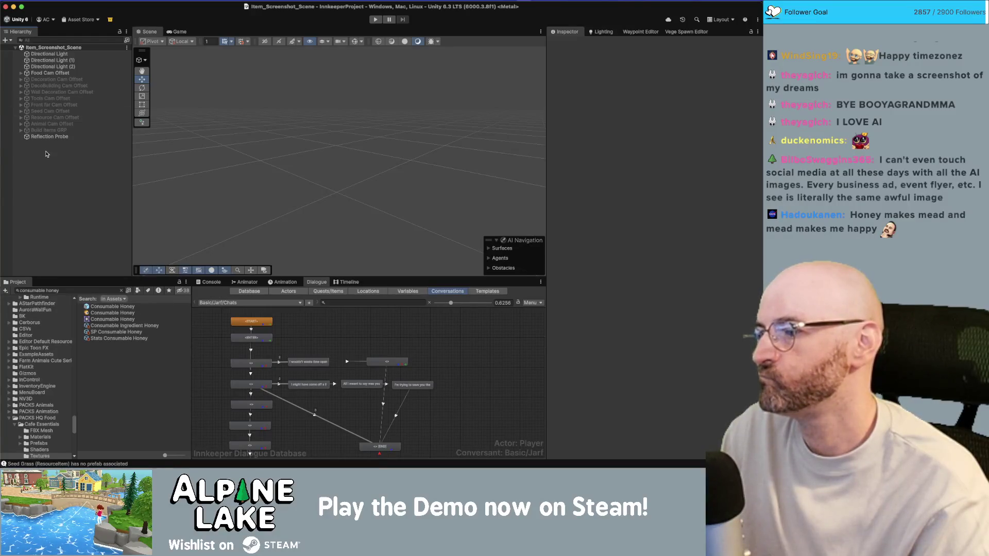
left_click(102, 326)
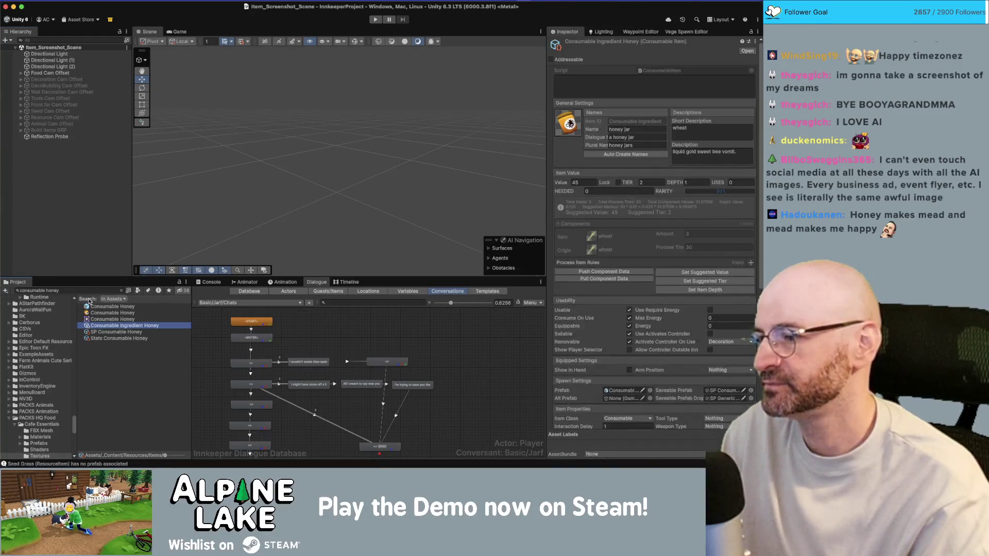
left_click(89, 291)
type("beehive")
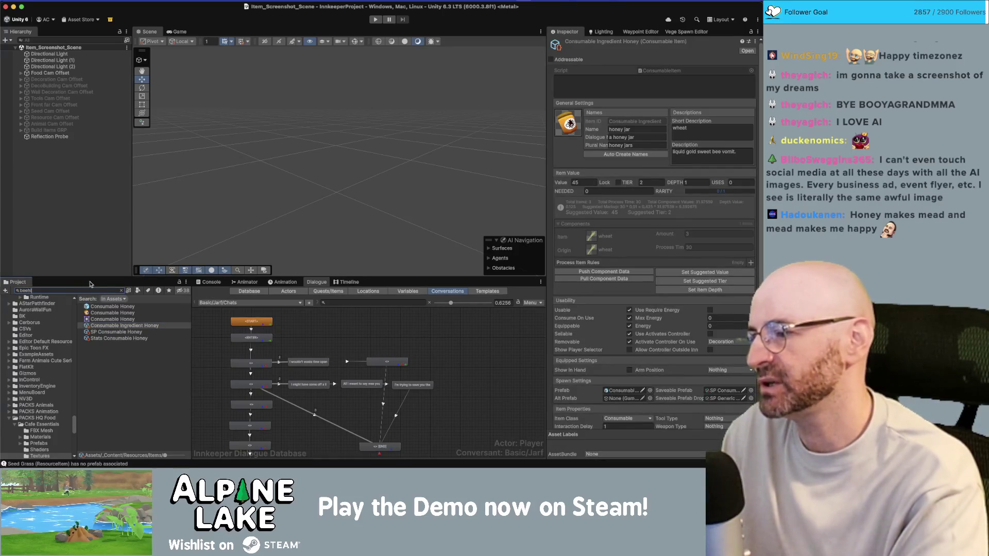
Open the Decor Beehive prefab and change Honey Interactable's display name from 'nest' to 'hive'
left_click(105, 314)
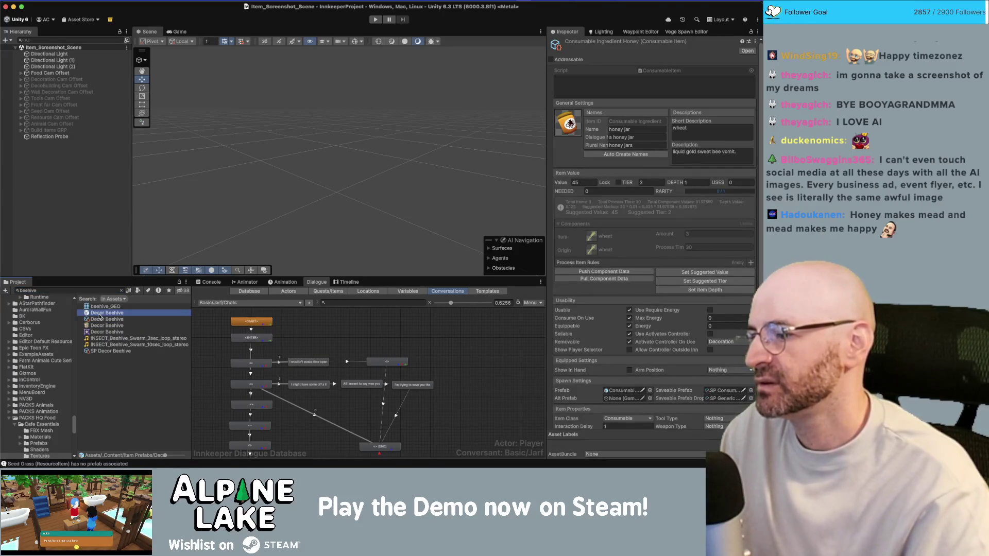
double_click(105, 314)
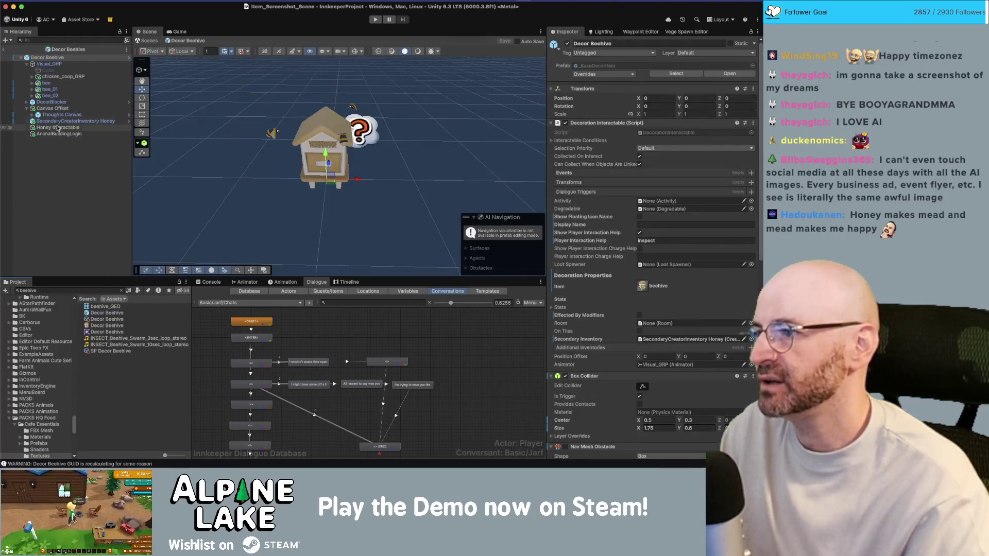
left_click(58, 127)
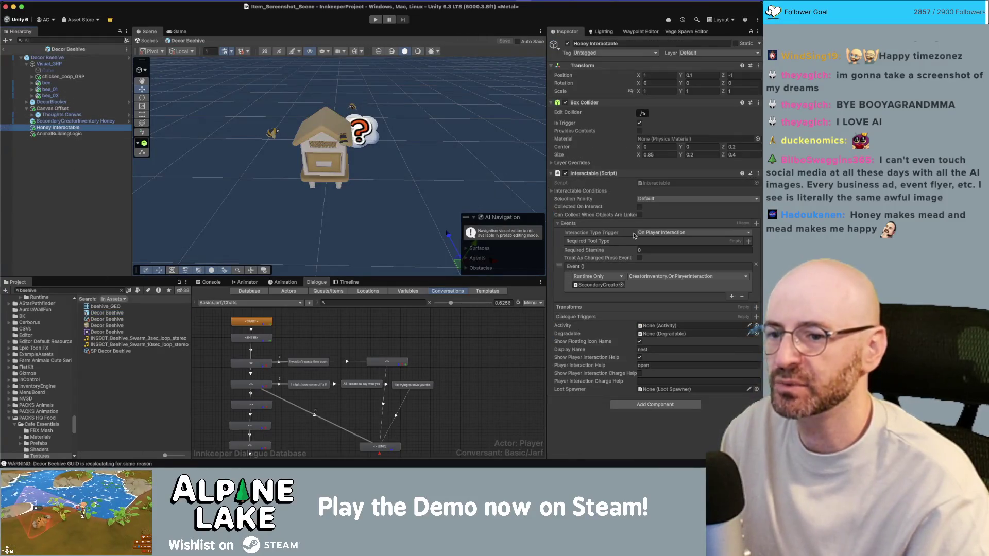
left_click(647, 351)
type("hiv")
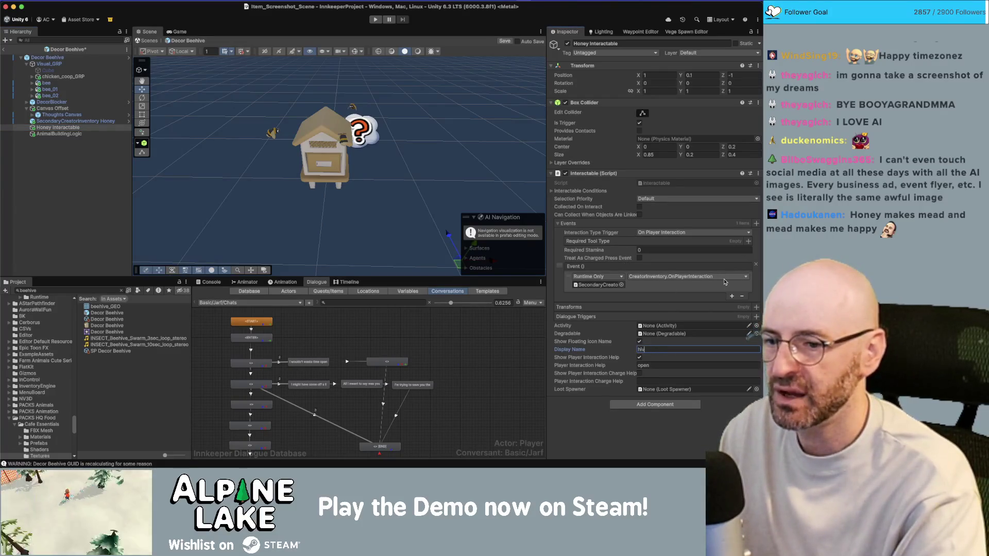
type("e")
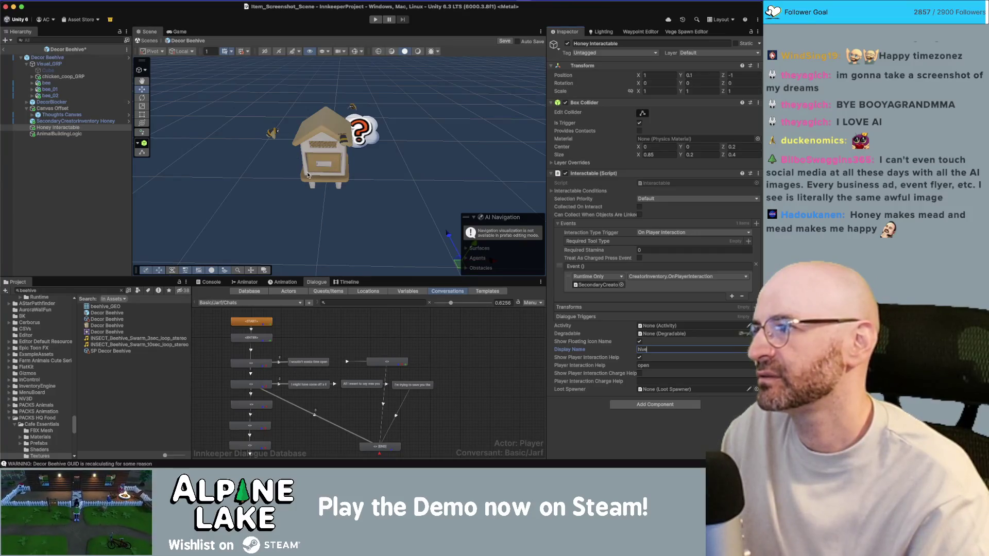
left_click(65, 152)
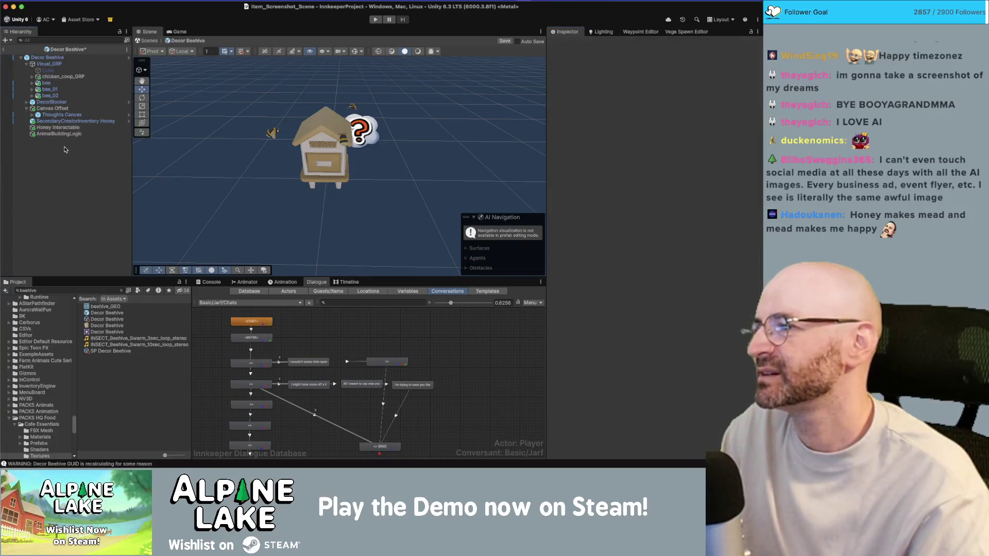
Rename the chicken_coop_GRP group to 'hive GRP'
left_click(60, 128)
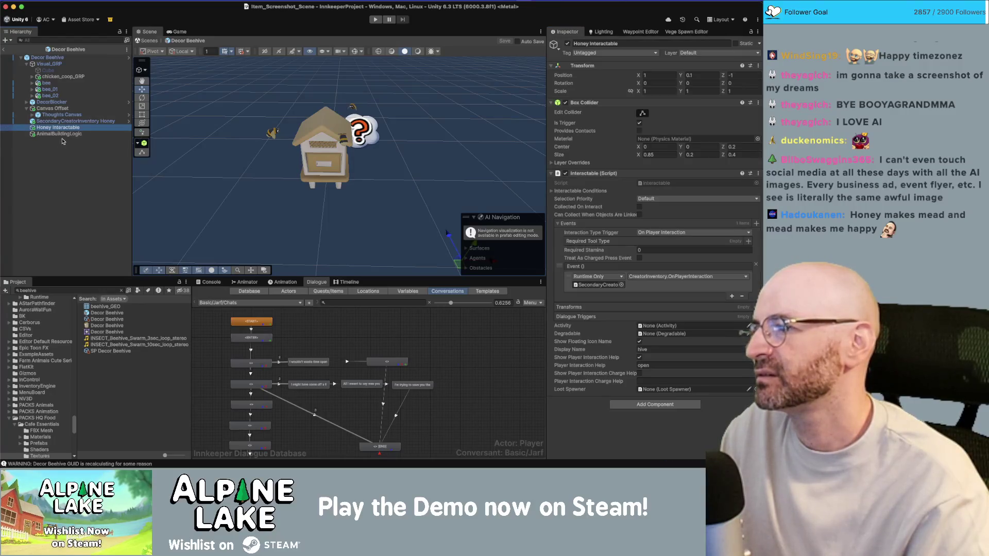
left_click(62, 134)
left_click(59, 127)
left_click(62, 121)
left_click(57, 108)
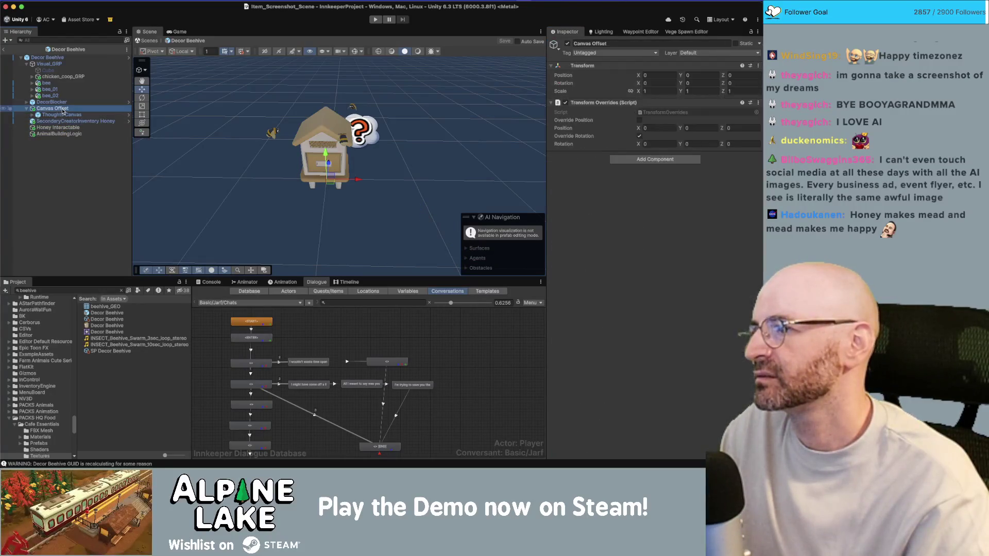
left_click(59, 77)
key("Return")
type("hive")
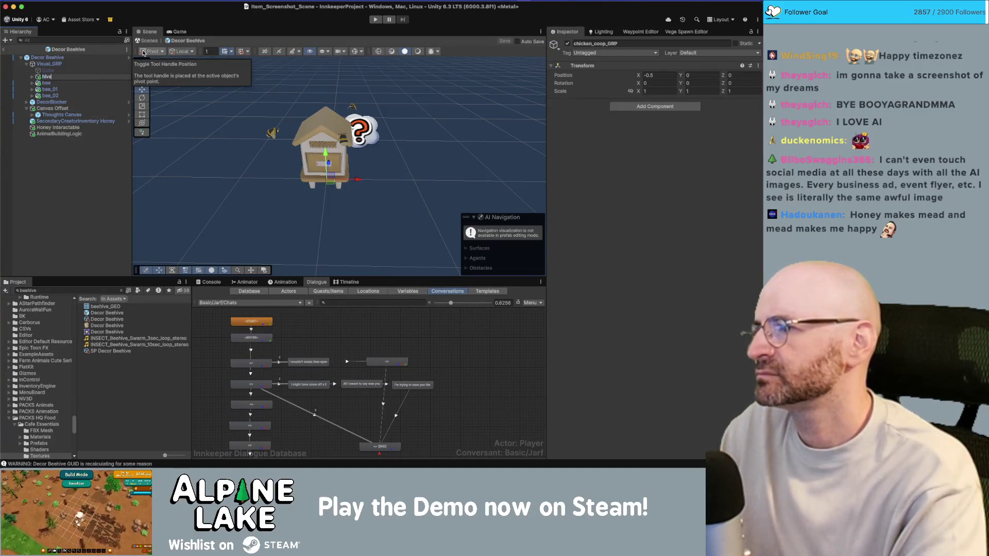
type(" GRP")
key("Return")
Rename the chicken_coop_GEO mesh to 'hive GEO'
left_click(30, 77)
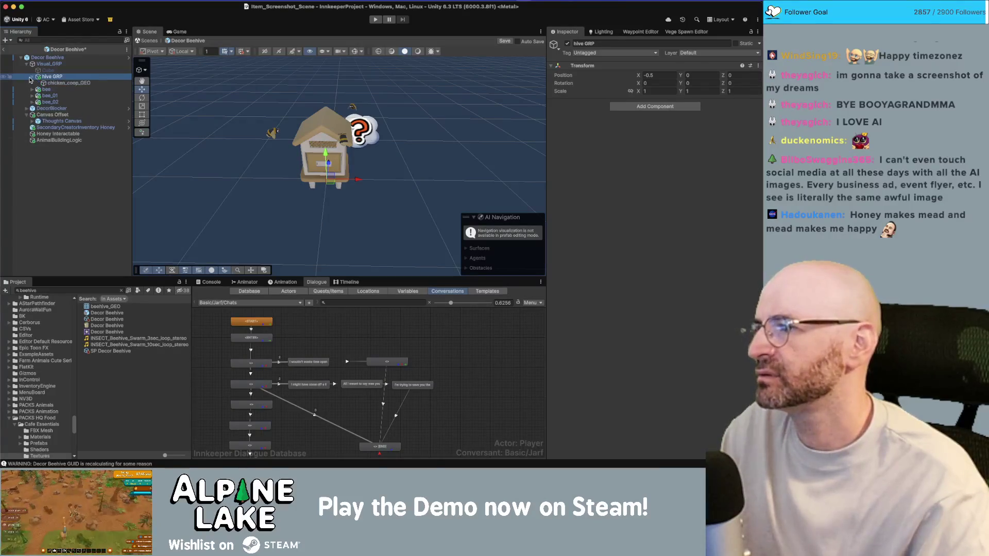
left_click(62, 83)
key("Return")
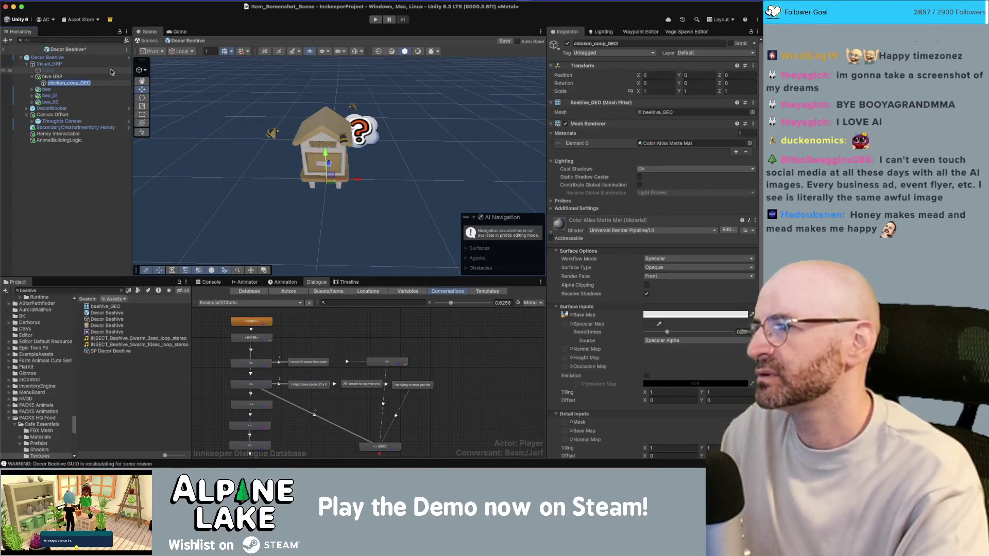
type("hive GEO")
key("Return")
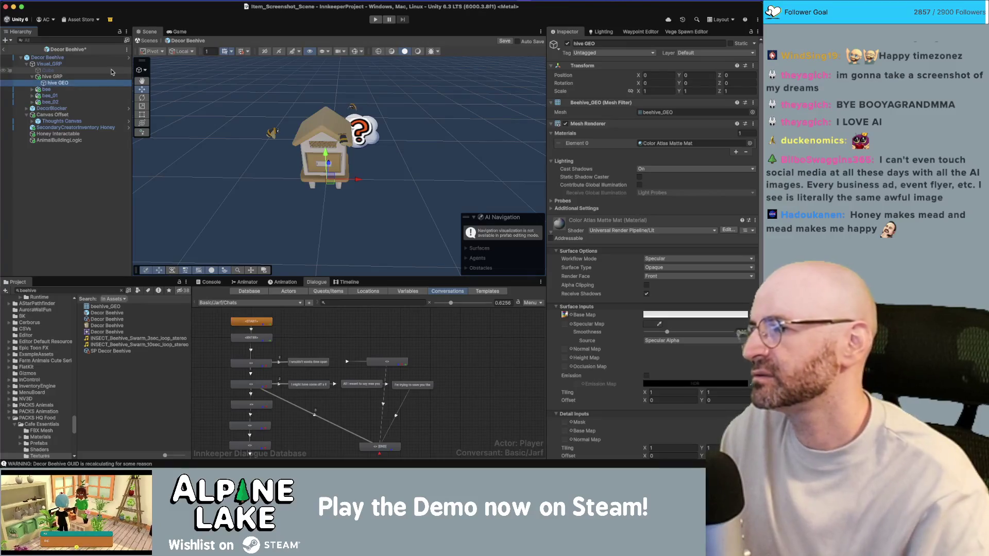
left_click(88, 133)
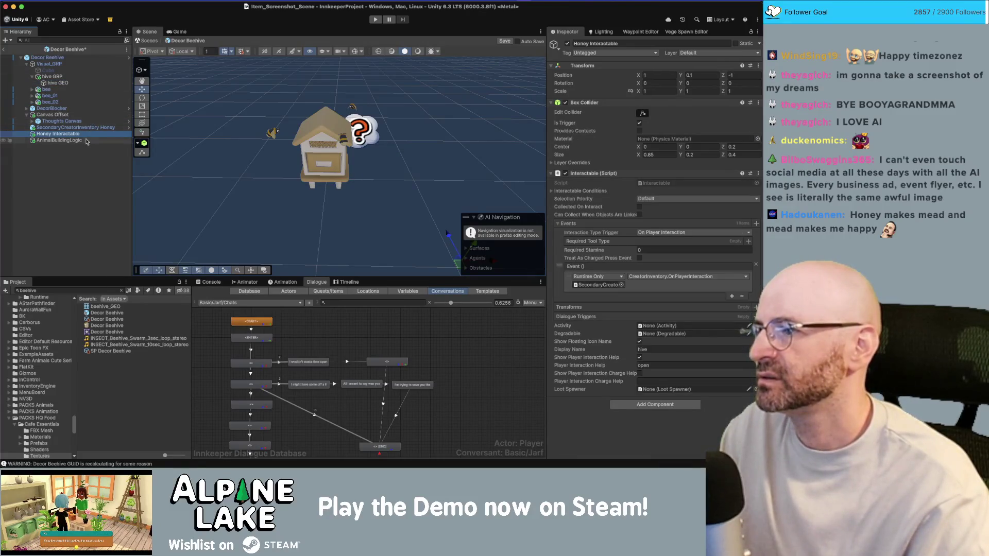
left_click(88, 141)
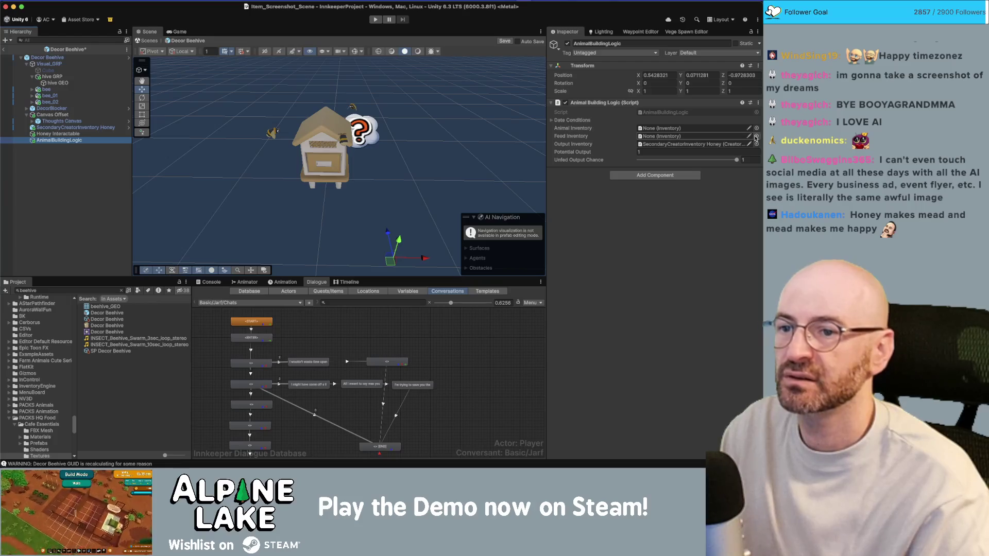
Set the SecondaryCreatorInventory Honey's Saveable Name Suffix to honey
left_click(688, 145)
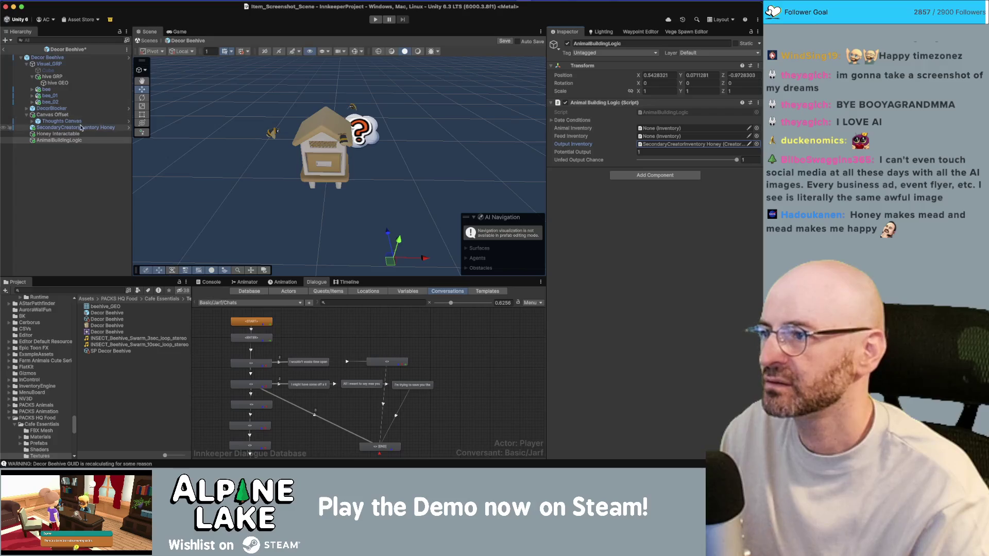
left_click(81, 128)
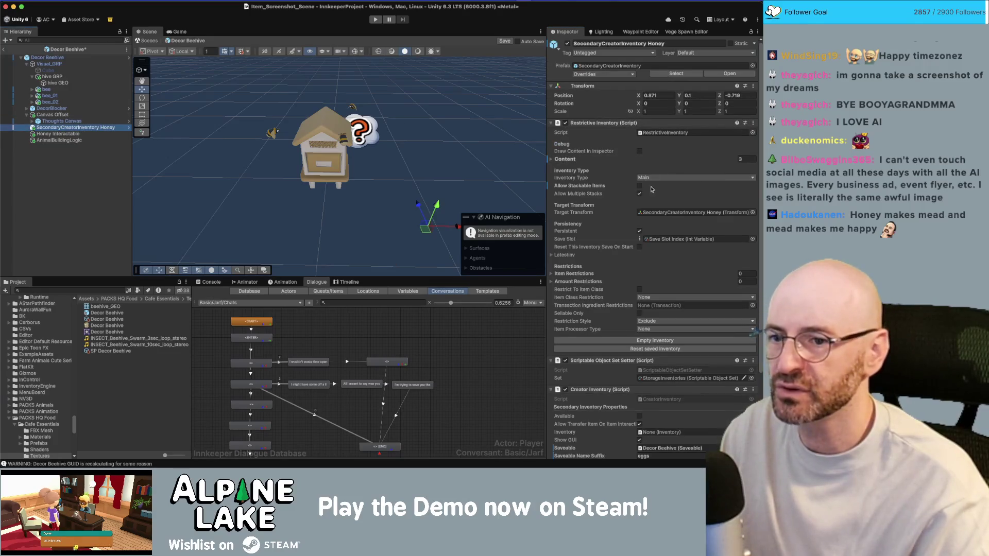
scroll(614, 303, "down", 5)
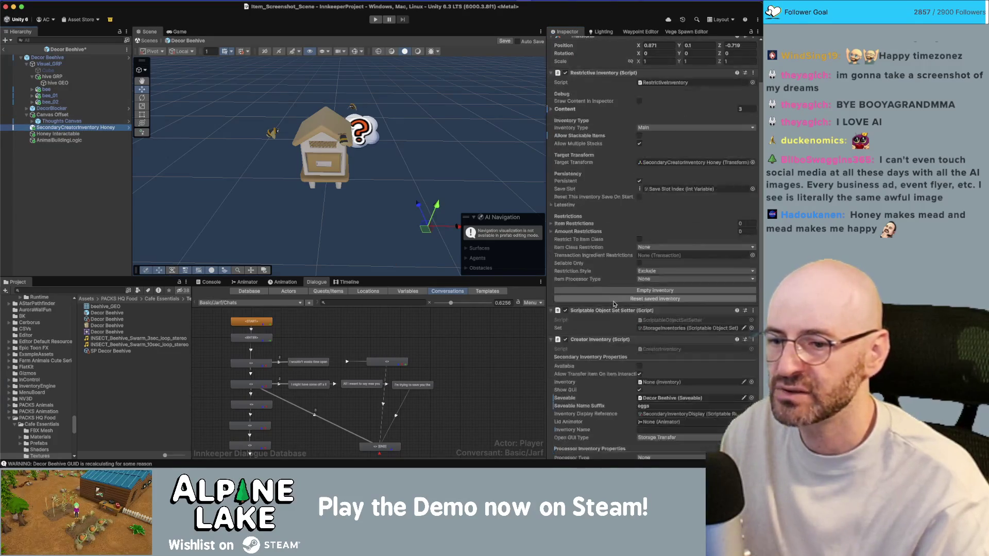
scroll(618, 319, "down", 2)
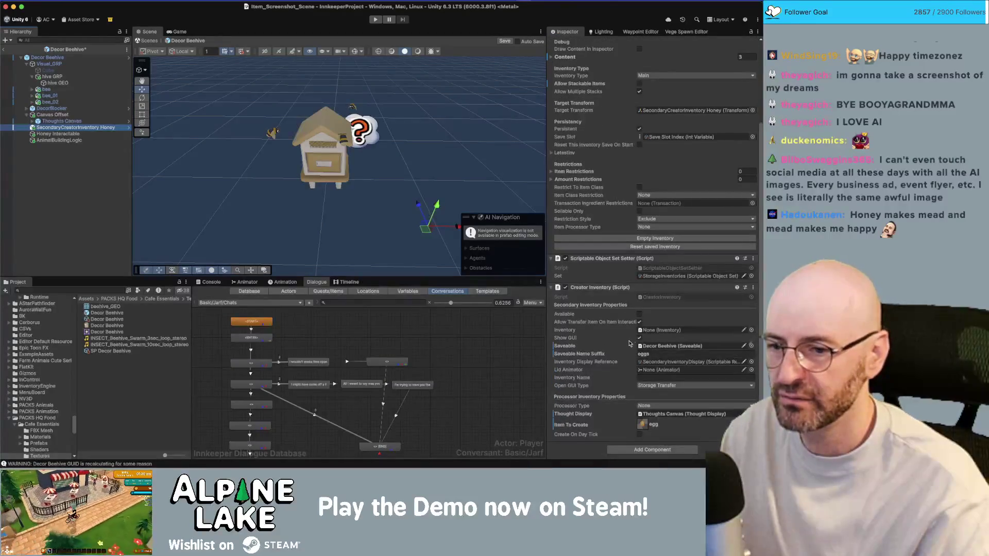
left_click(640, 354)
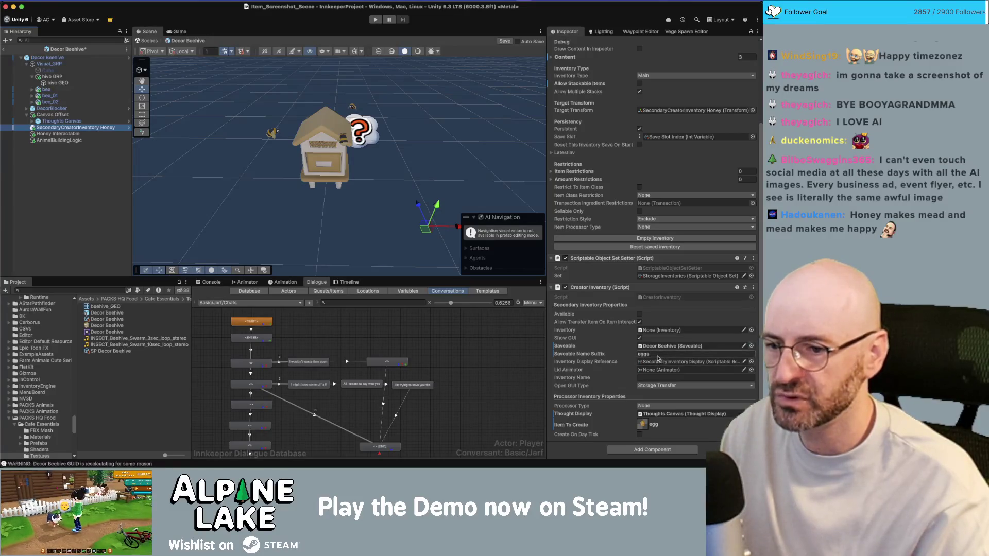
left_click(658, 355)
type("honey")
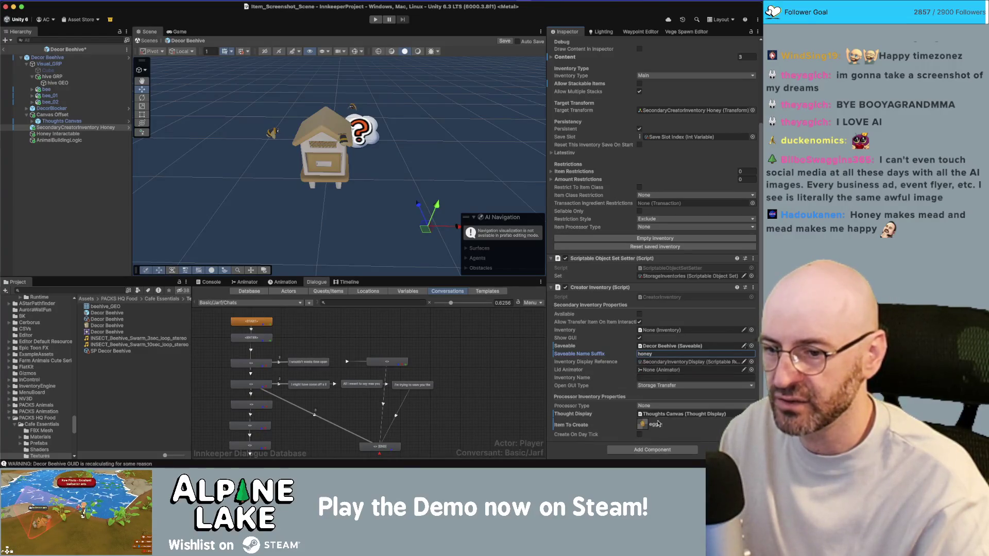
left_click(634, 419)
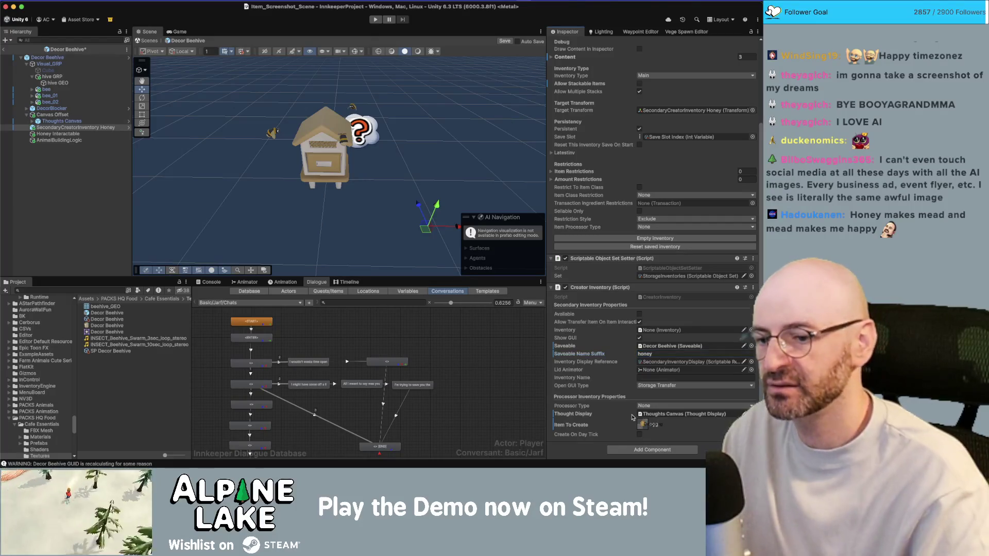
Set Item To Create to Consumable Ingredient Honey
left_click(644, 429)
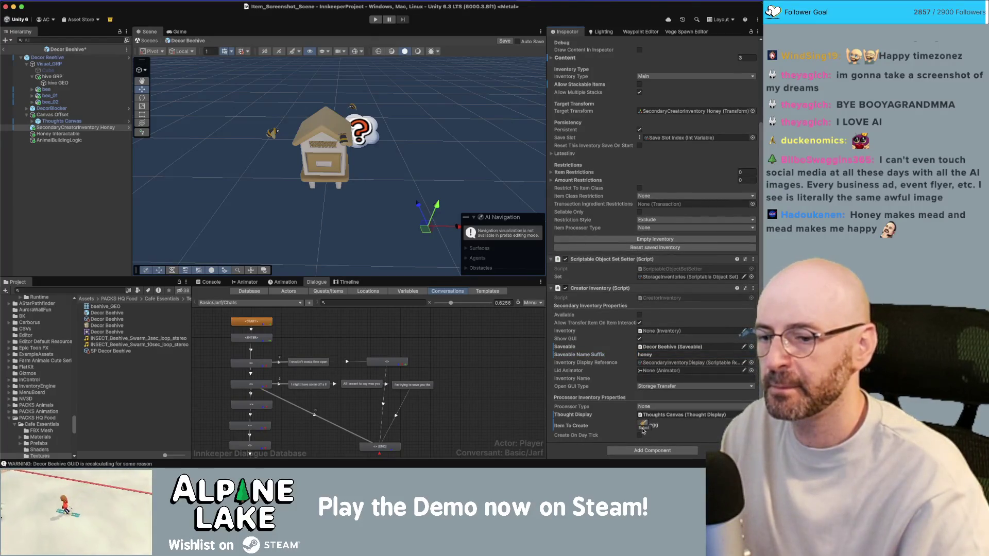
type("honey")
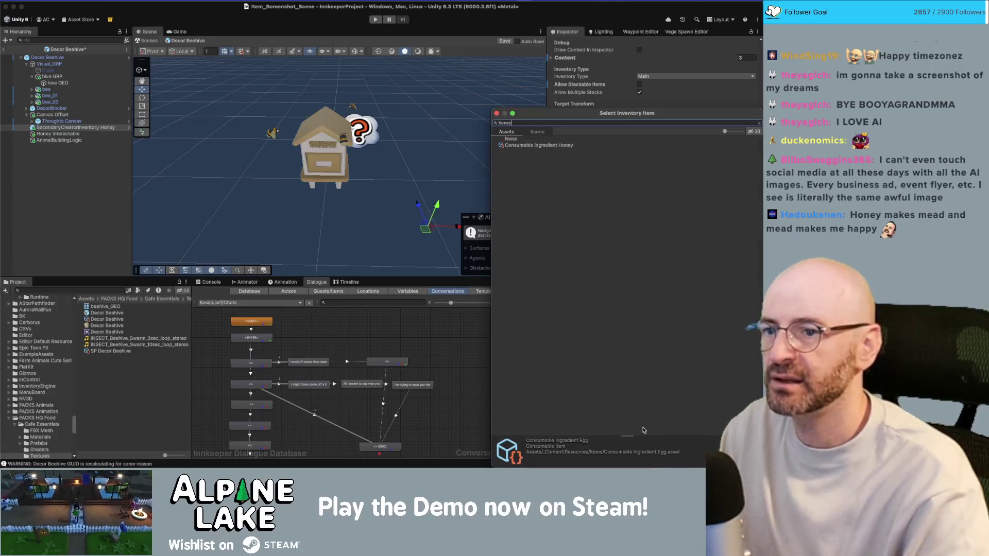
key("Return")
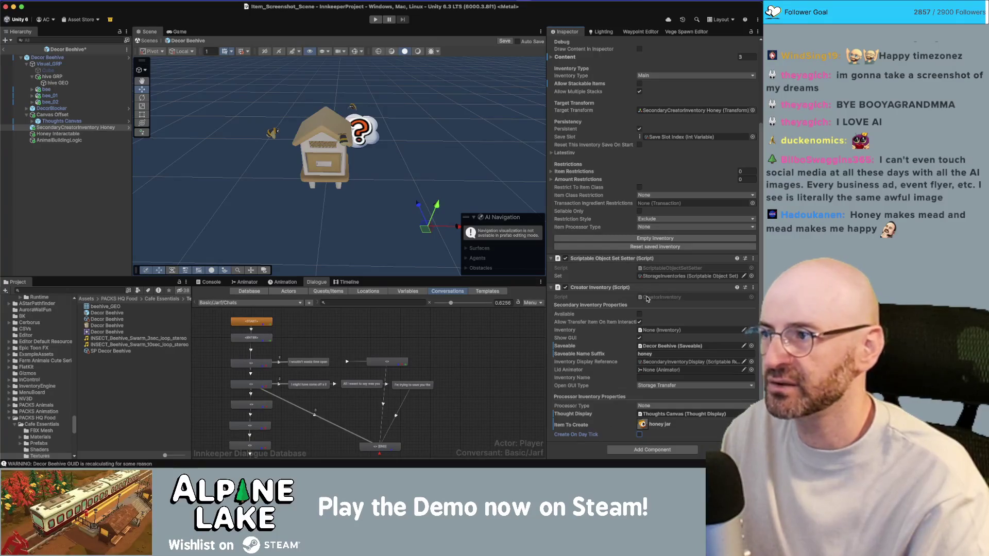
Open the honey inventory's CreatorInventory script in Rider
left_click(58, 141)
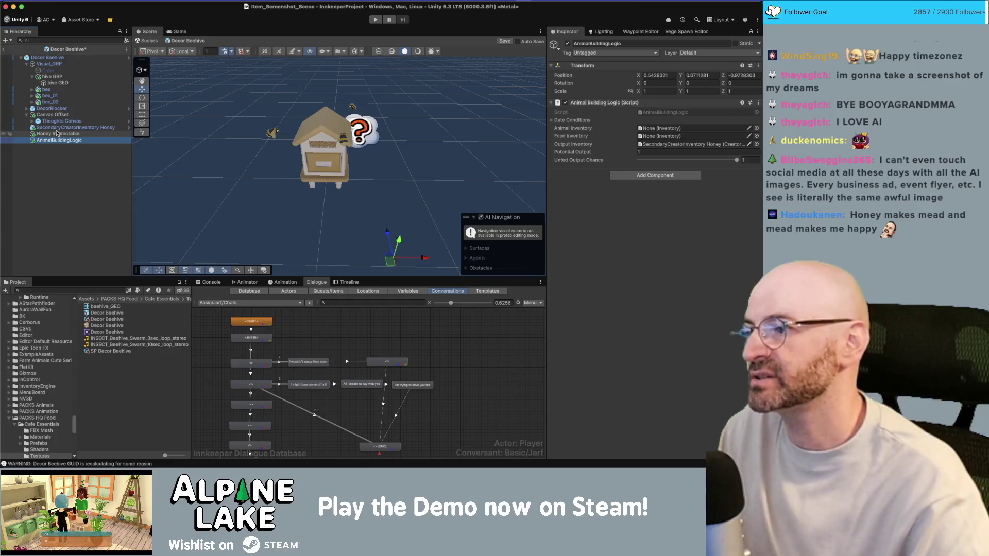
left_click(67, 128)
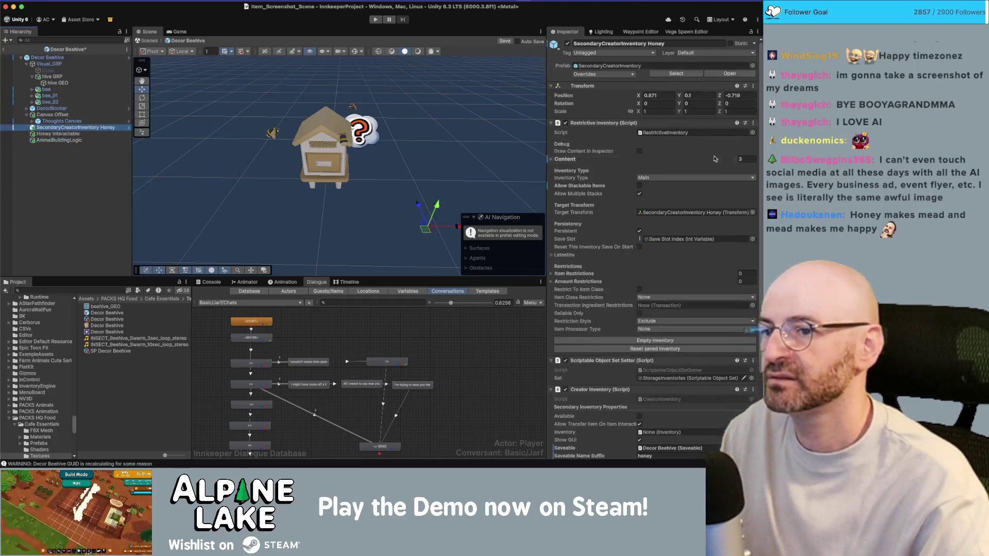
scroll(653, 272, "down", 5)
double_click(652, 297)
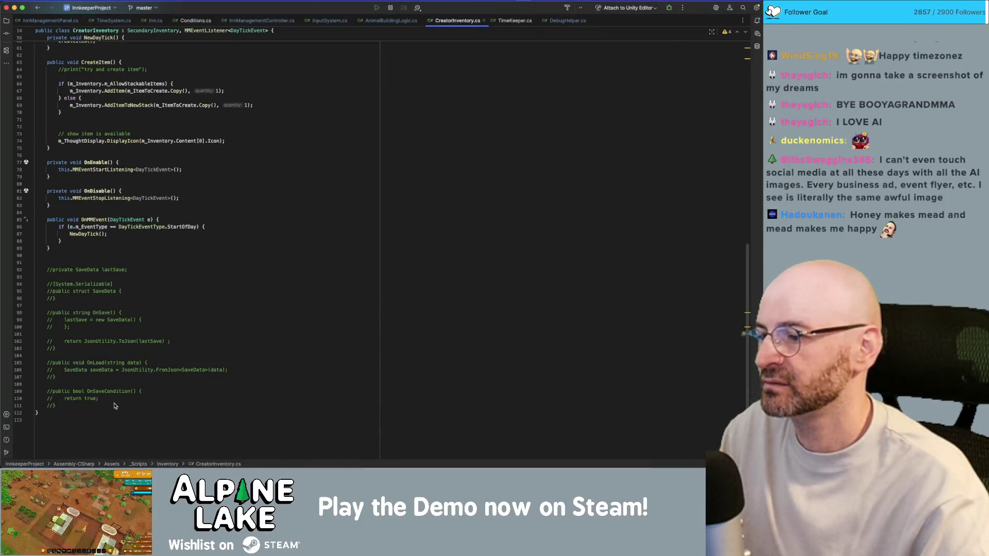
left_click(96, 407)
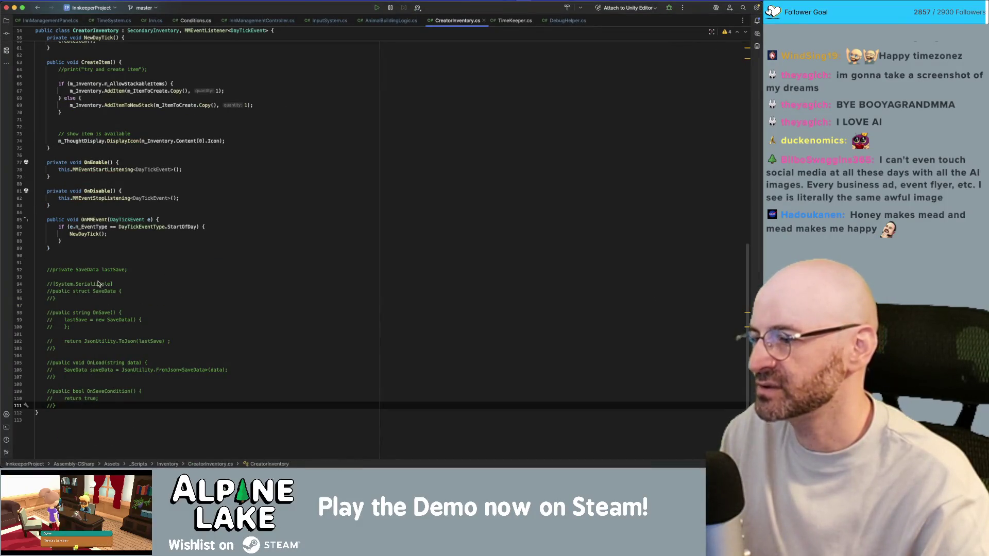
left_click(101, 292)
left_click(116, 270)
left_click(170, 329)
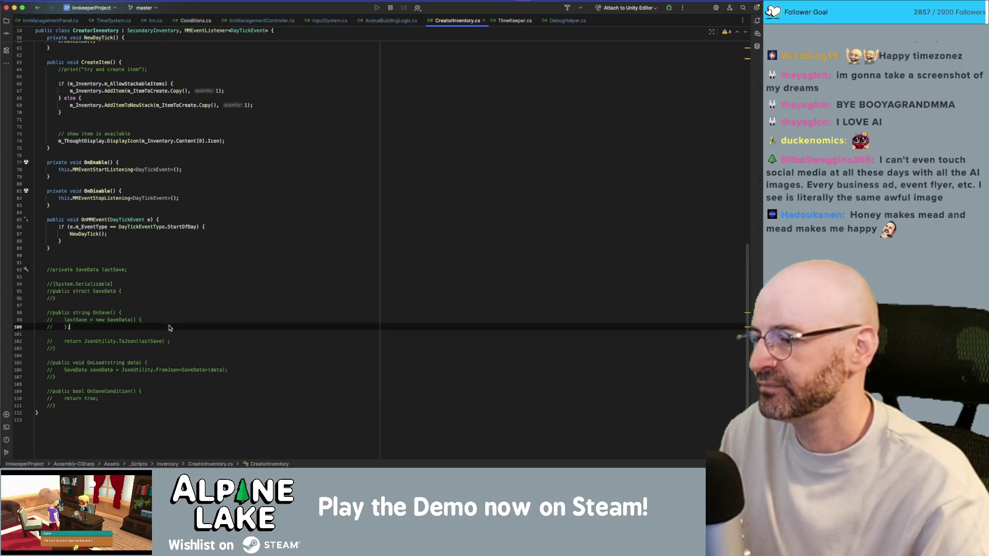
left_click(96, 400)
left_click(98, 254)
left_click(91, 235)
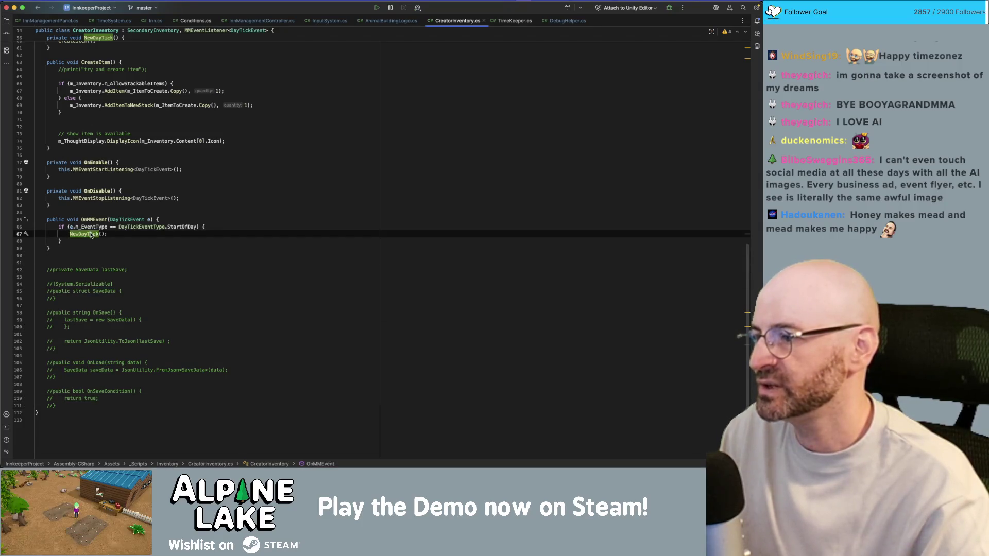
left_click(91, 235, "super")
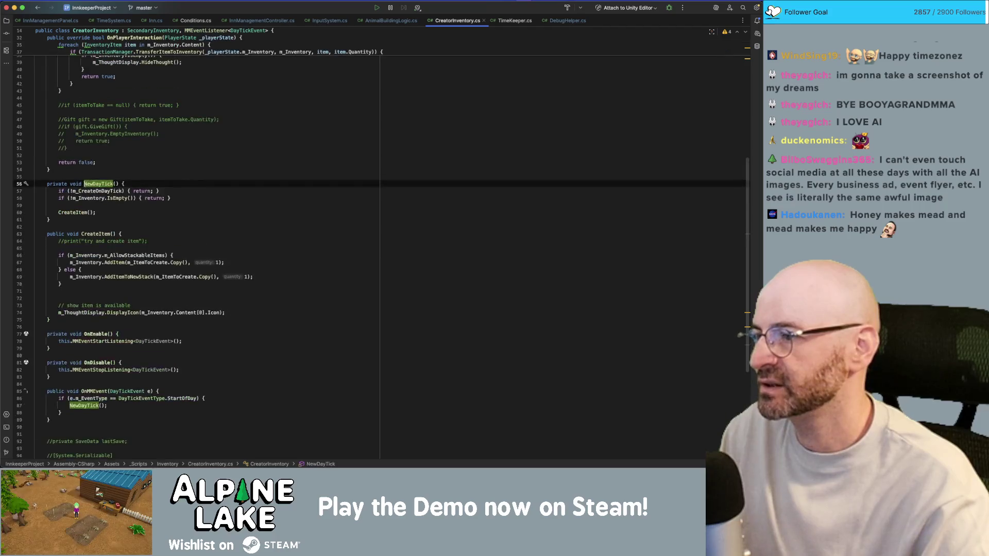
left_click(94, 192)
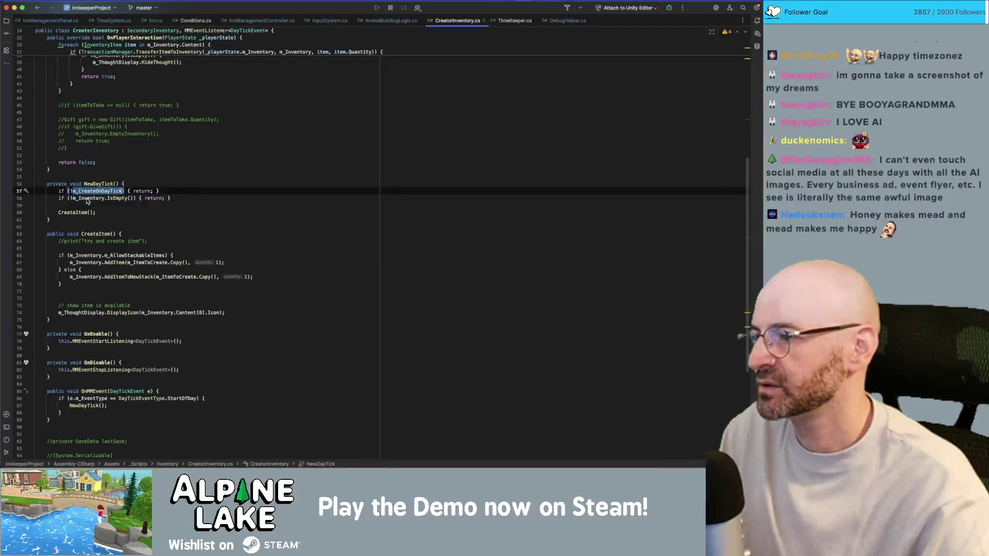
left_click(95, 199)
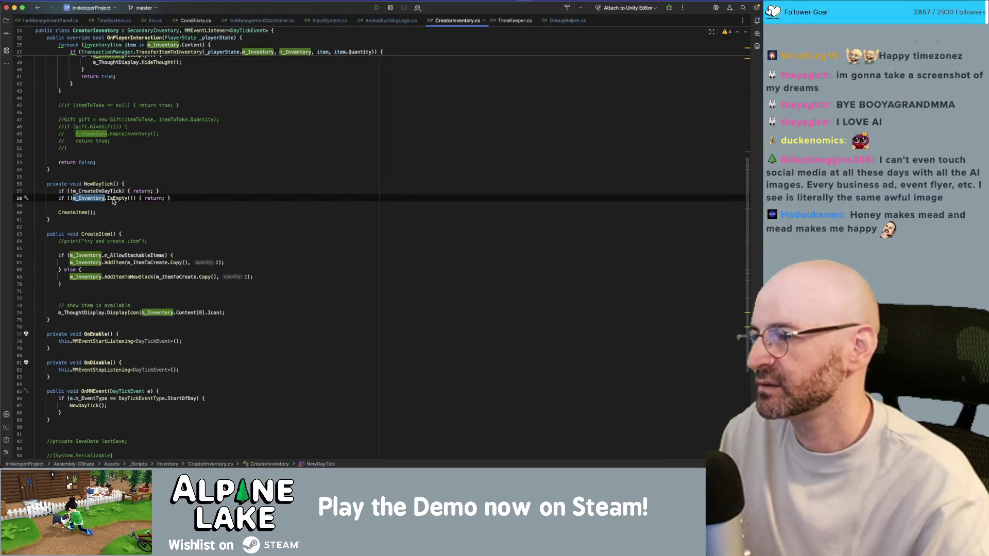
left_click(113, 200)
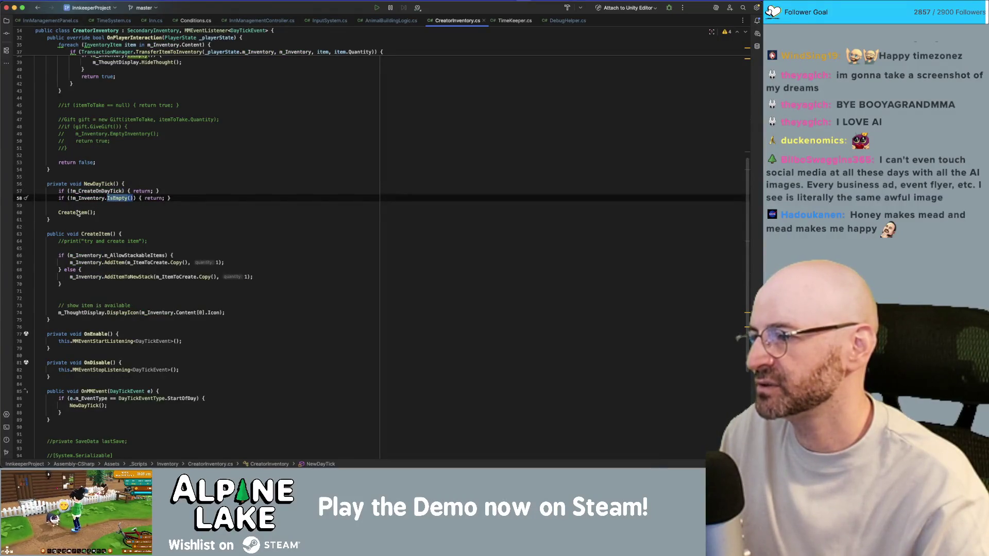
left_click(89, 213)
left_click(84, 200)
double_click(84, 199)
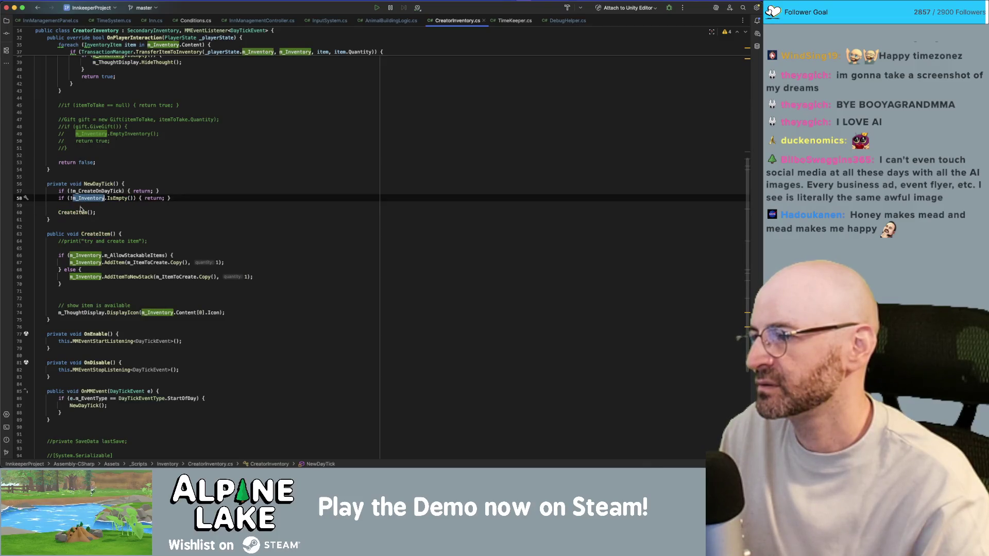
double_click(78, 212)
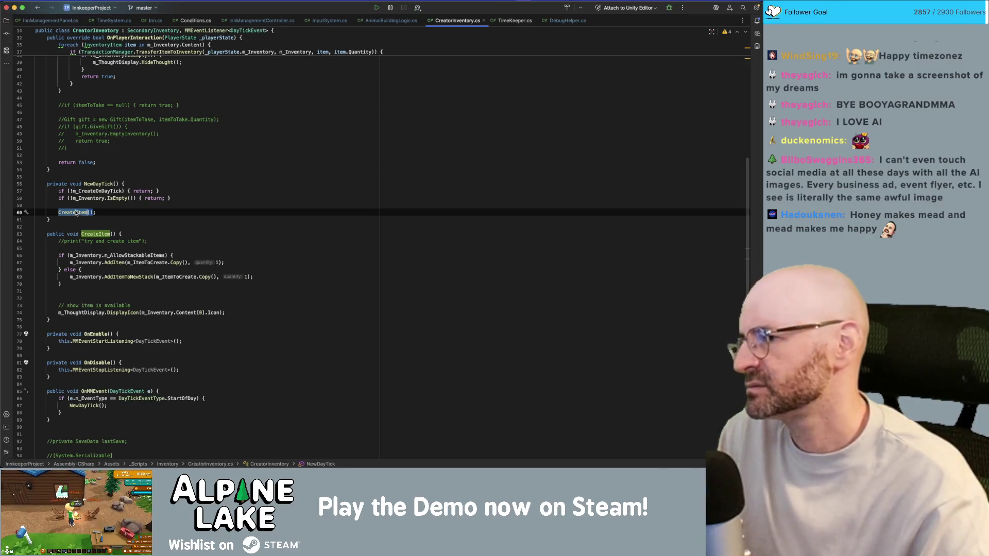
key("Up")
double_click(78, 213)
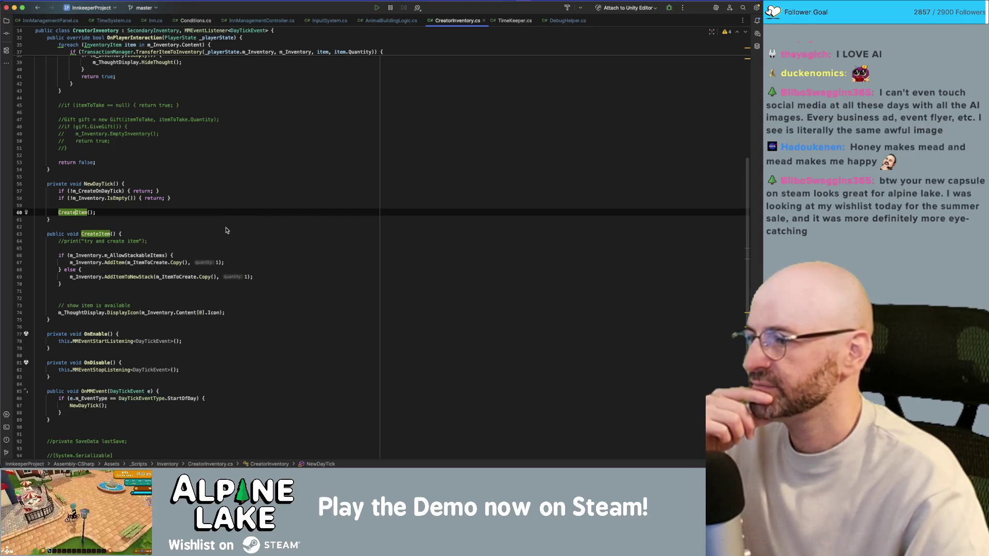
left_click(159, 248)
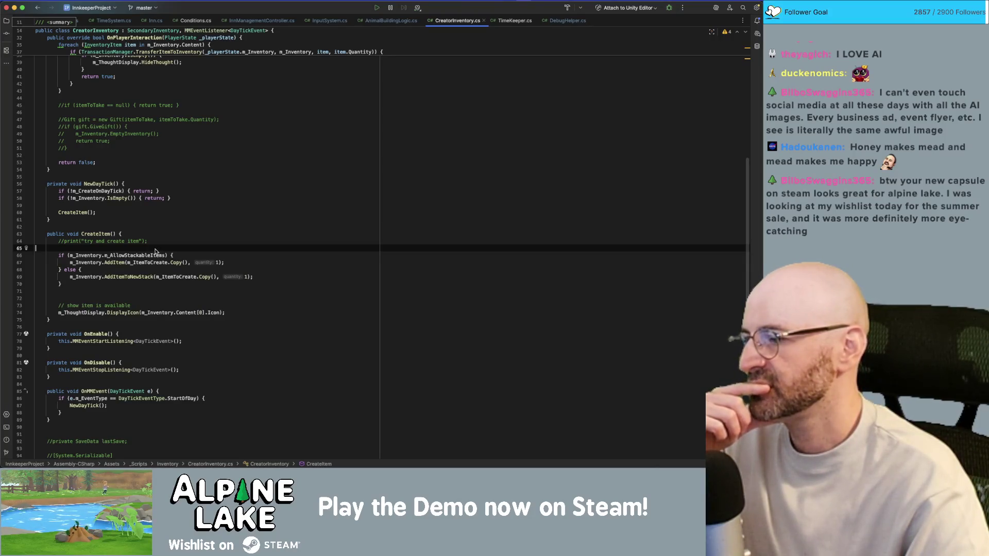
Delete the extra blank line after the if/else in CreateItem, then switch back to Unity
left_click(141, 298)
key("BackSpace")
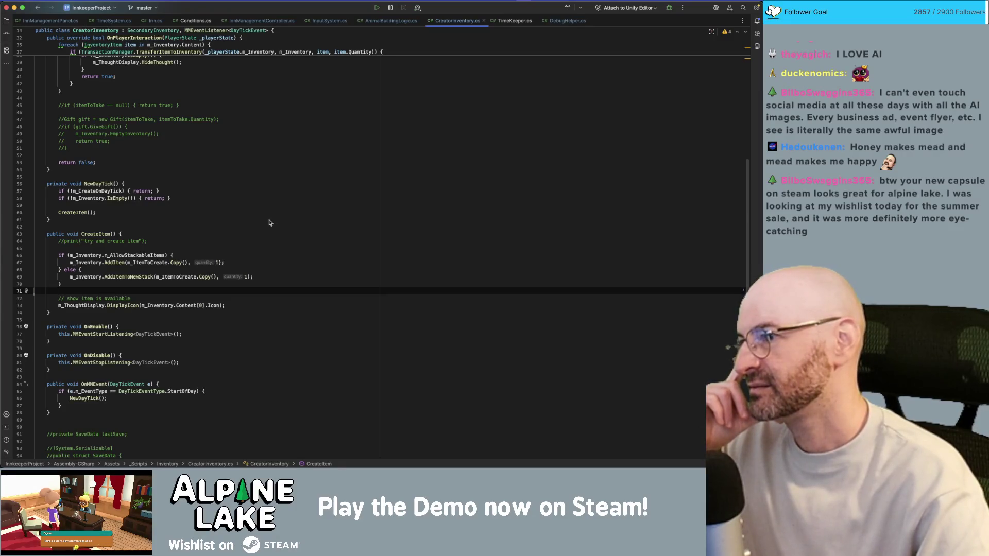
scroll(269, 222, "up", 2)
scroll(271, 210, "up", 1)
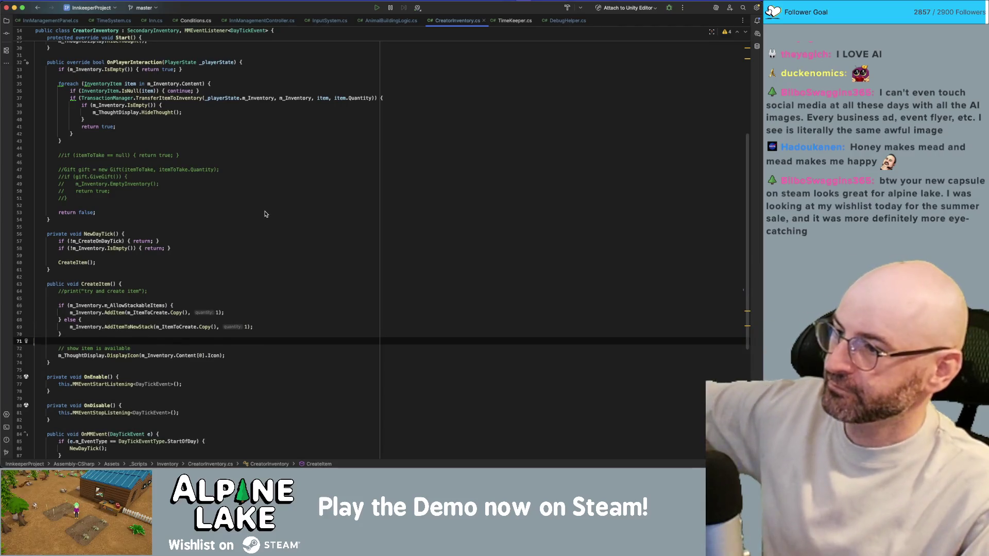
scroll(249, 170, "down", 5)
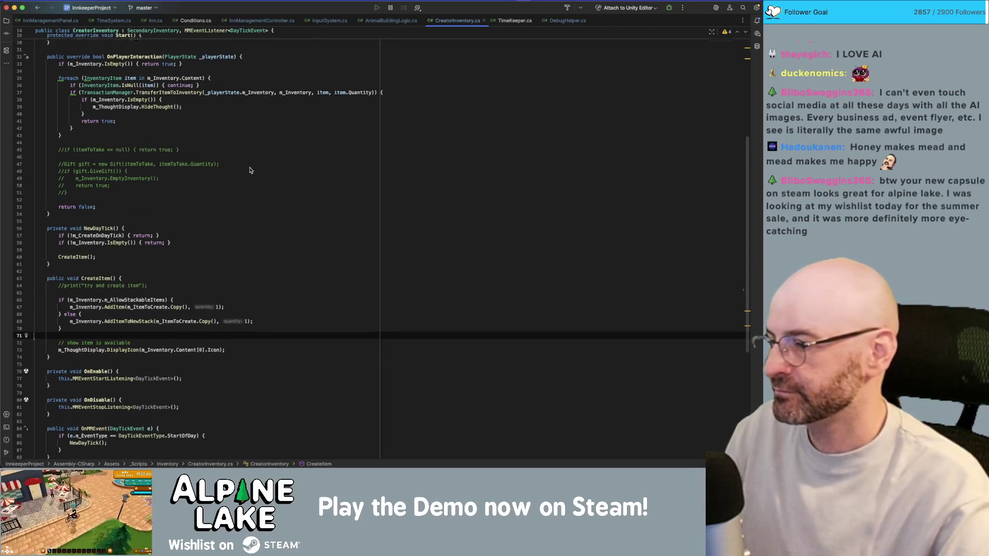
left_click(248, 146)
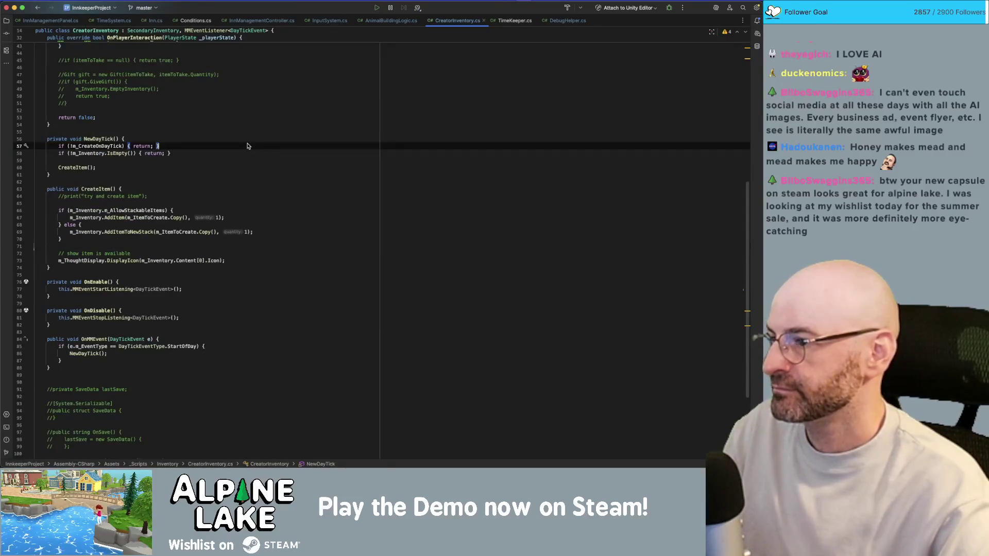
key("super+Tab")
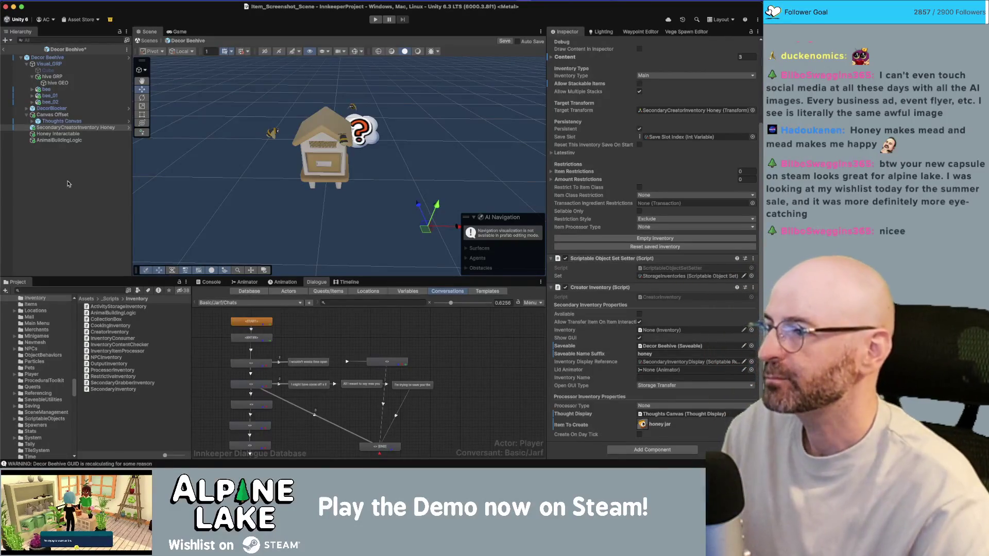
Inspect the beehive's Canvas Offset, Thoughts Canvas and Honey Interactable, then exit prefab mode
left_click(104, 189)
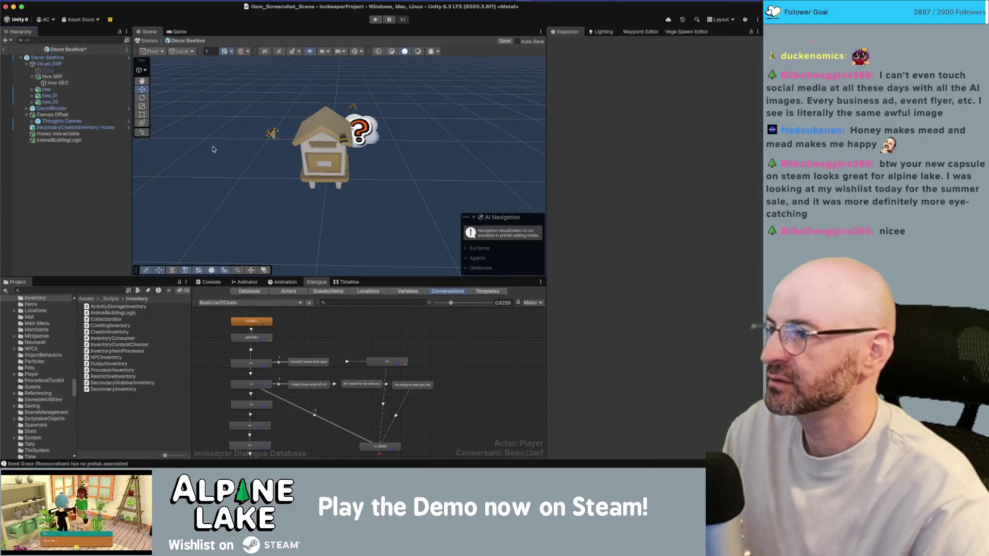
left_click_drag(293, 174, 267, 180)
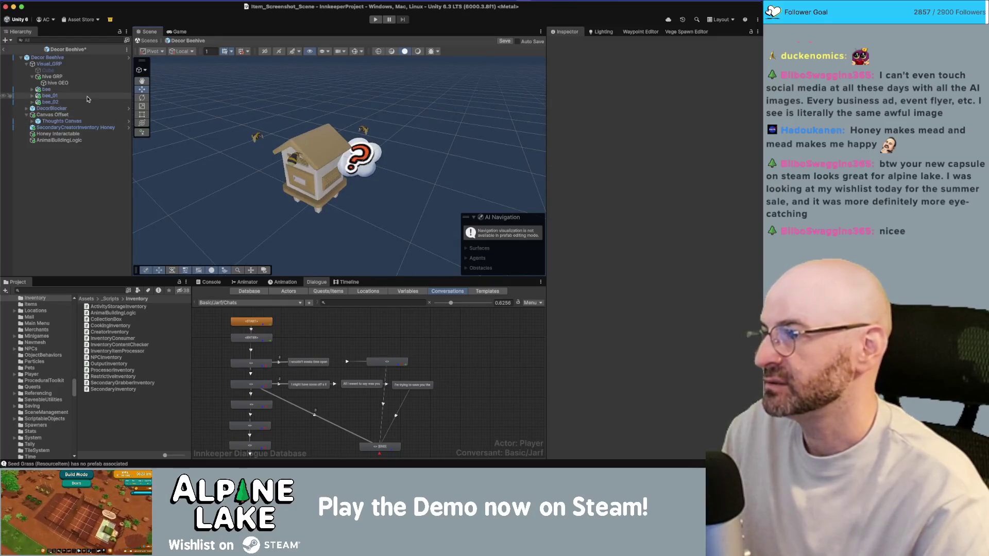
left_click(97, 114)
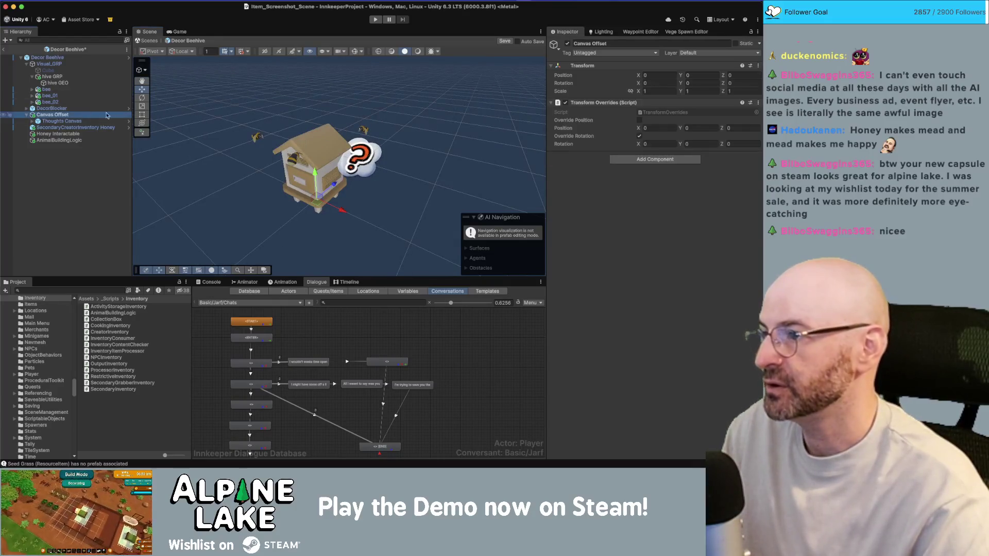
left_click(70, 122)
mouse_move(372, 181)
left_mouse_down()
mouse_move(282, 134)
mouse_move(309, 122)
mouse_move(248, 144)
mouse_move(310, 165)
left_mouse_up()
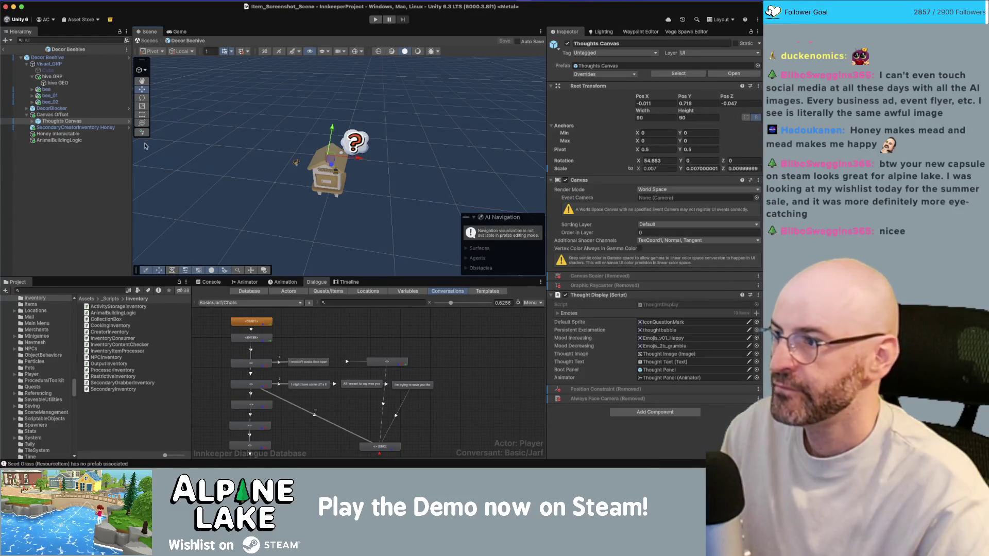
left_click(66, 135)
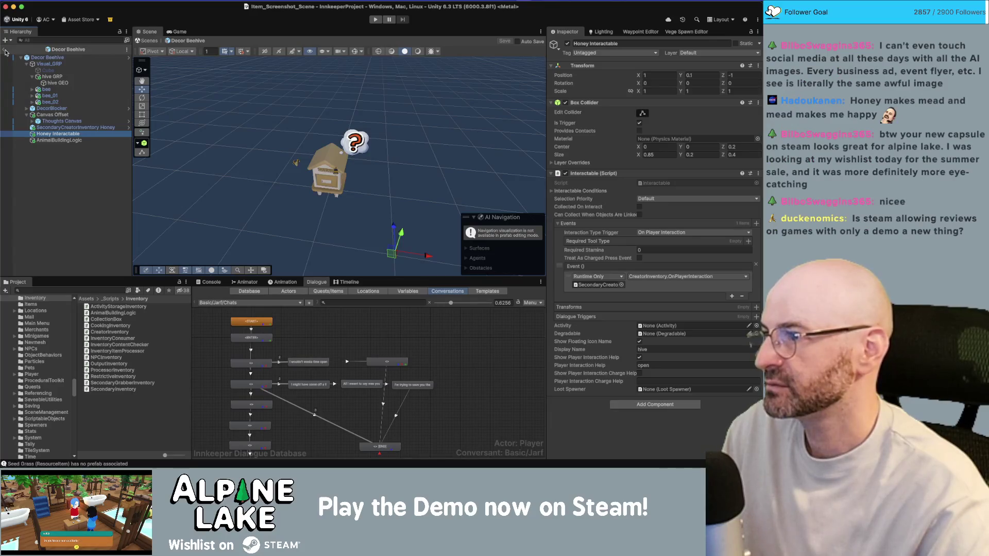
left_click(6, 50)
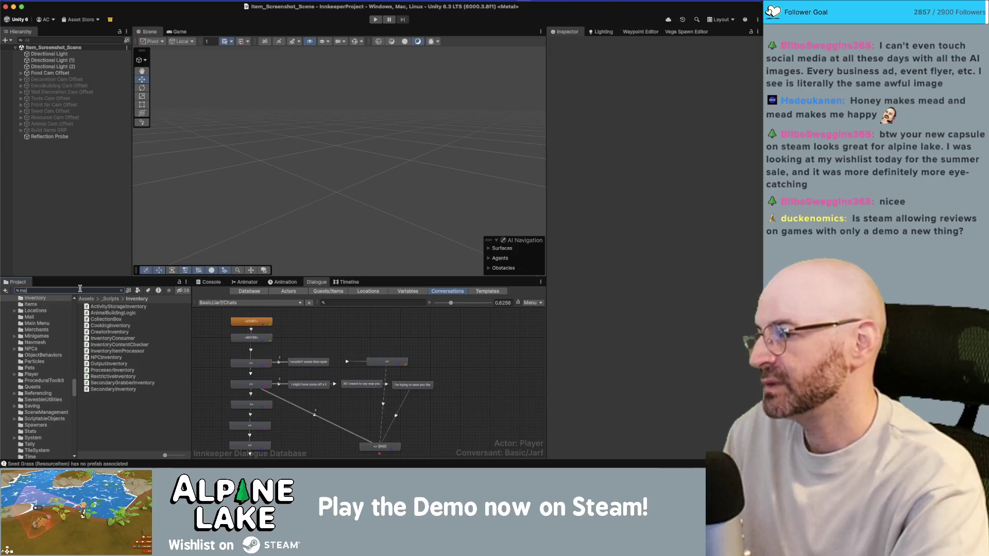
Search 'main game scene' and load Main_Game_Scene, then bring the browser forward
type("main game scene")
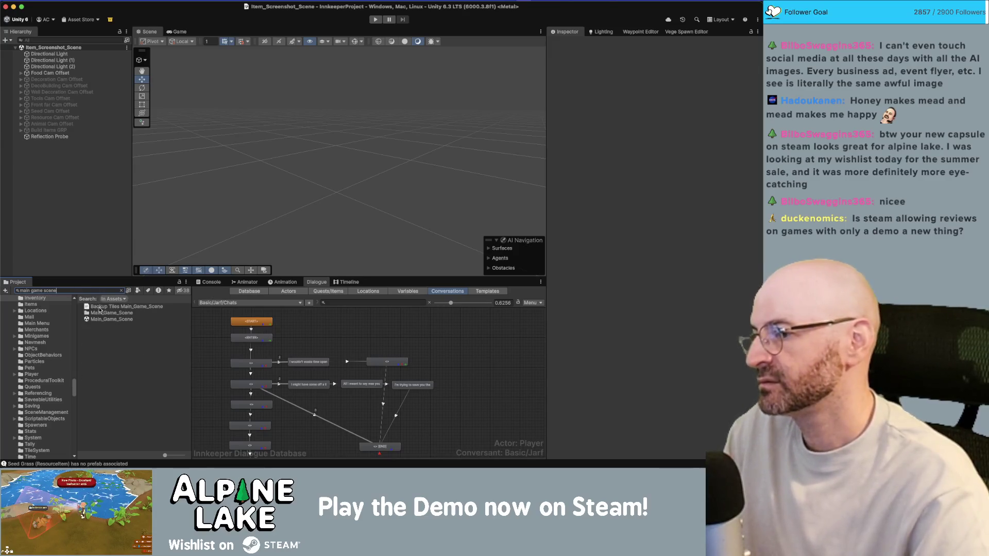
left_click(99, 320)
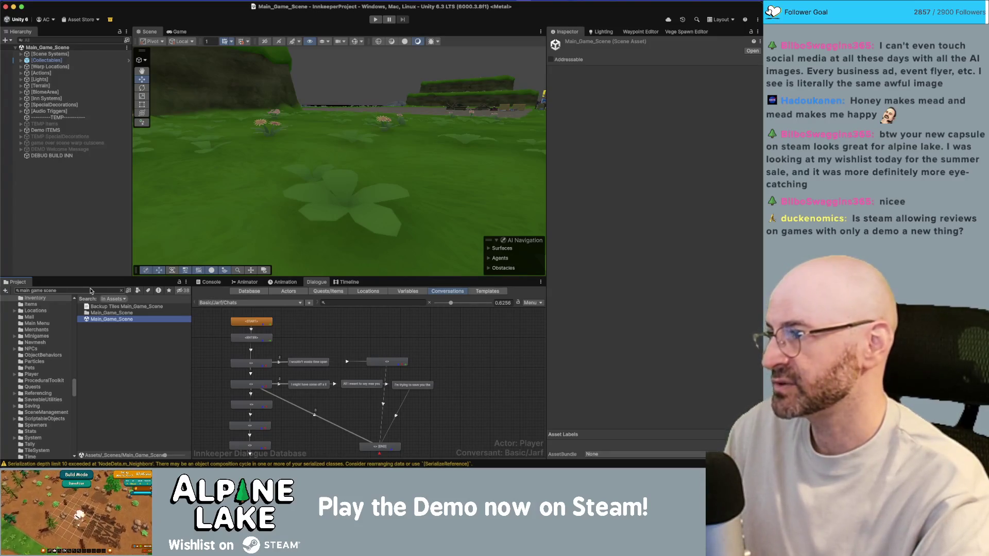
key("super+Tab")
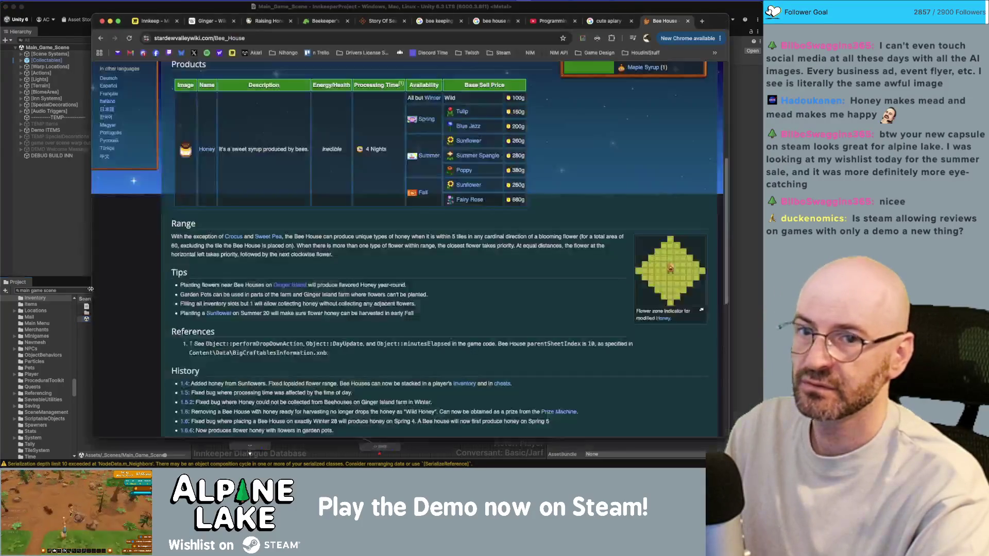
Open the Alpine Lake Demo Steam store page in a new tab
key("ctrl+t")
type("alpine lake")
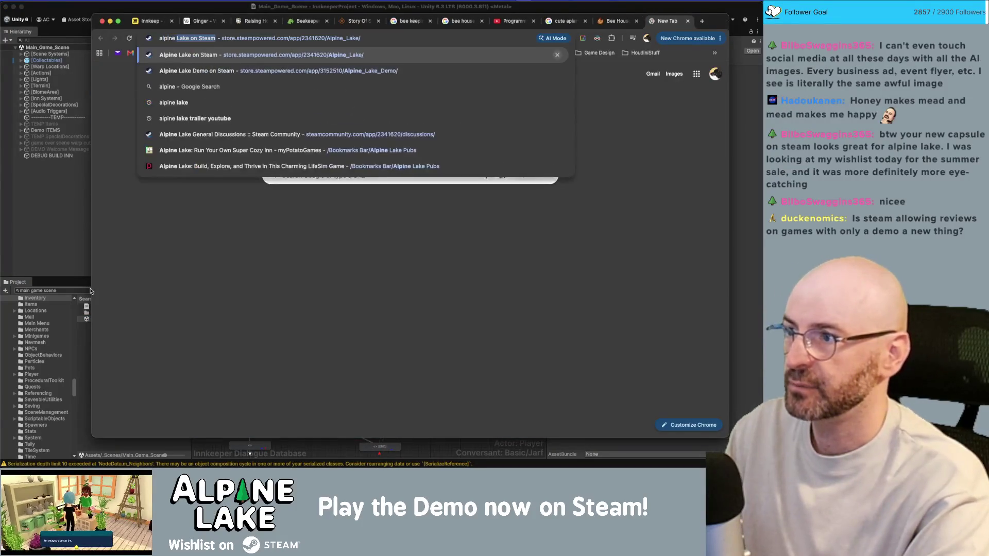
key("Down")
key("Return")
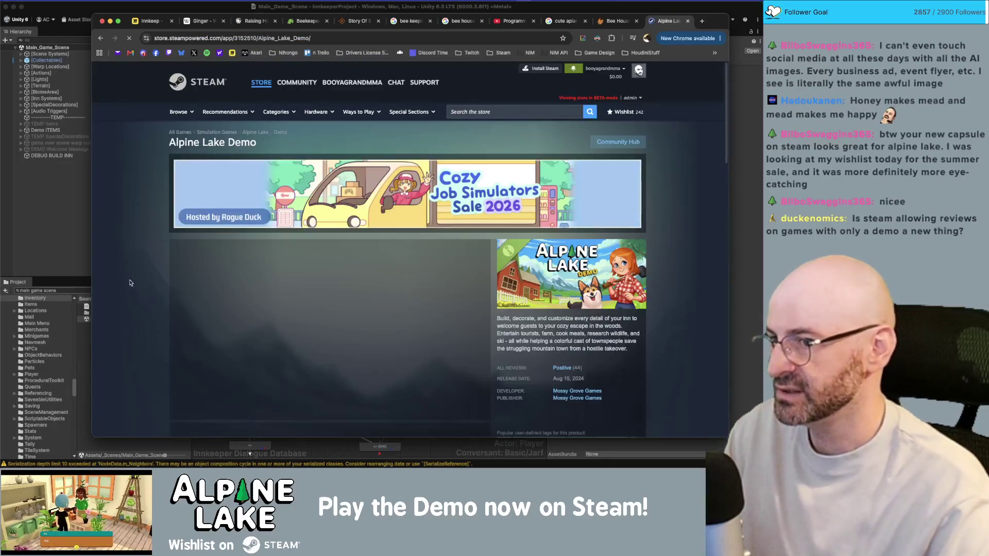
scroll(592, 240, "down", 3)
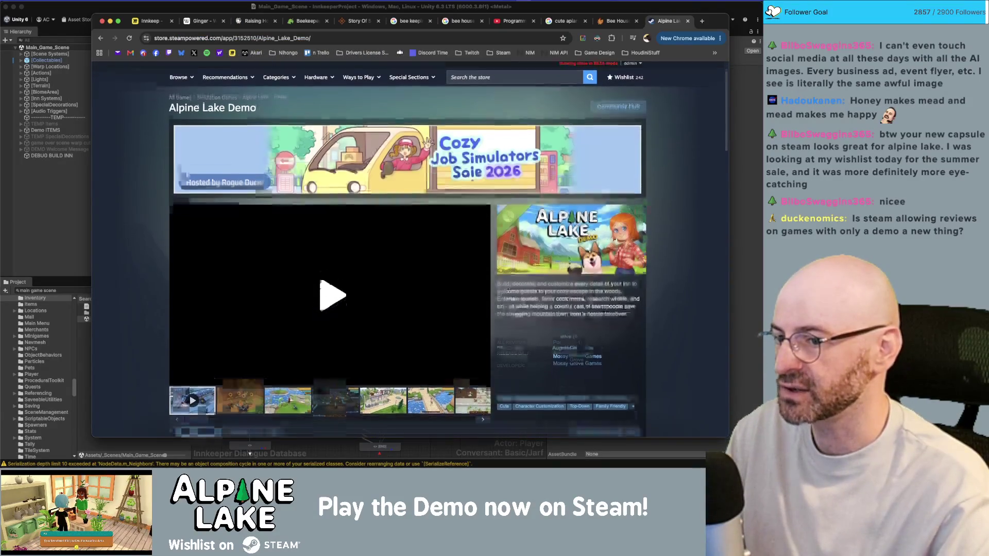
mouse_move(565, 297)
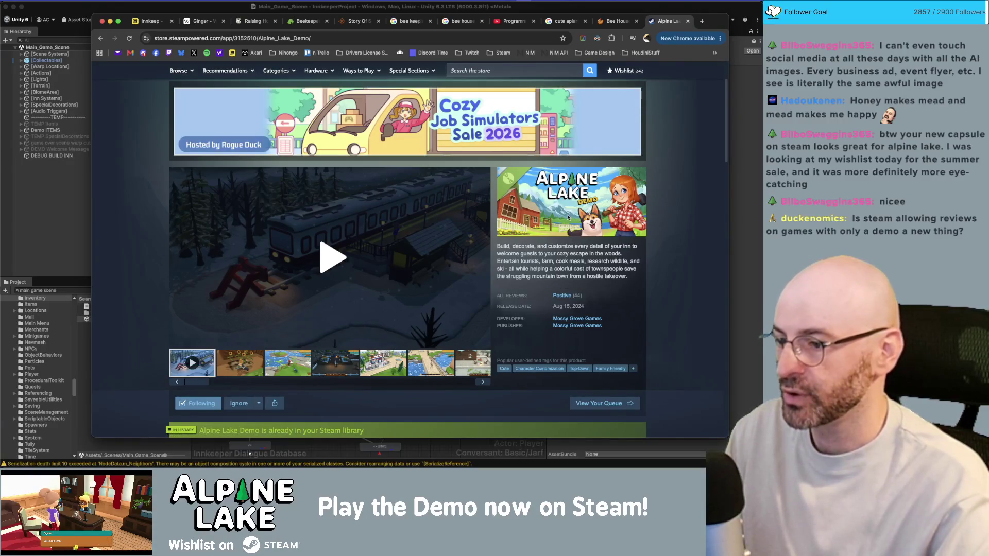
scroll(291, 314, "down", 1)
Step through the Alpine Lake Demo's screenshots on the store page
left_click(248, 334)
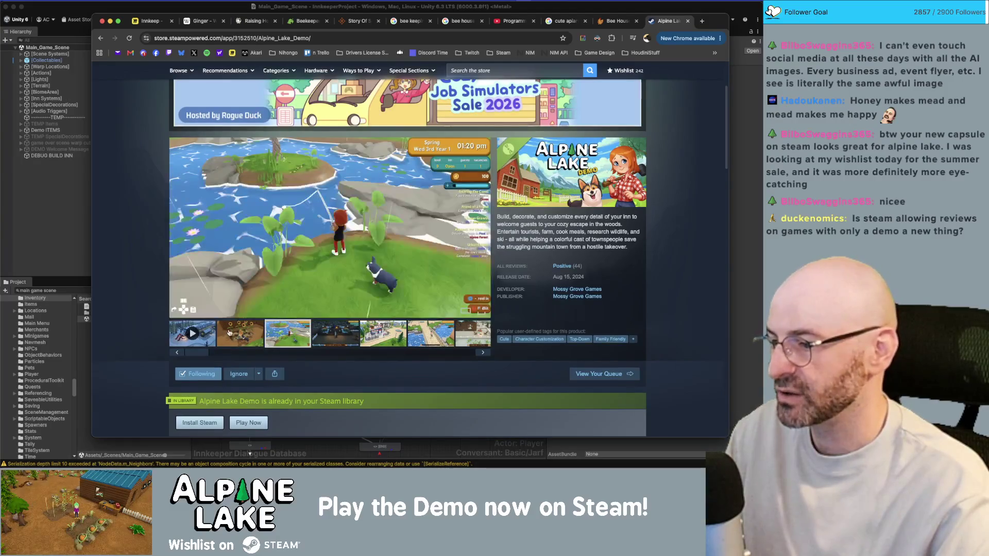
left_click(345, 334)
left_click(431, 334)
left_click(473, 334)
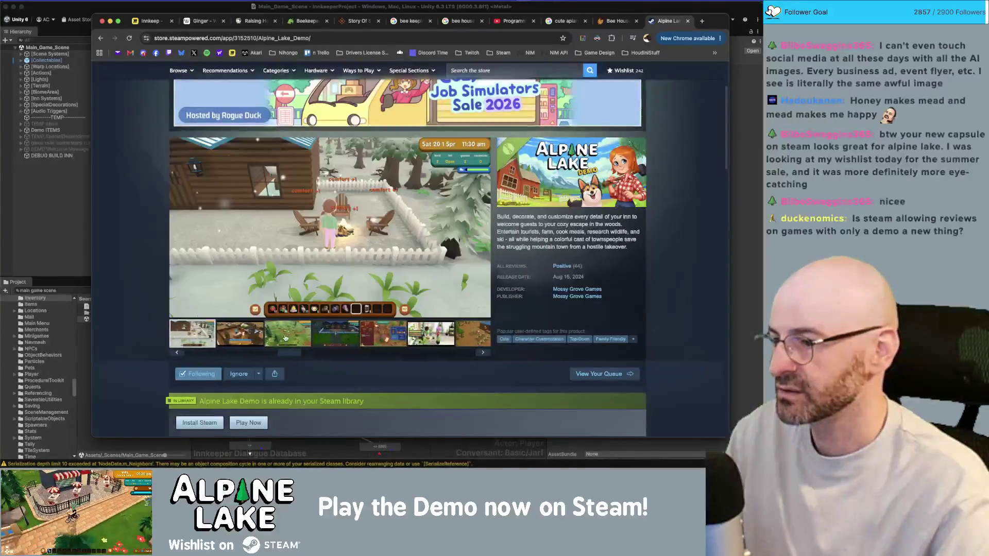
Scroll to the 'already in your Steam library' bar, then open the Alpine Lake community hub
scroll(211, 317, "down", 9)
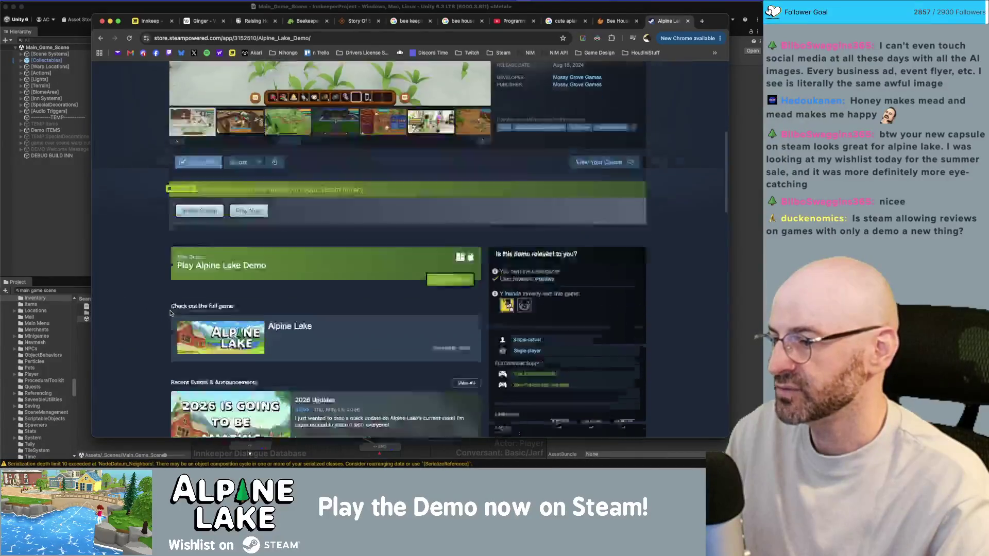
scroll(166, 312, "down", 4)
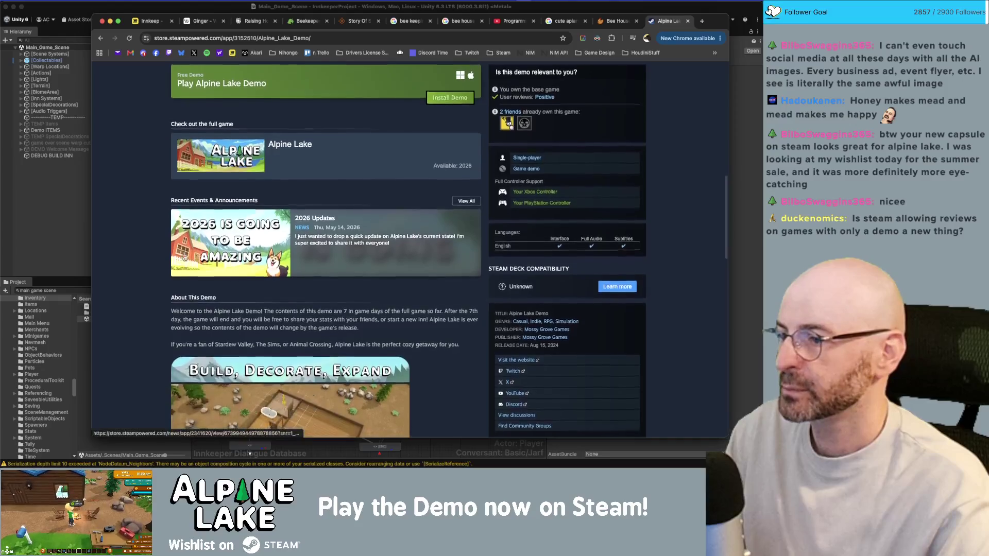
scroll(123, 282, "down", 1)
scroll(127, 281, "down", 10)
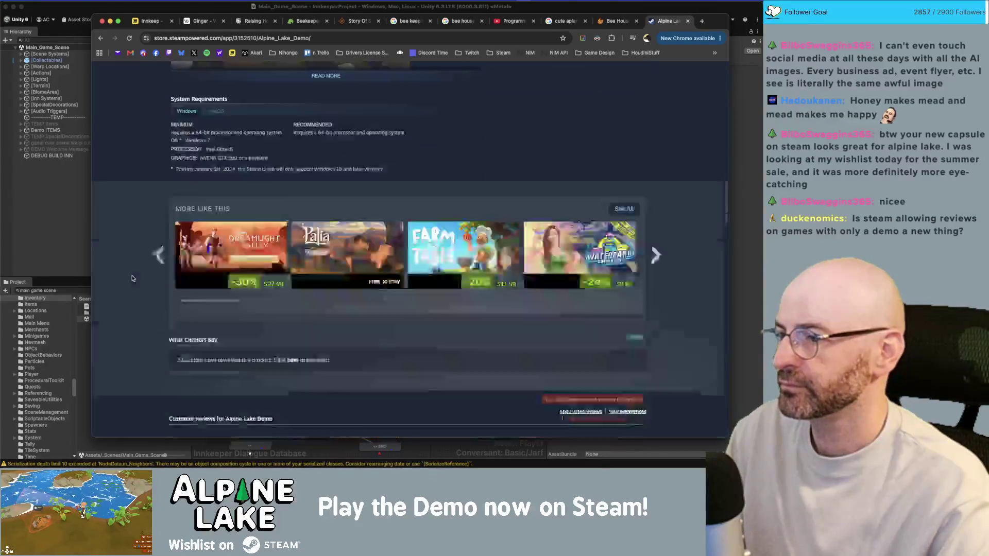
scroll(132, 279, "down", 5)
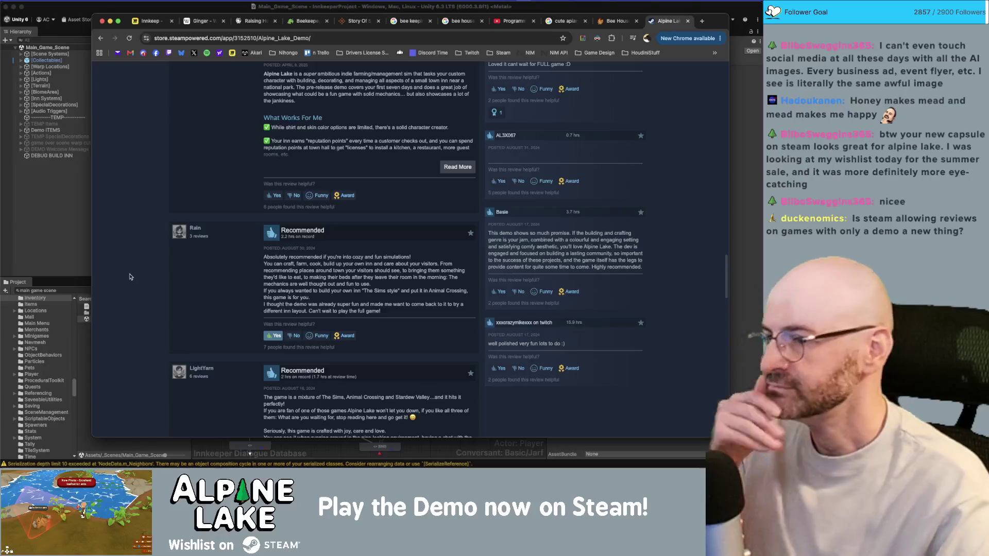
scroll(129, 278, "down", 2)
scroll(130, 278, "down", 5)
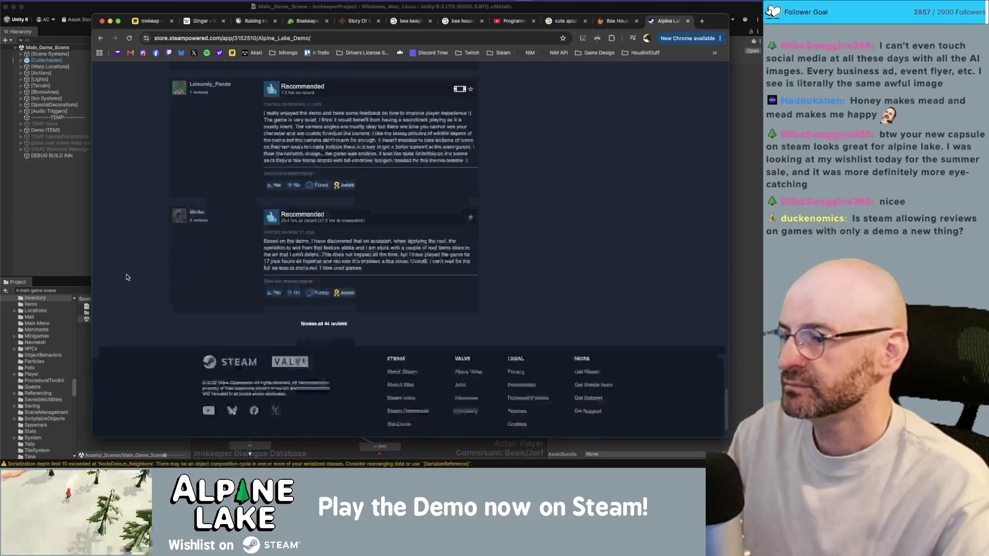
scroll(123, 278, "up", 5)
scroll(123, 279, "up", 5)
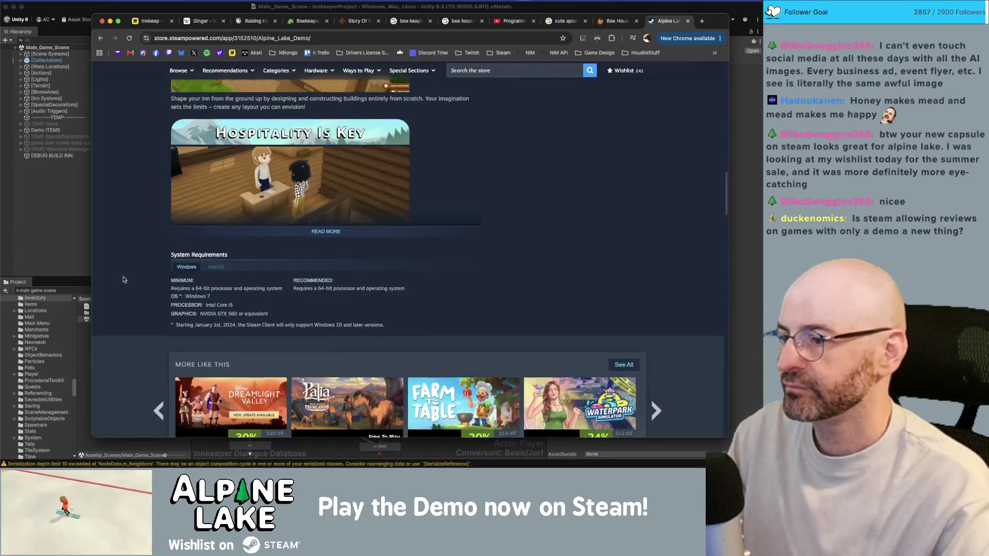
scroll(124, 279, "up", 10)
scroll(124, 279, "down", 1)
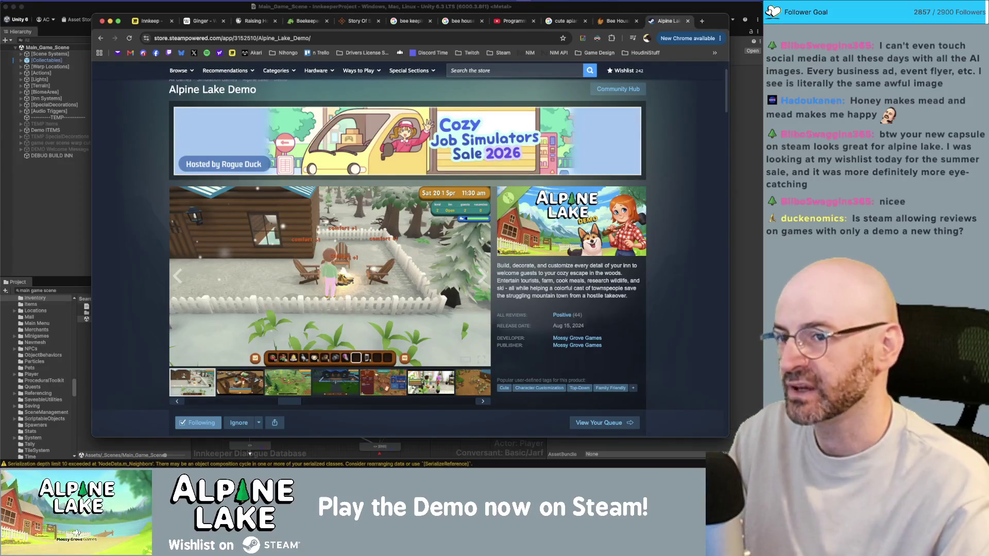
scroll(595, 282, "down", 2)
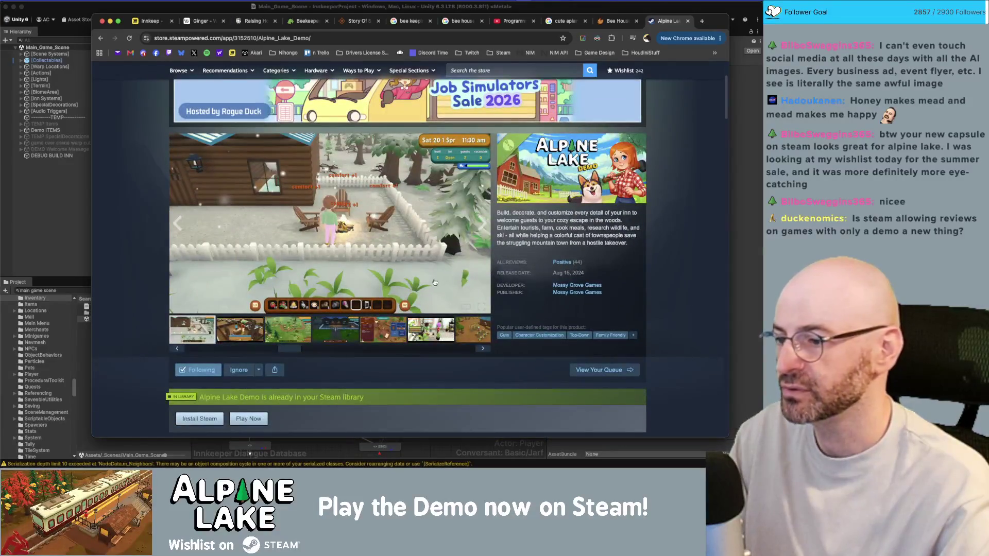
scroll(567, 181, "up", 3)
left_click(599, 146)
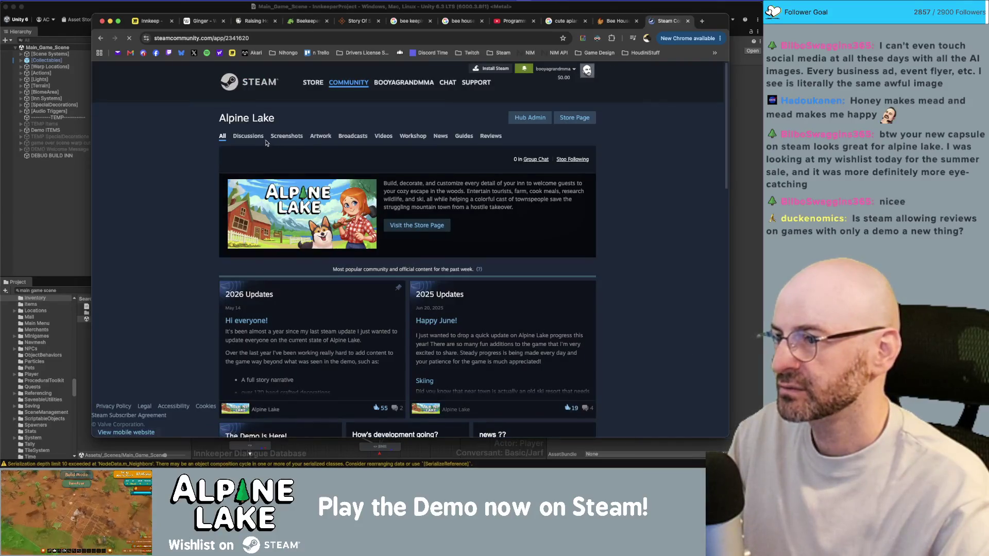
Browse the Alpine Lake discussion topics, then return to Unity's Project search
left_click(258, 137)
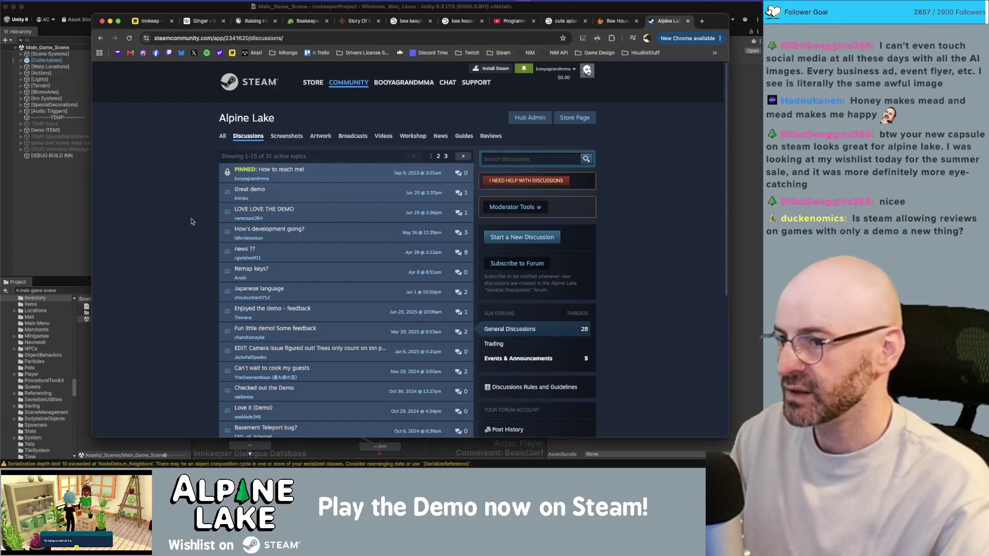
mouse_move(252, 211)
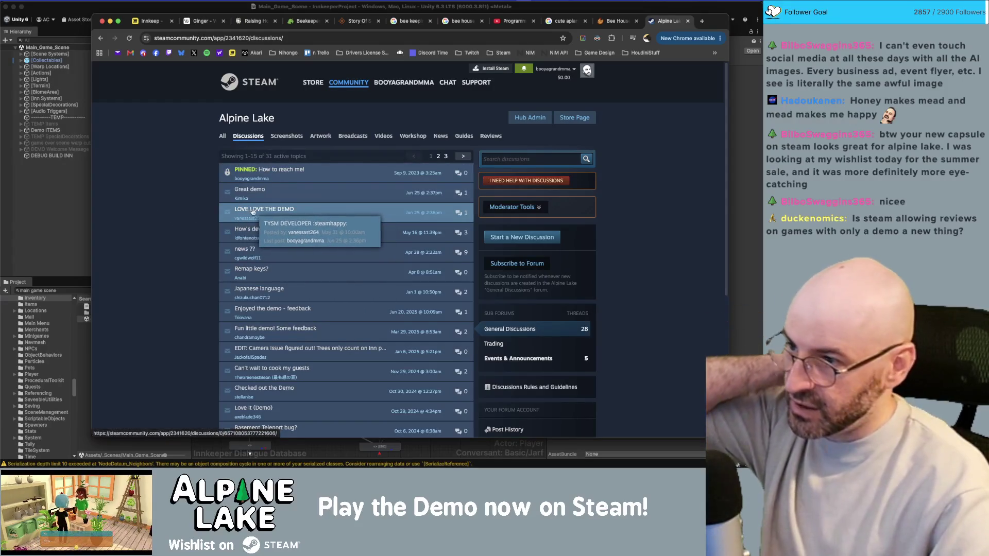
mouse_move(253, 190)
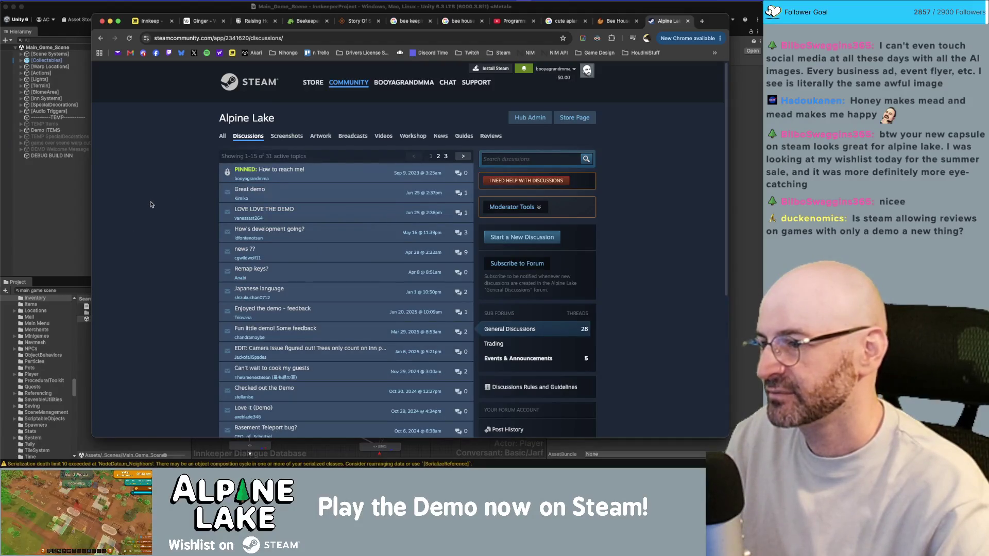
mouse_move(223, 216)
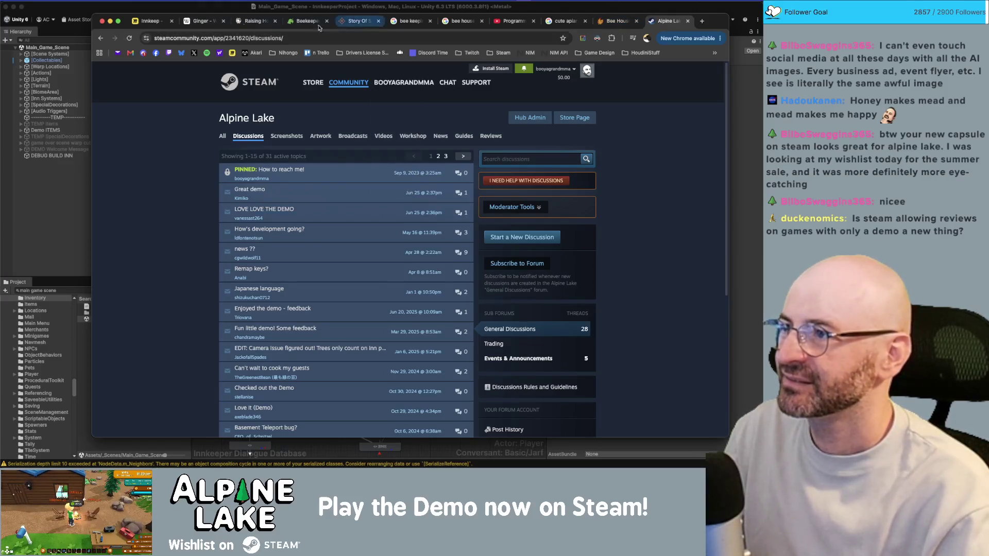
left_click(90, 12)
left_click(64, 290)
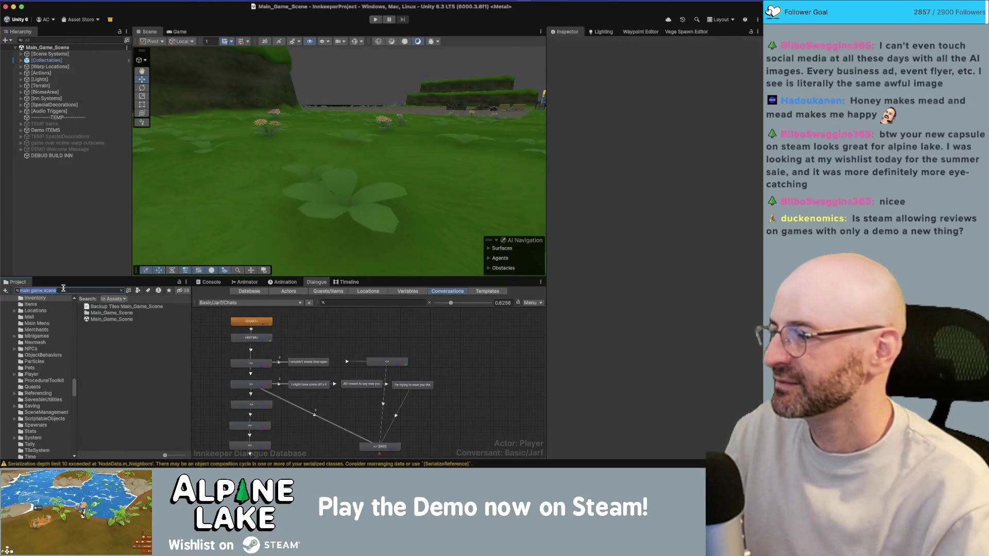
Find Core_Scene with a 'core s' project search and orbit over the path and lake
type("core s")
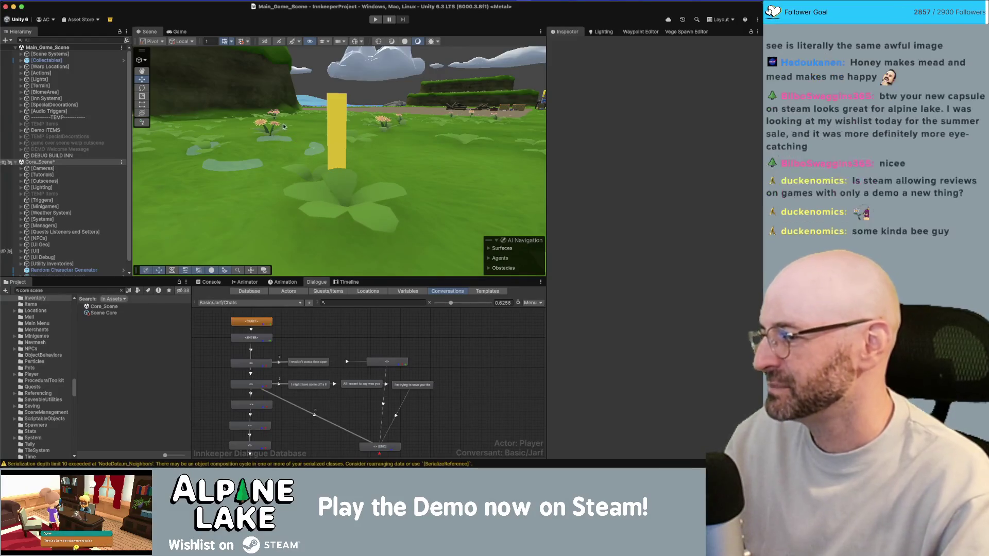
scroll(266, 167, "down", 3)
scroll(266, 166, "down", 10)
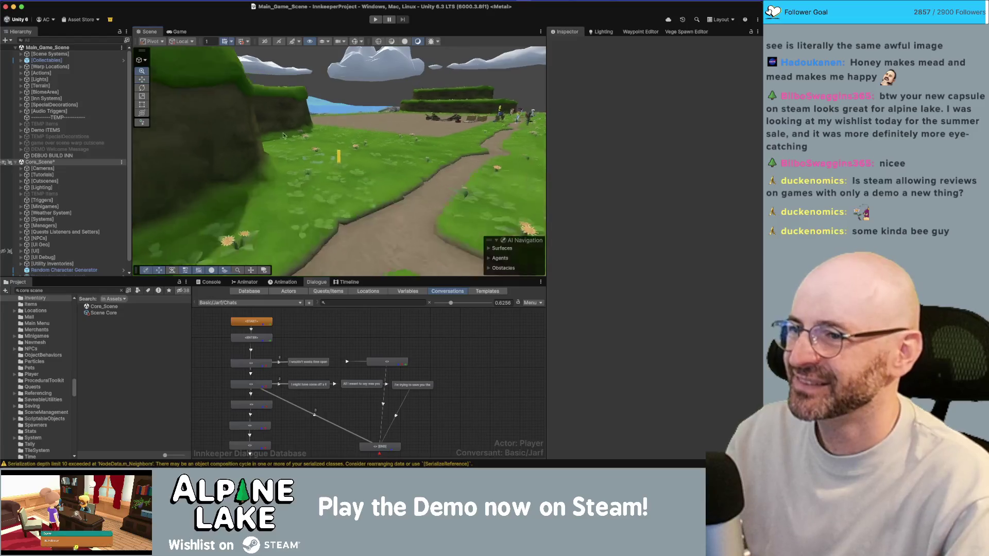
left_click_drag(470, 128, 433, 185)
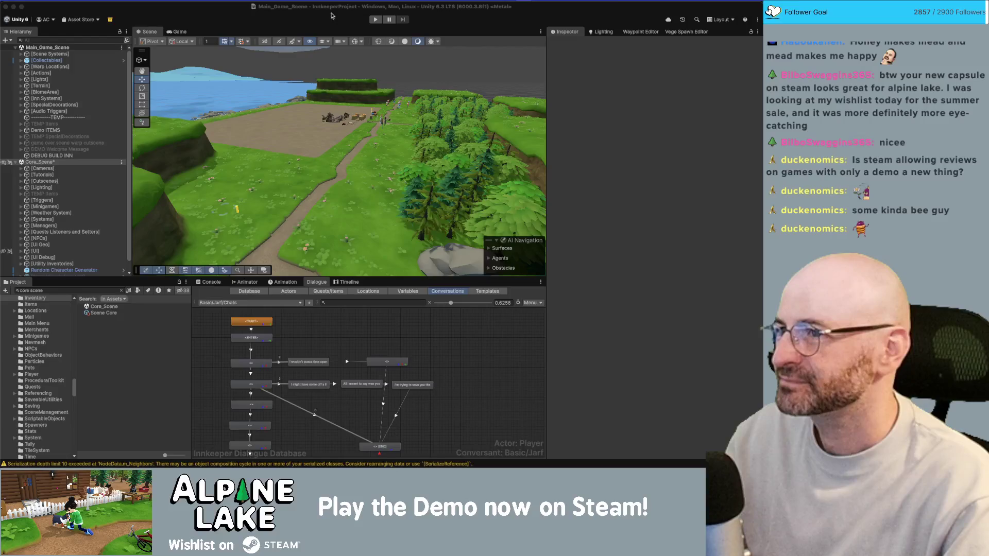
Start Play mode until the spring morning loads, then search the project for 'beehive'
left_click(376, 20)
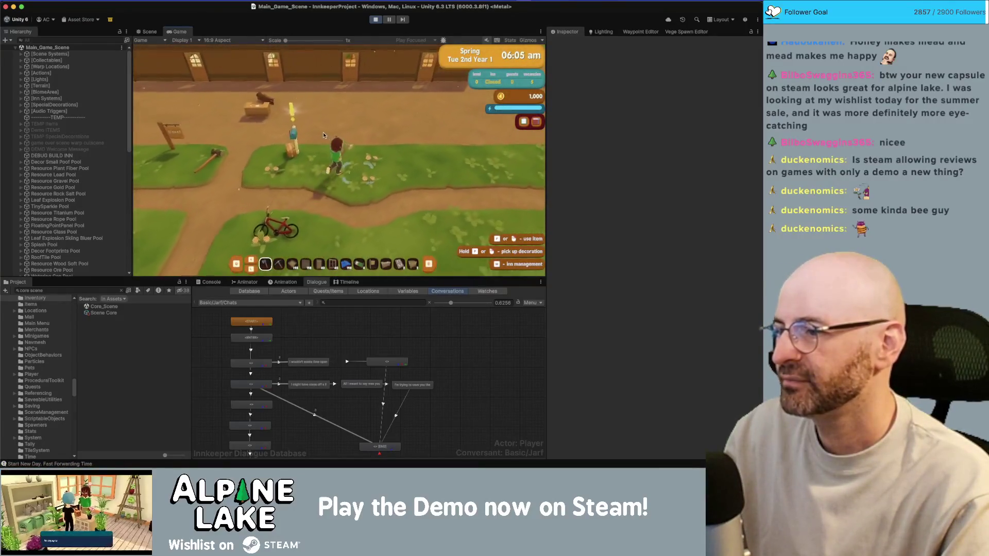
scroll(98, 195, "down", 5)
scroll(98, 195, "down", 10)
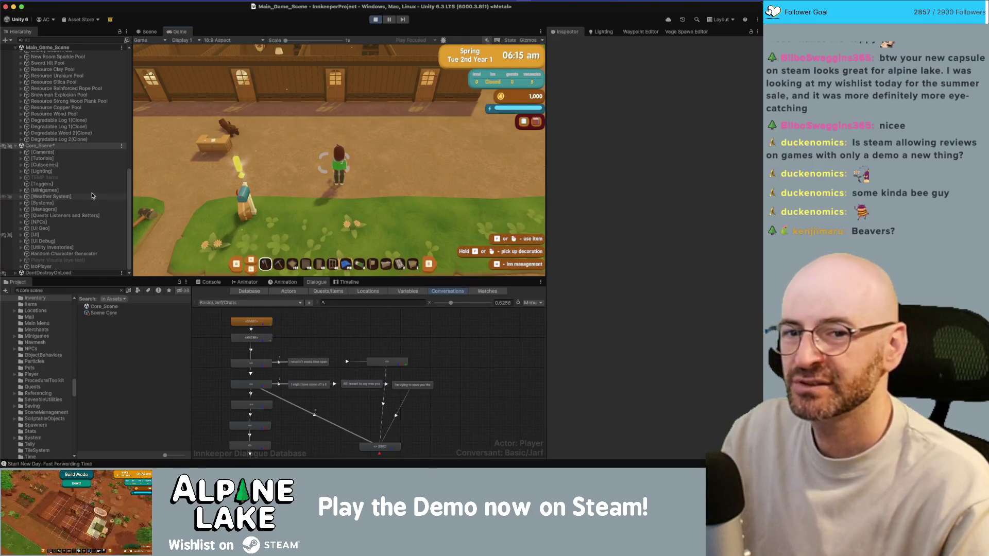
left_click(58, 290)
type("beehive")
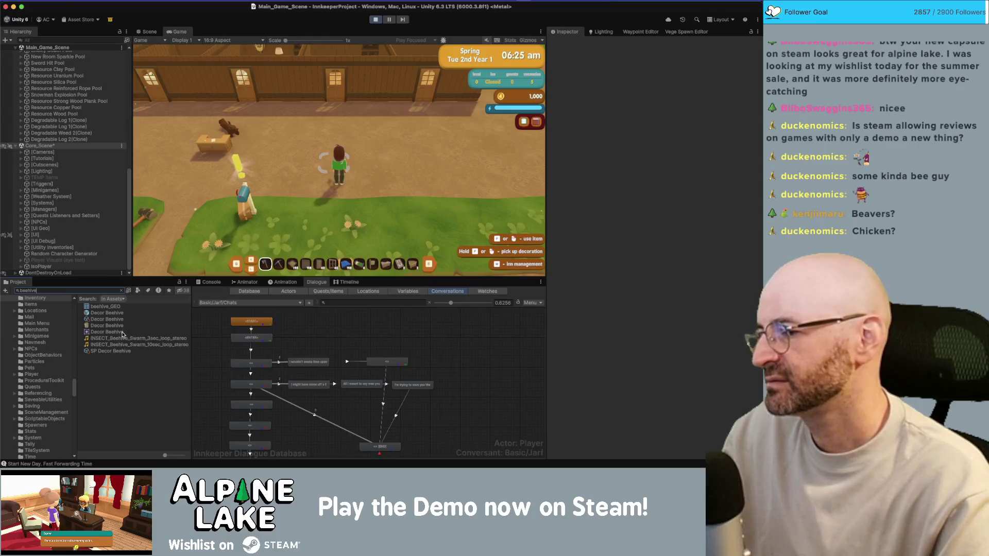
Give the player one Decor Beehive and place it in front of the inn
left_click(121, 321)
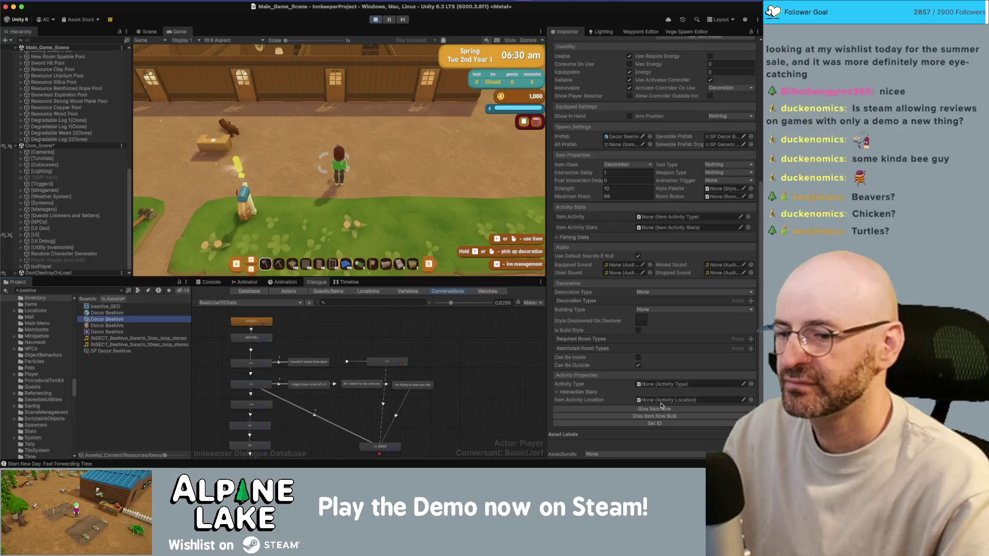
left_click(662, 406)
left_click(362, 115)
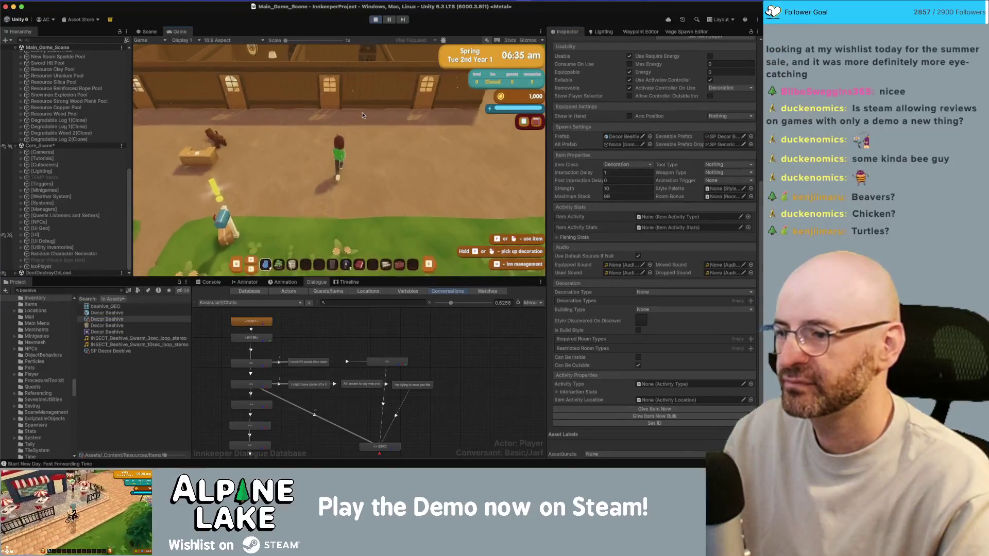
left_click(373, 141)
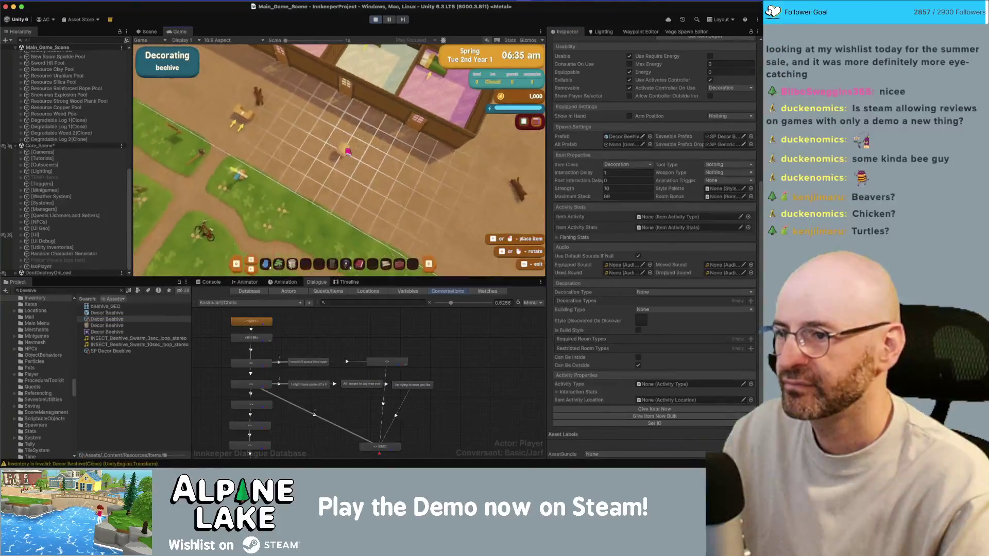
left_click(349, 152)
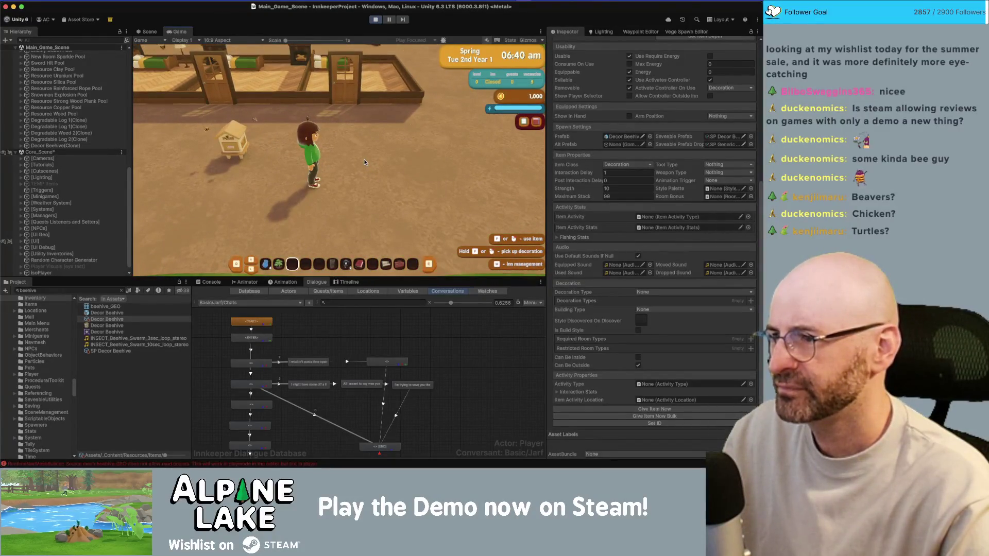
key("a")
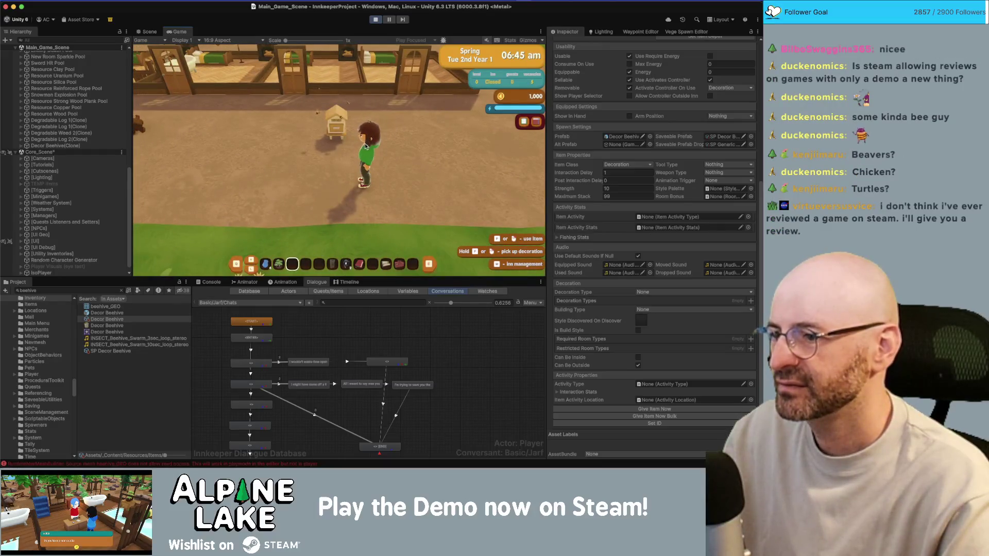
Give a stack of 20 beehives, place a second one beside the first, and stop playing
left_click(663, 415)
left_click(393, 158)
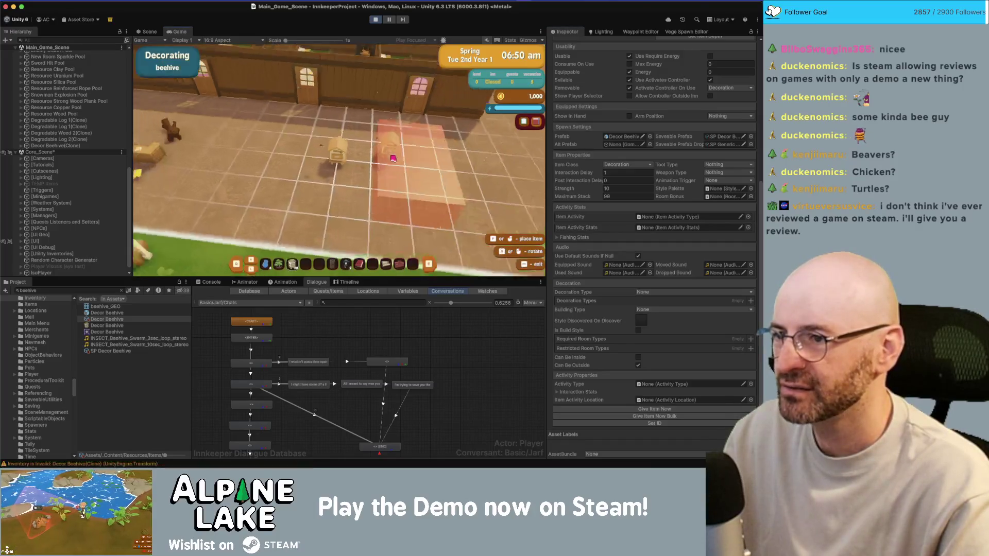
left_click(393, 157)
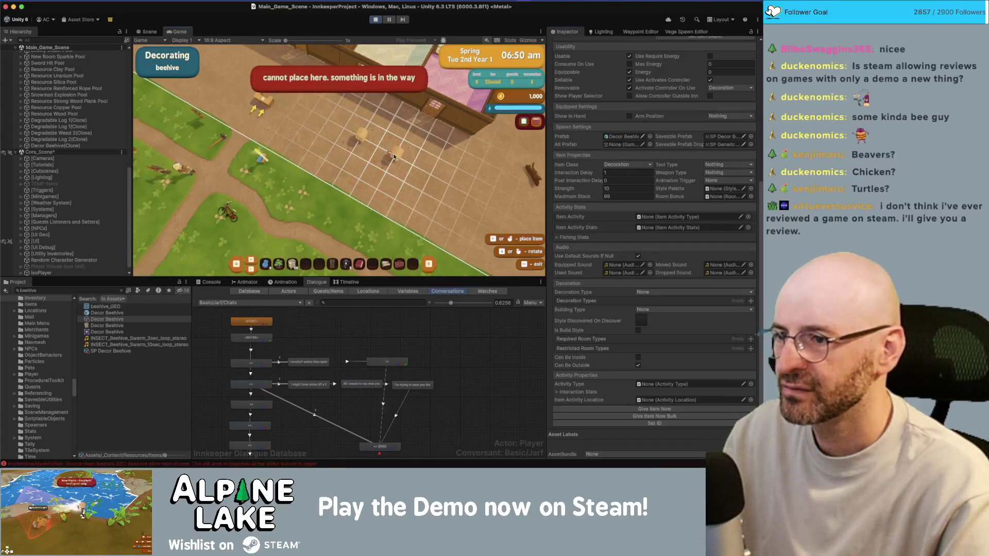
left_click(393, 157)
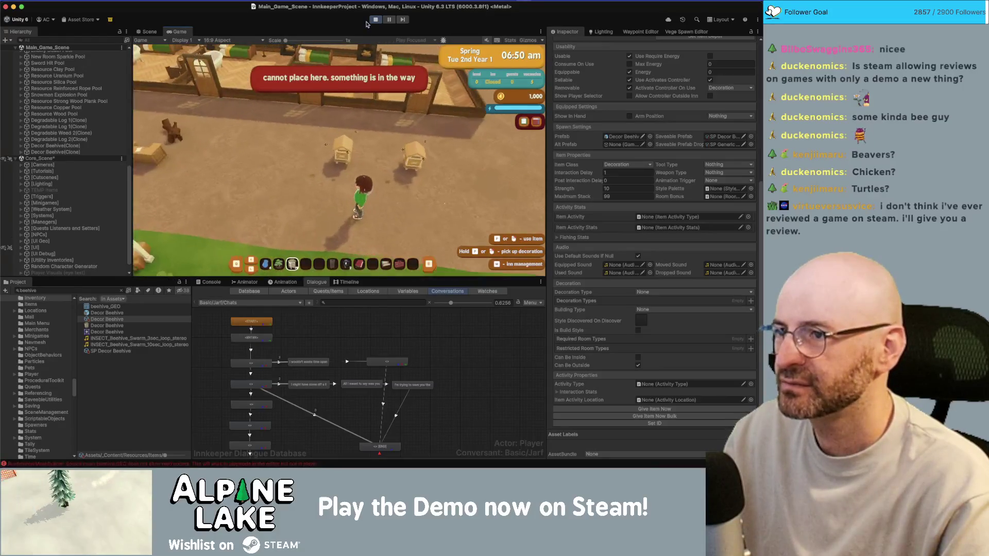
left_click(375, 20)
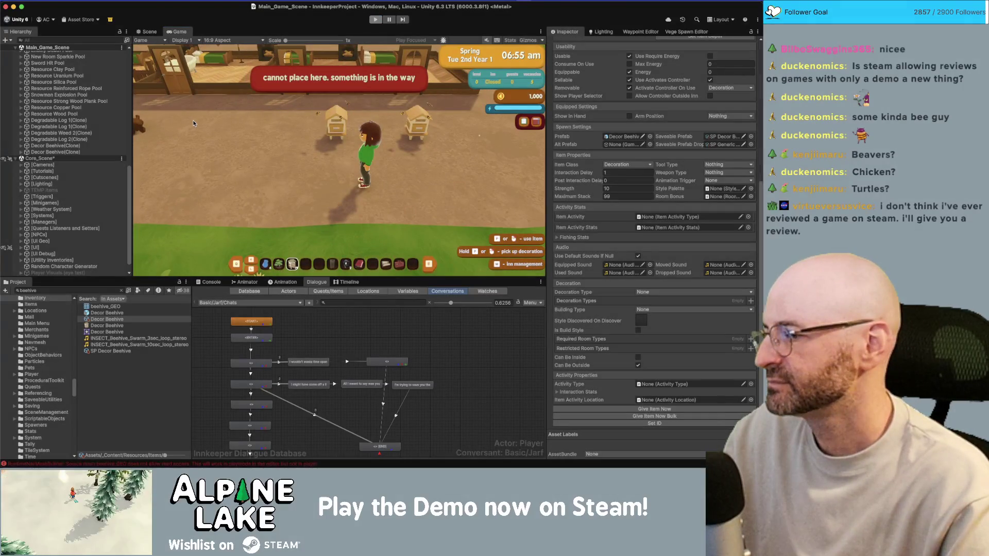
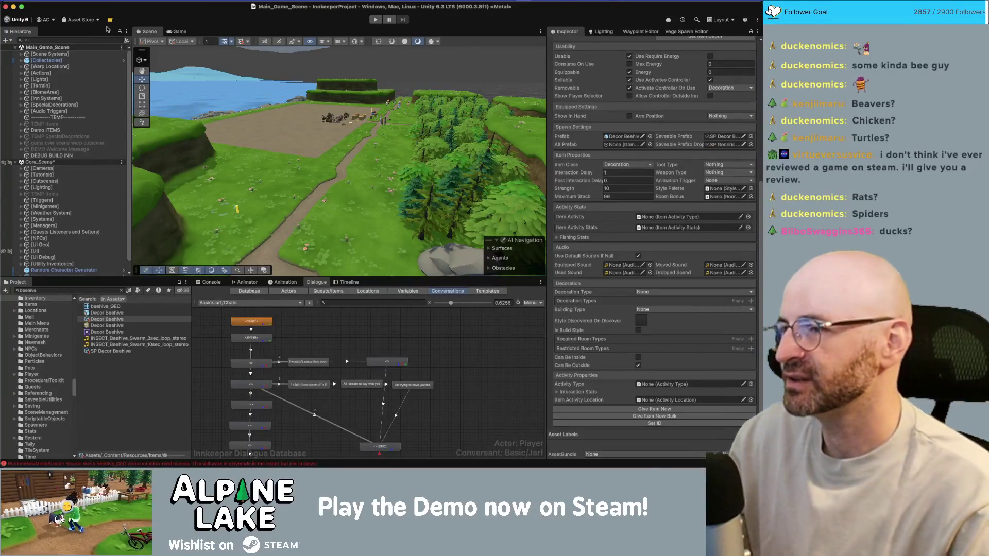
Orbit and zoom the Scene view, then bring up the Chrome window with the Steam discussions
mouse_move(335, 153)
left_mouse_down()
mouse_move(367, 160)
mouse_move(241, 190)
left_mouse_up()
scroll(289, 148, "up", 5)
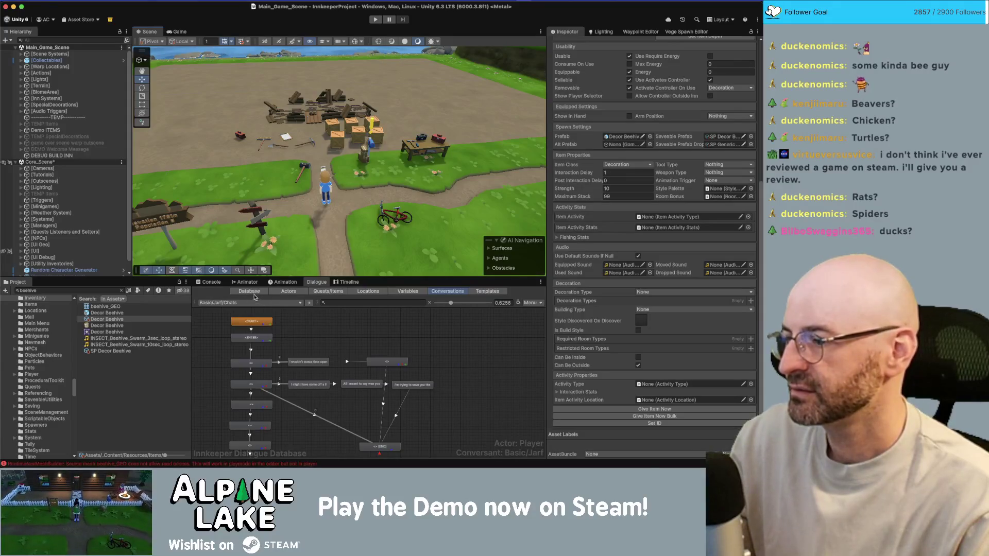
key("super+Tab")
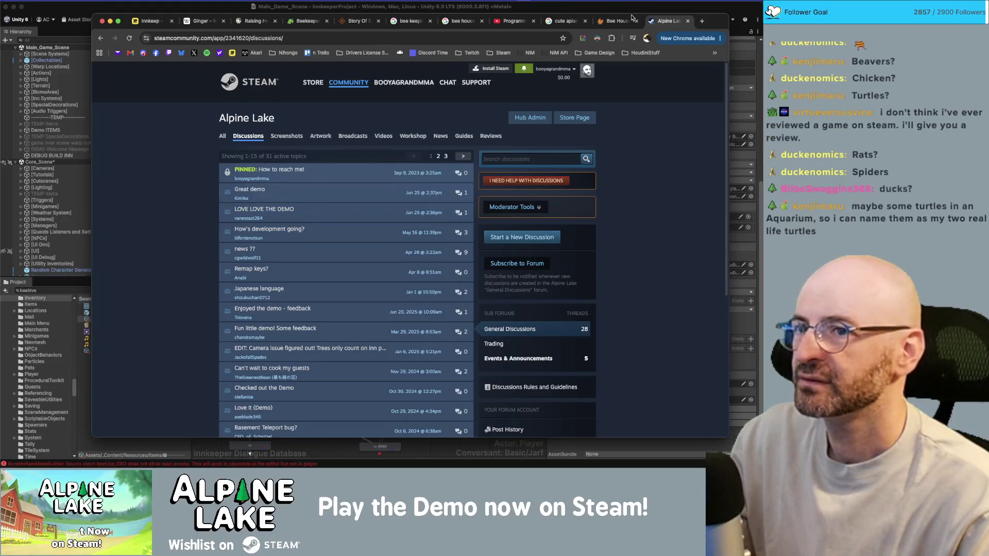
Close the Alpine Lake Steam discussions and browse the ThinMatrix channel's Homegrown devlog videos
key("super+w")
key("super+w")
key("super+w")
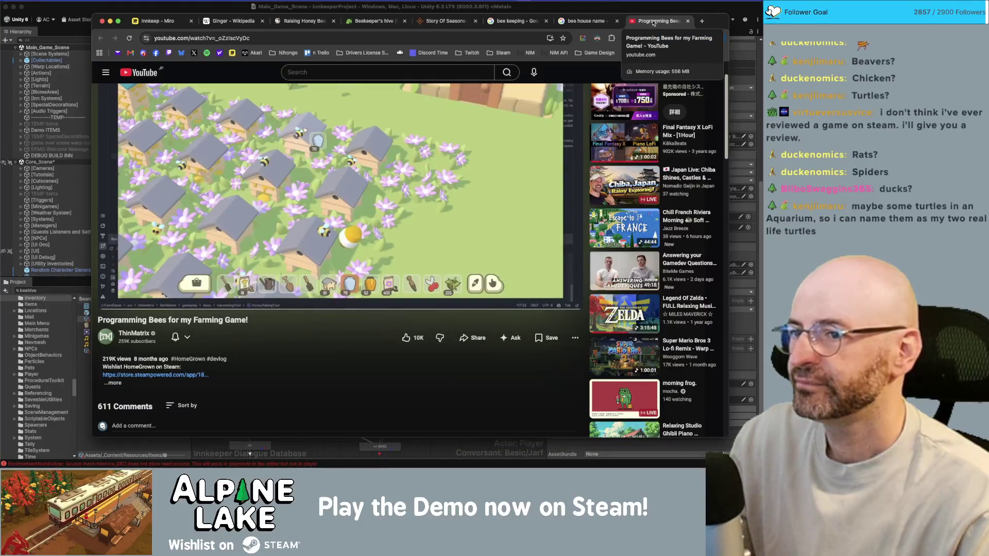
left_click(132, 334)
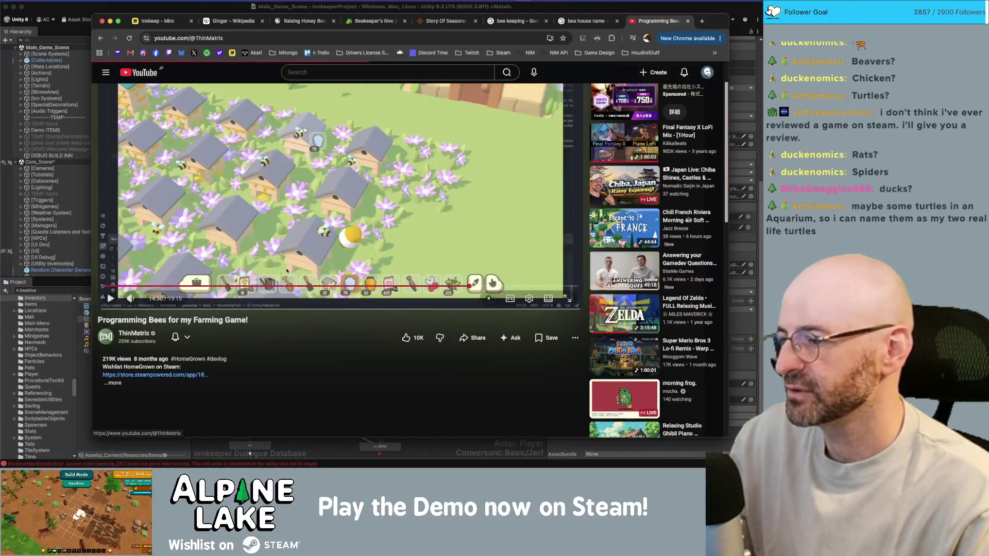
scroll(325, 190, "down", 3)
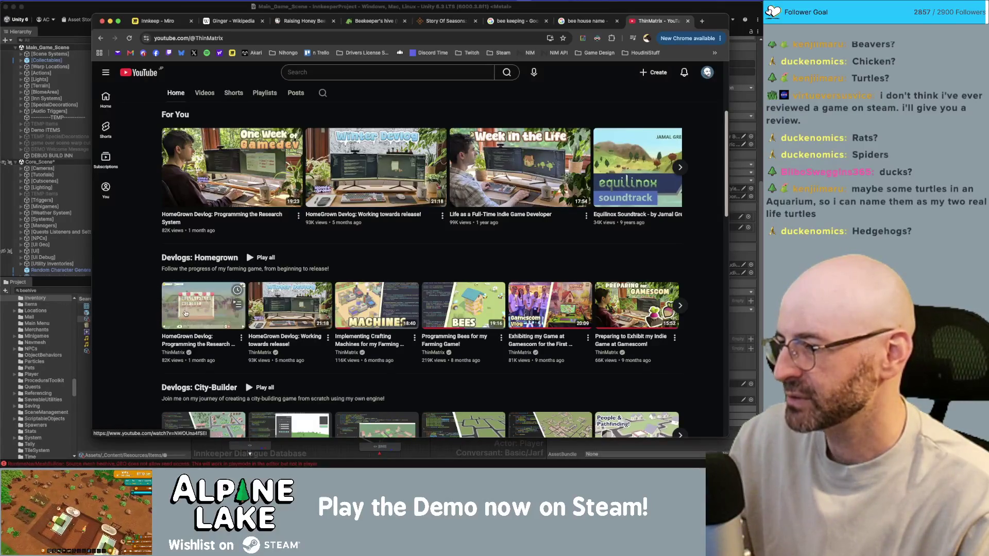
Watch the 'HomeGrown Devlog: Programming the Research System' video, then scroll back through the channel page
left_click(186, 344)
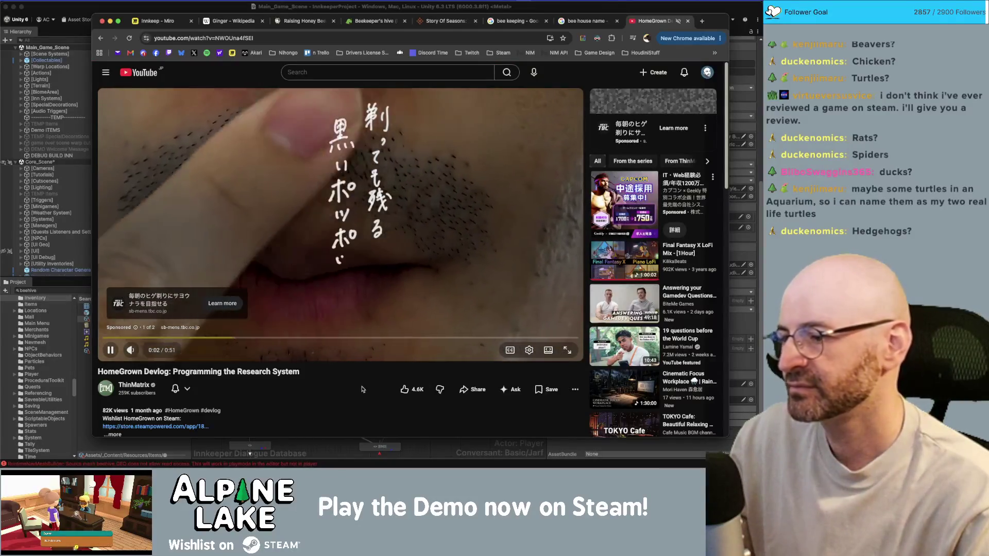
scroll(267, 343, "down", 5)
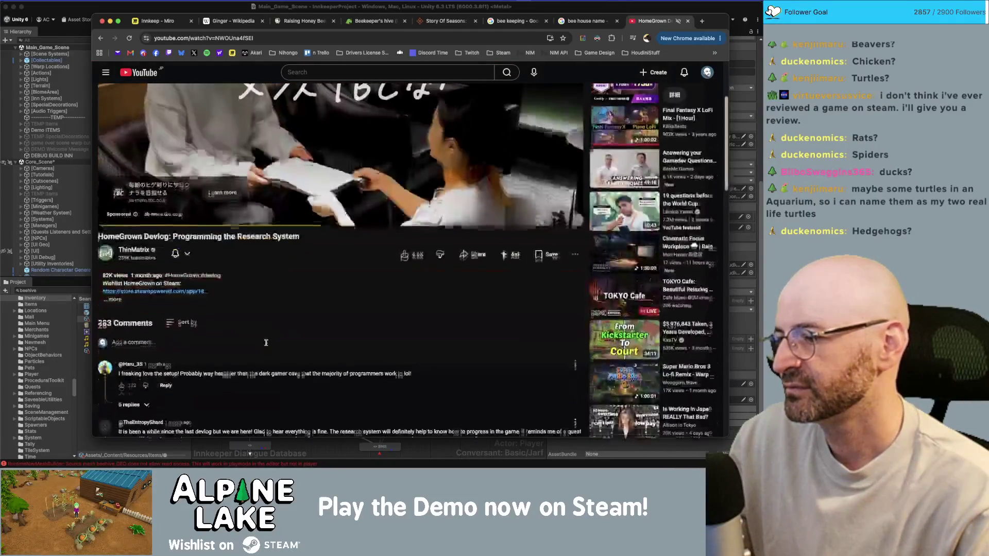
left_click(100, 39)
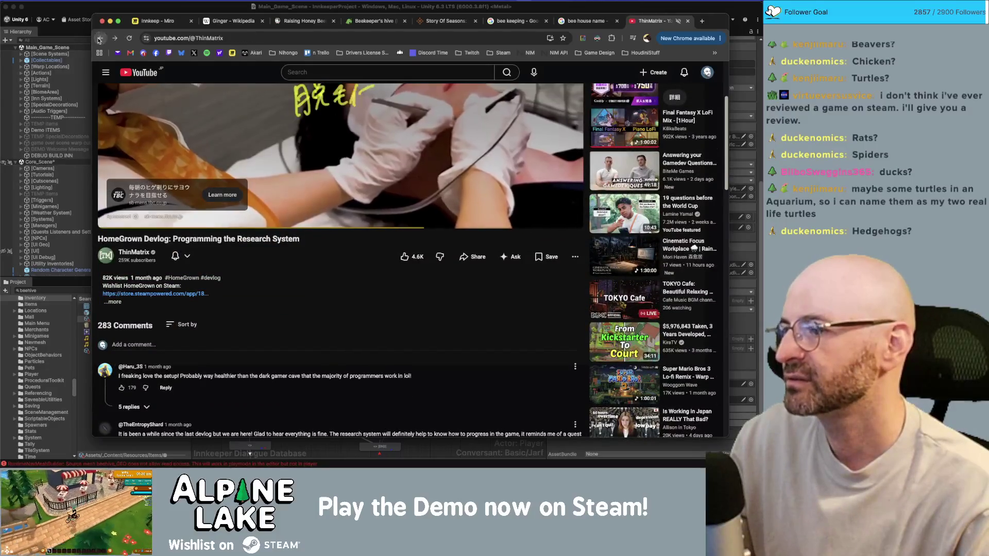
scroll(280, 302, "down", 3)
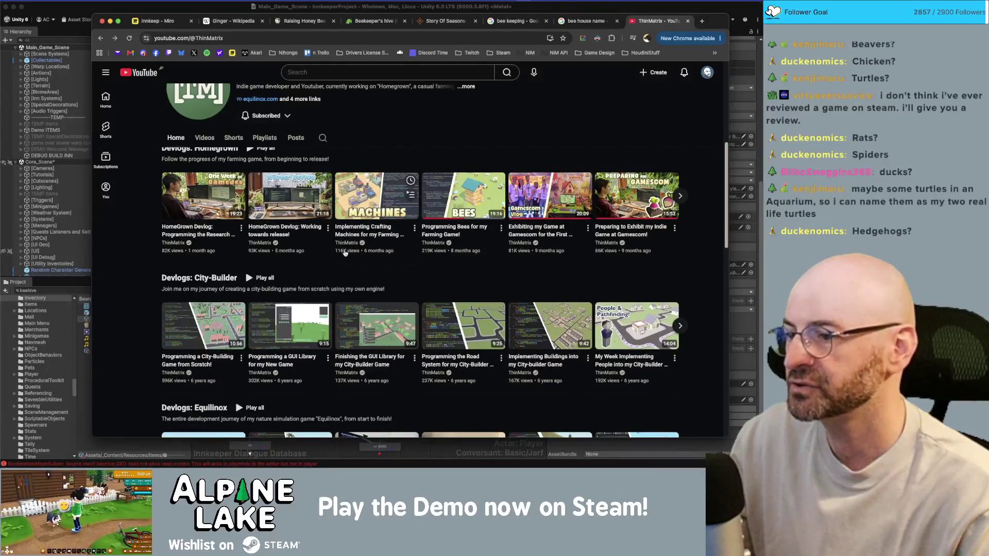
scroll(209, 253, "down", 2)
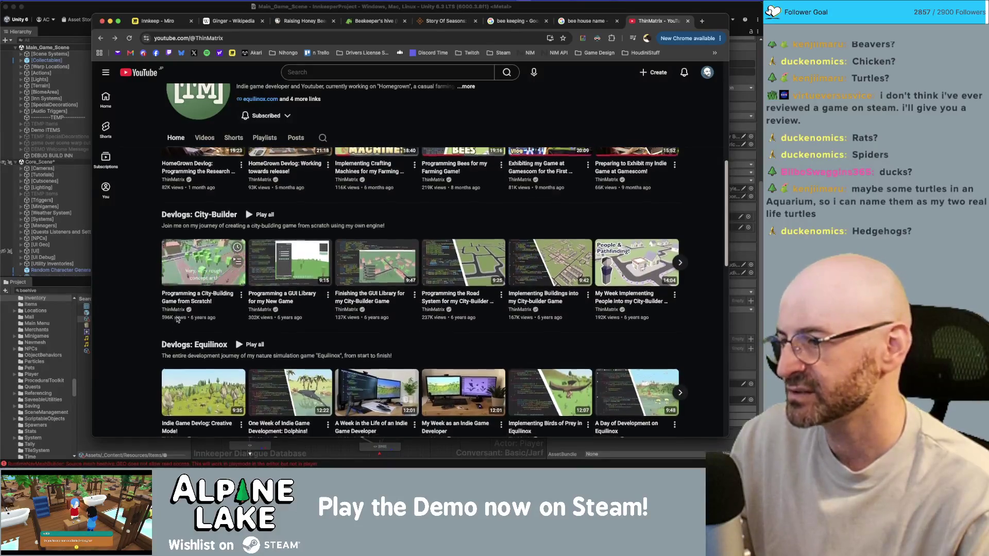
scroll(280, 283, "down", 1)
scroll(214, 281, "down", 5)
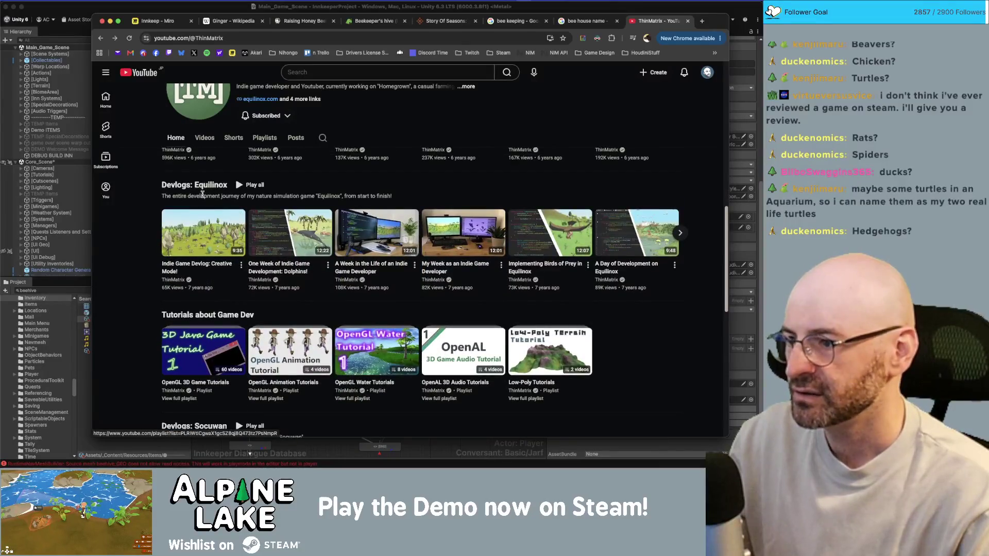
scroll(202, 194, "down", 8)
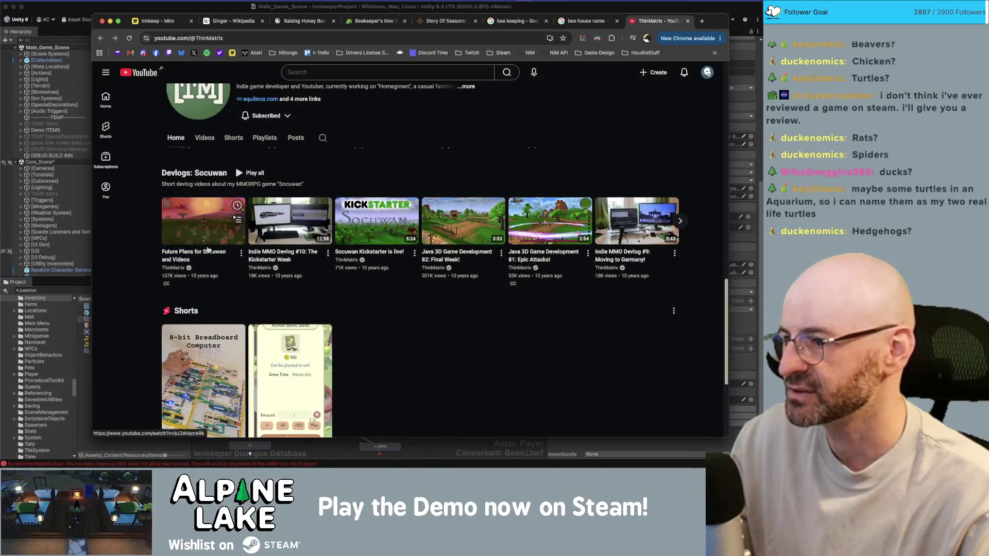
scroll(208, 250, "up", 9)
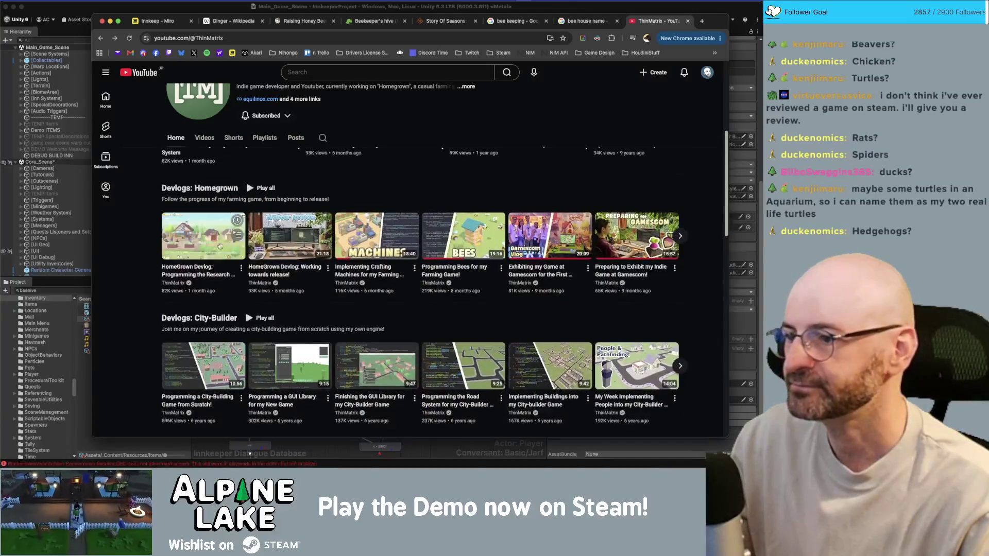
Expand the Homegrown and City-Builder devlog rows, then close the channel and return to Unity
left_click(681, 238)
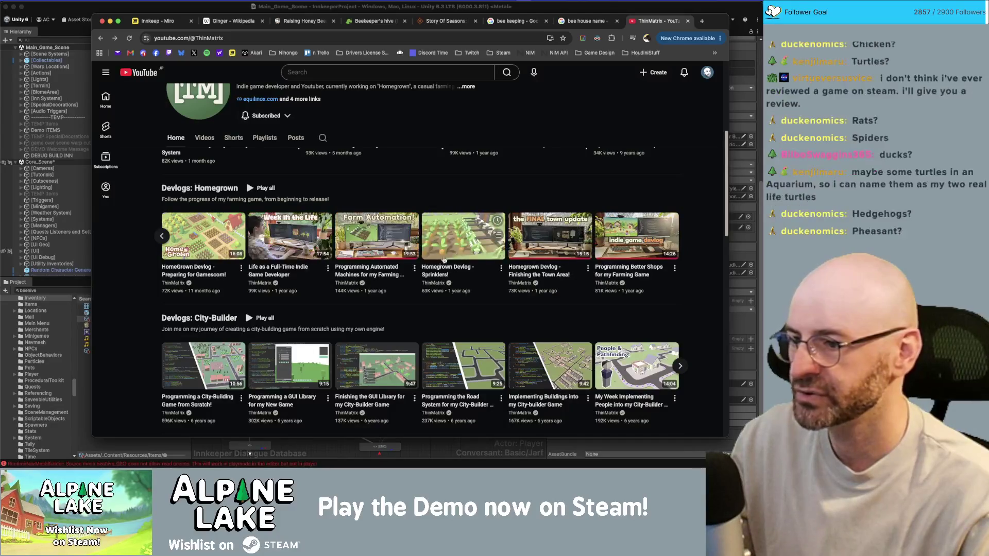
scroll(528, 289, "down", 2)
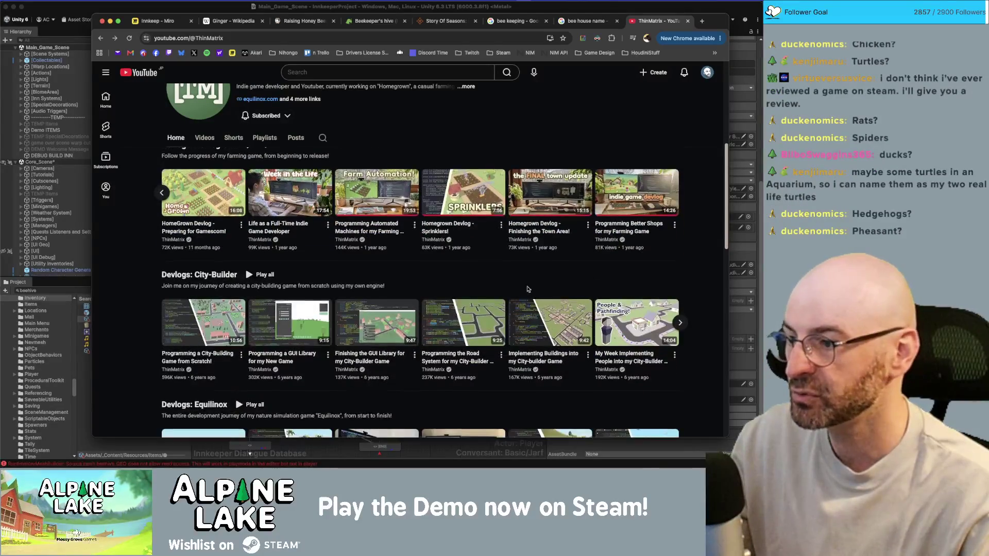
scroll(527, 289, "down", 1)
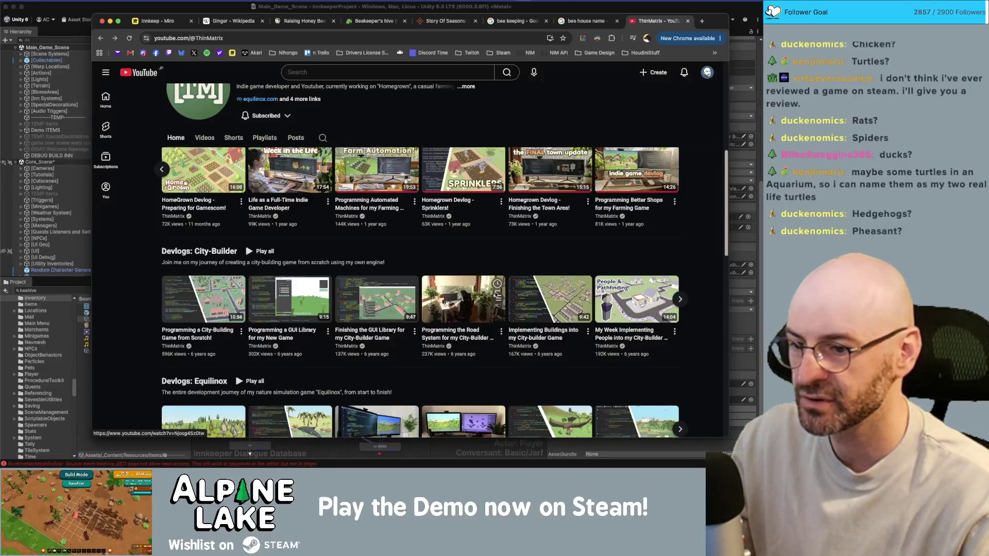
left_click(682, 302)
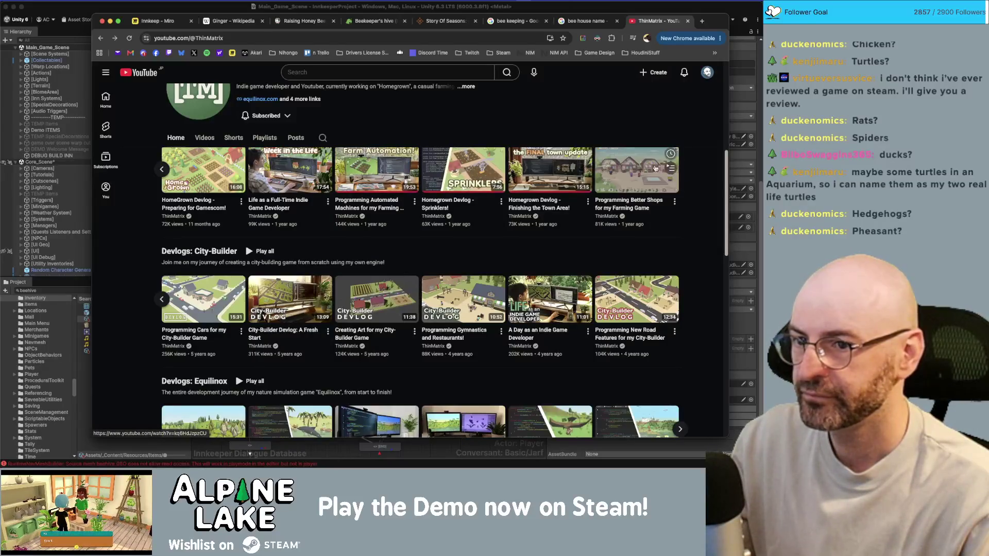
scroll(417, 255, "up", 10)
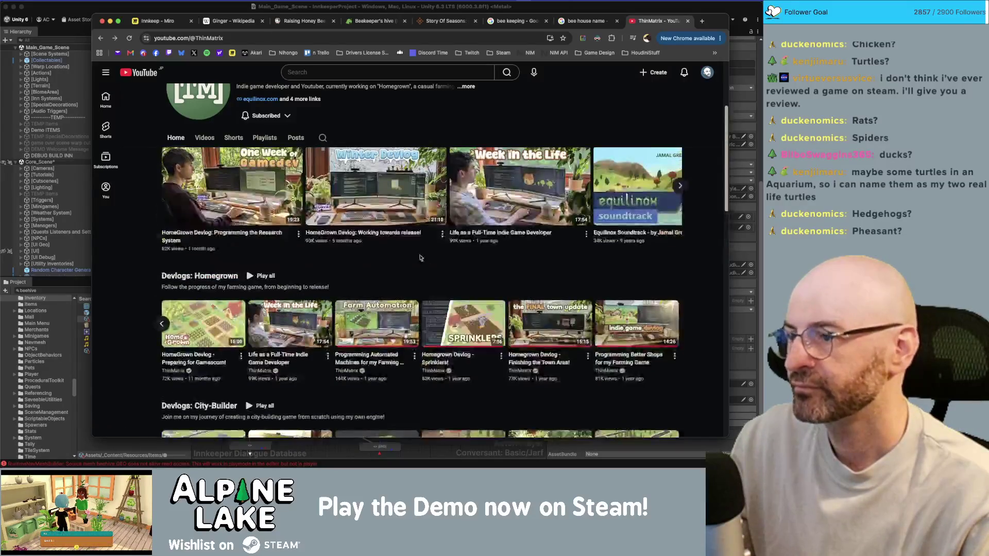
scroll(510, 197, "down", 1)
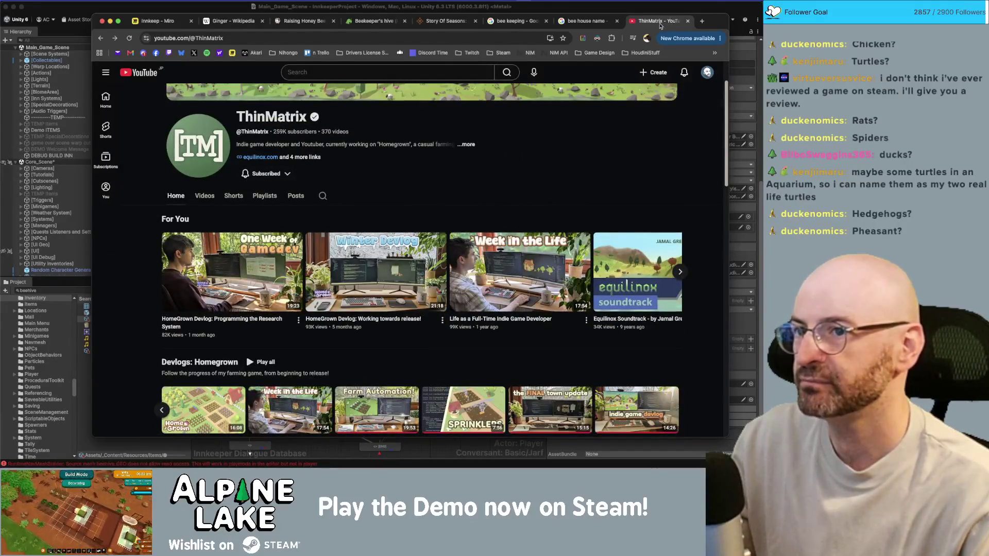
key("super+w")
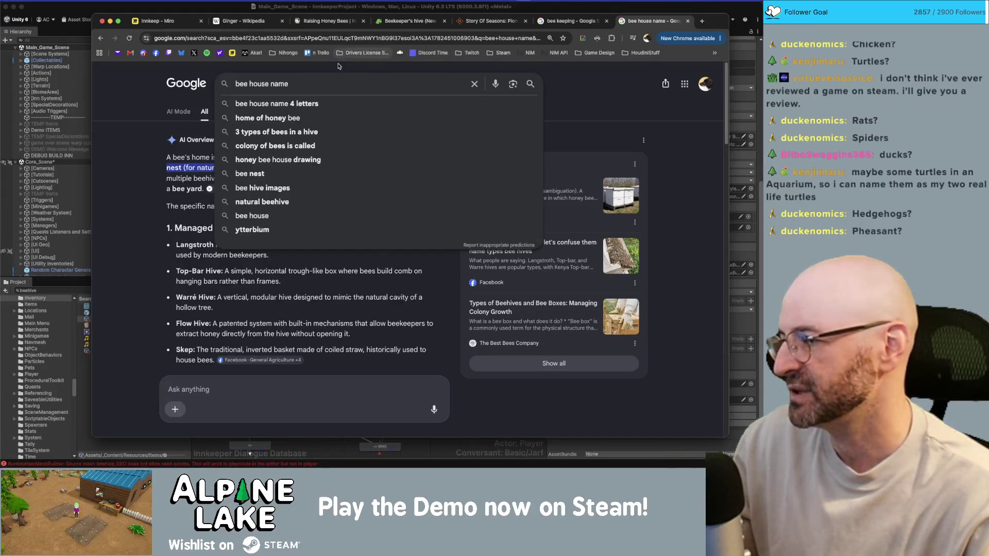
left_click(215, 11)
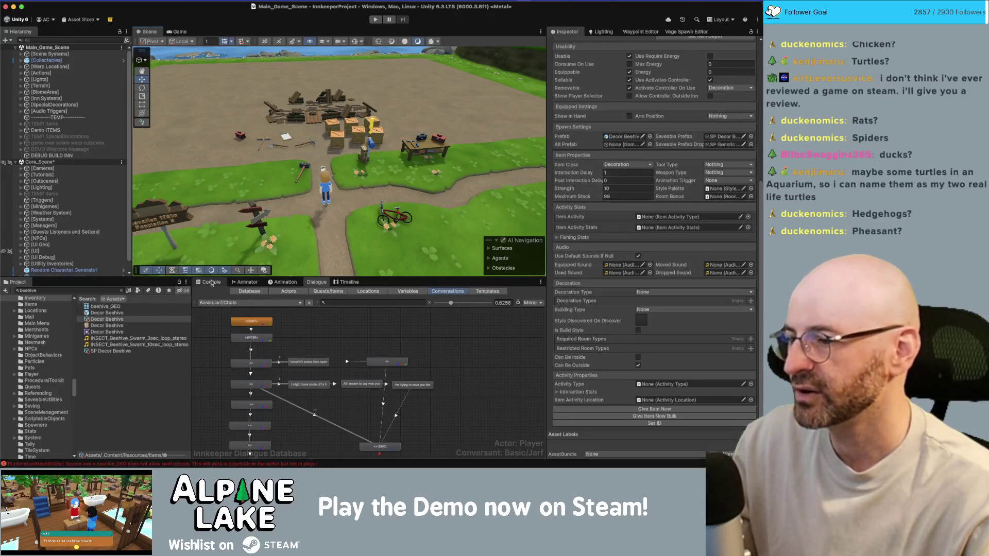
Remove the Nav Mesh and NavMesh Modifier components from the Decor Beehive prefab
left_click(107, 312)
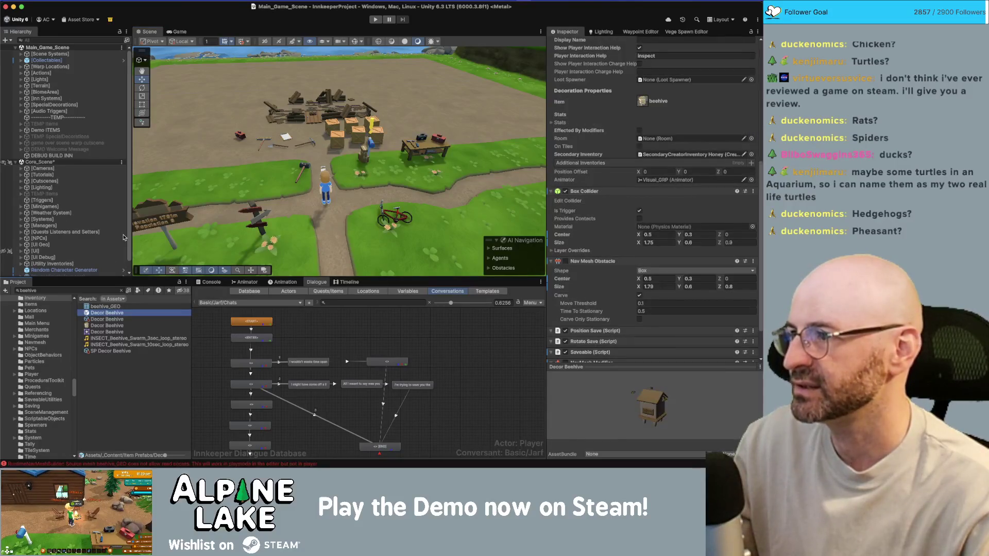
scroll(612, 333, "down", 5)
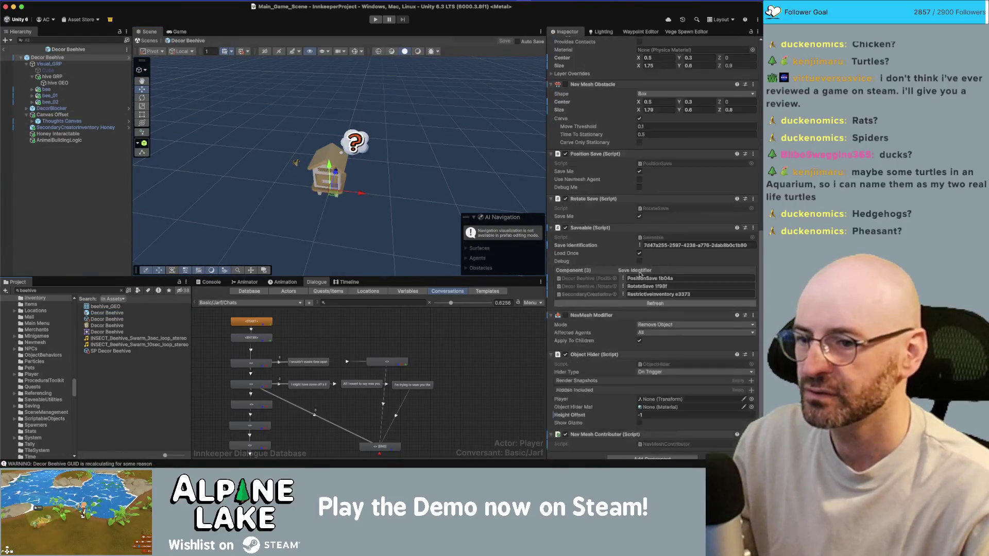
right_click(594, 427)
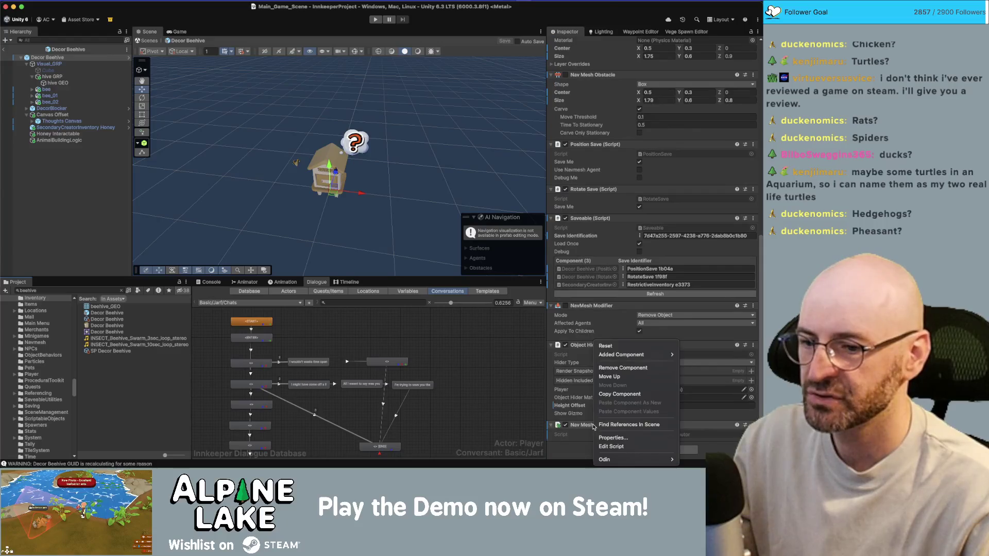
left_click(624, 369)
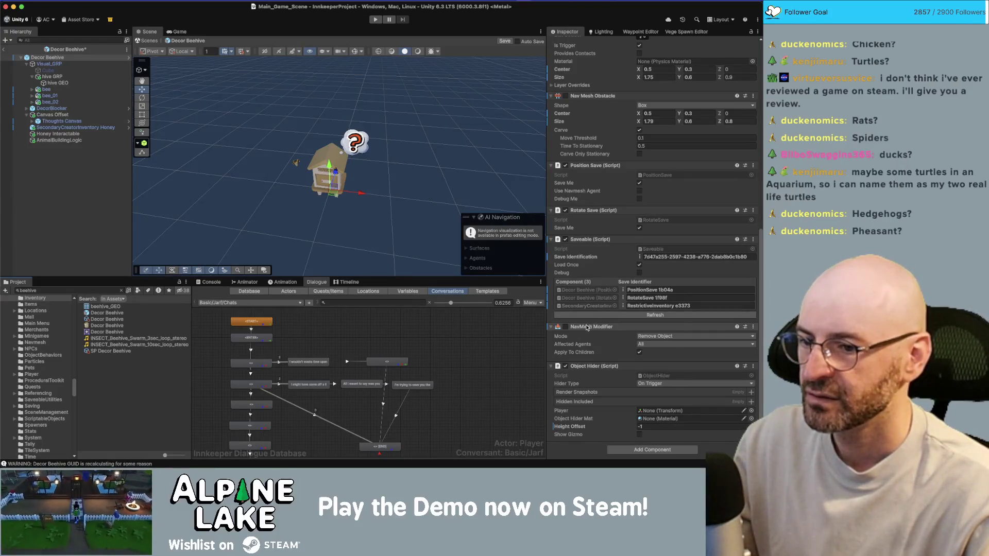
right_click(587, 328)
left_click(598, 352)
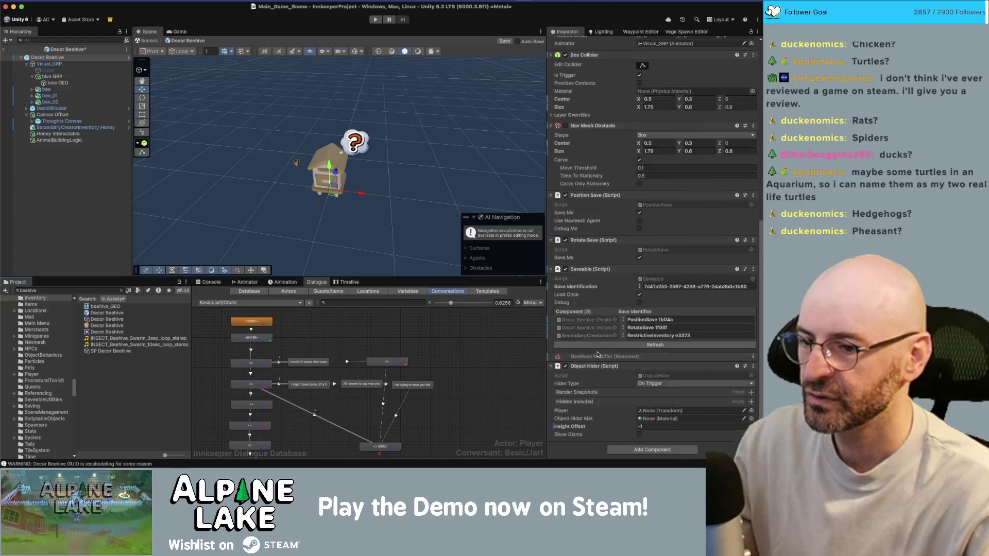
Restore the NavMesh Modifier and enable the beehive's Nav Mesh Obstacle component
right_click(594, 355)
mouse_move(654, 369)
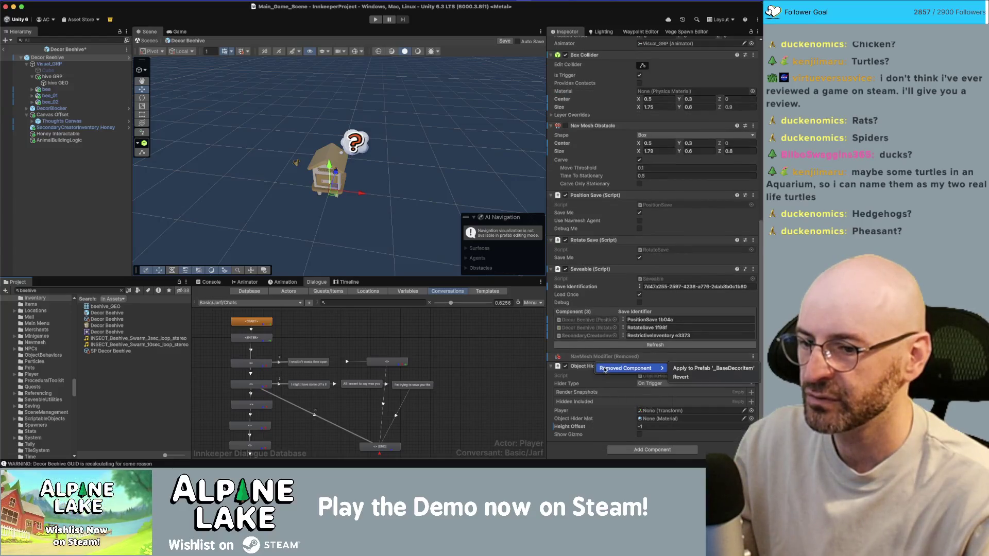
left_click(689, 377)
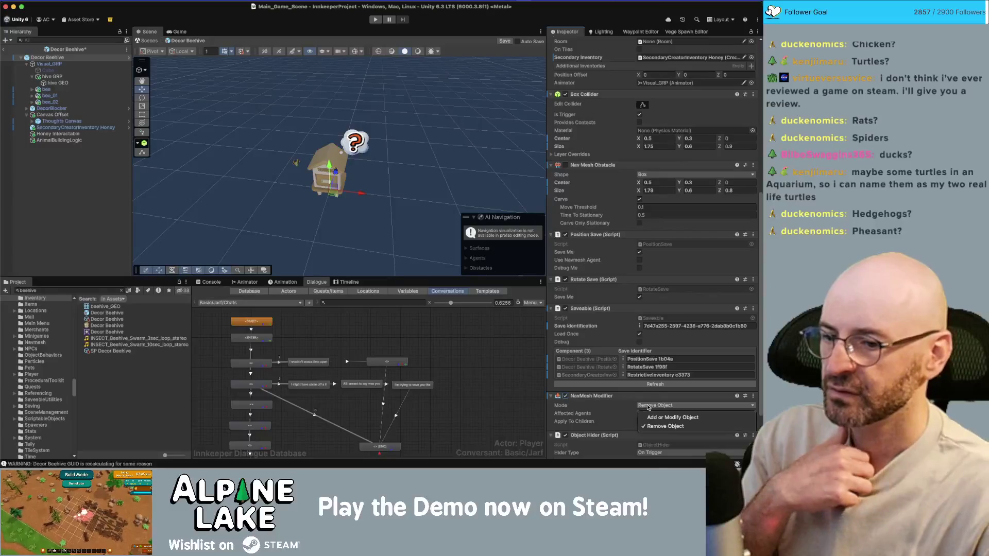
left_click(634, 408)
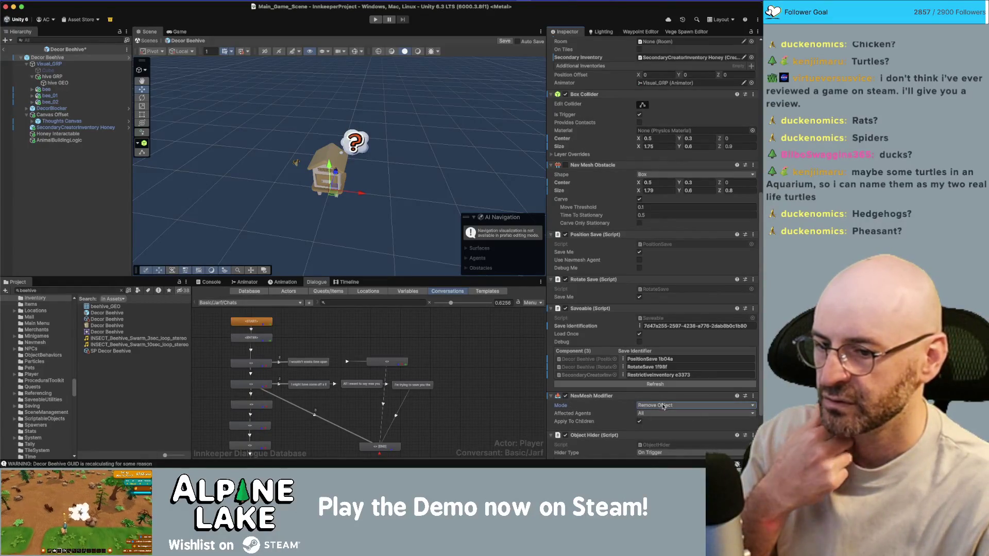
left_click(565, 165)
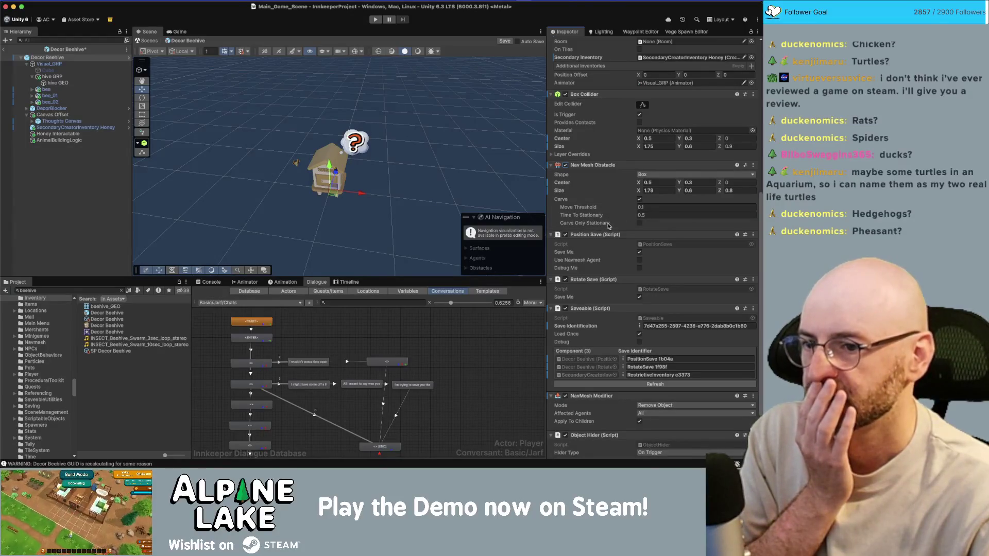
scroll(601, 289, "down", 3)
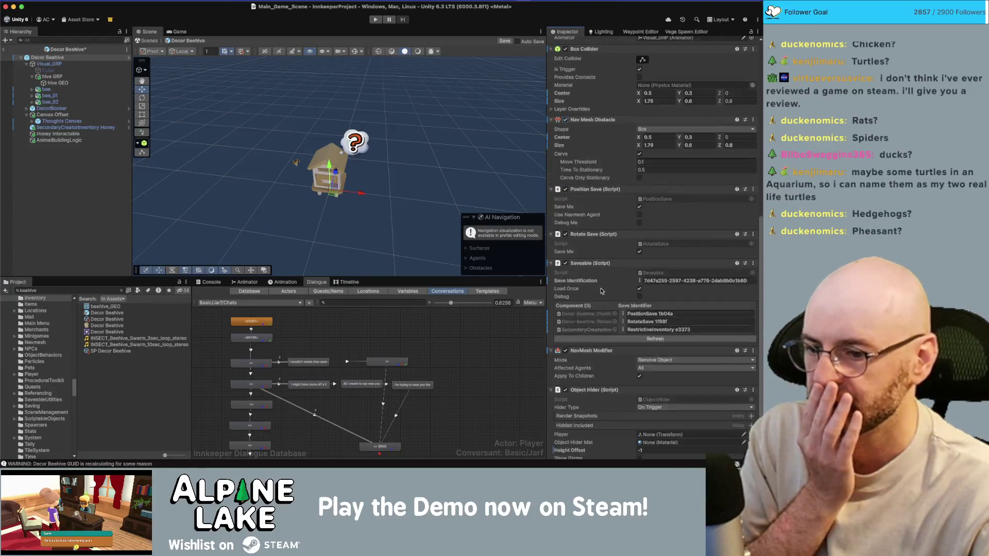
scroll(595, 273, "up", 15)
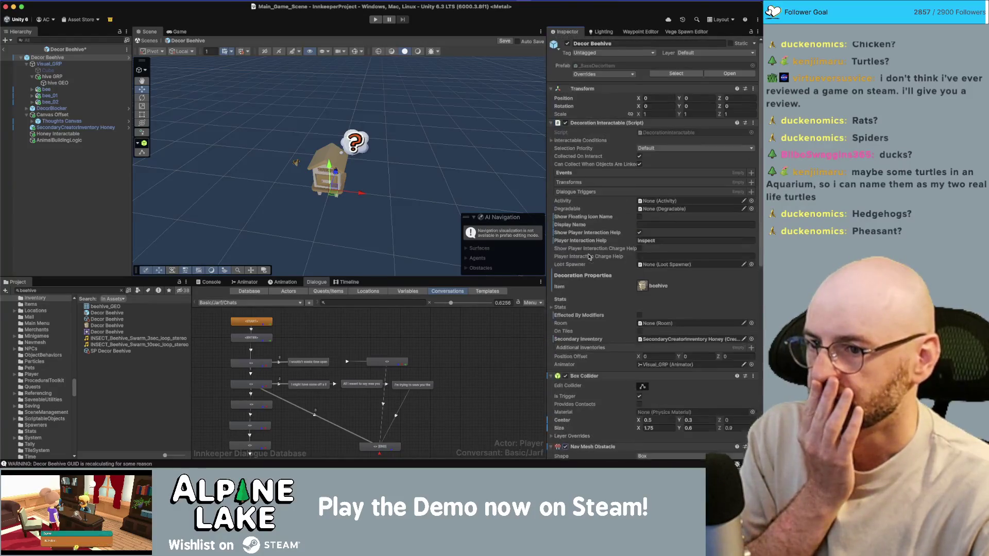
Turn on Gizmos and set the Nav Mesh Obstacle Center X to 0 and Size X to 0.8
left_click(352, 52)
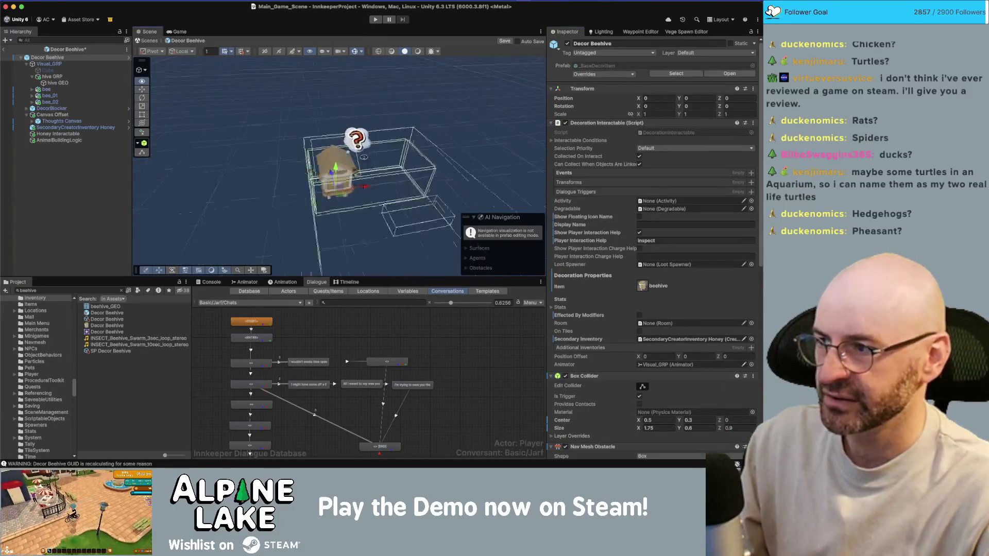
scroll(590, 219, "down", 6)
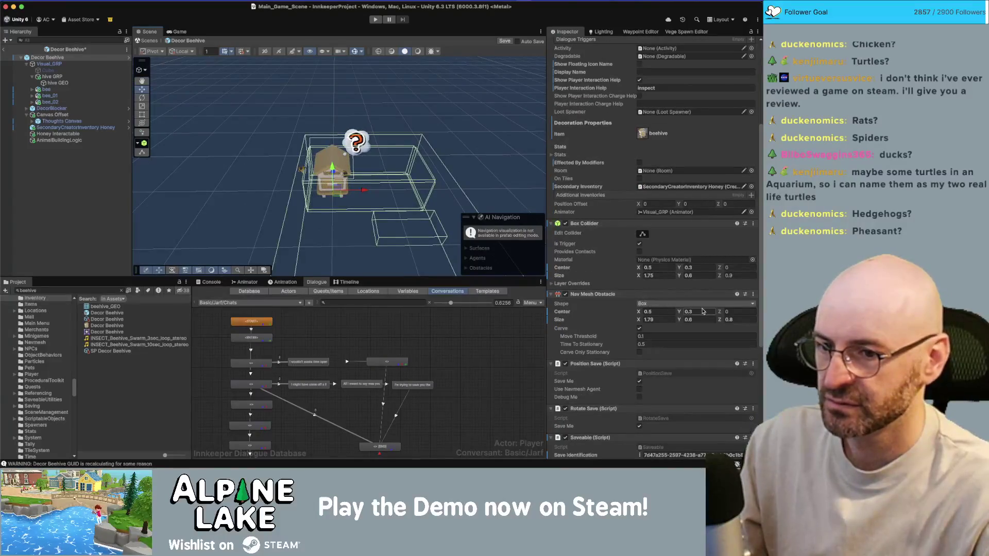
type("0")
left_click(669, 320)
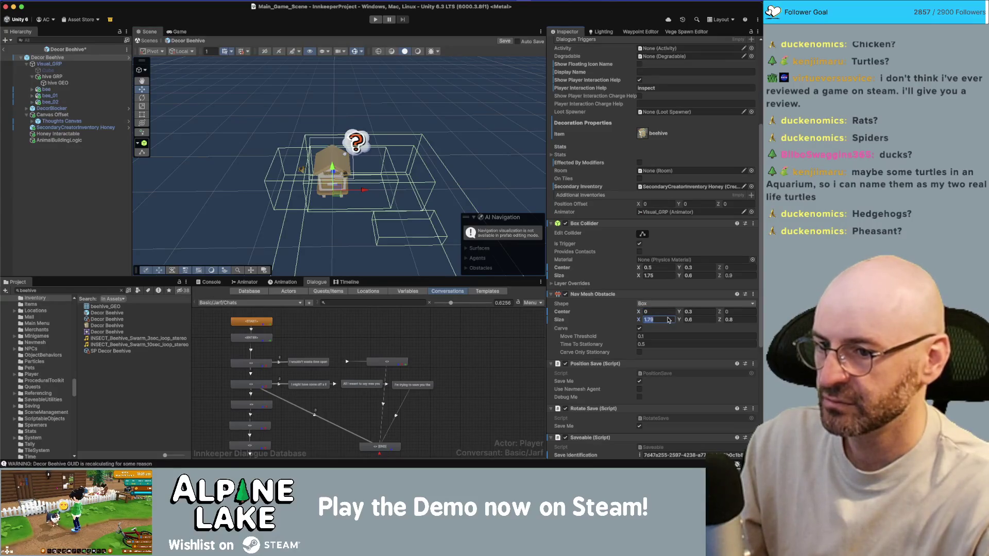
key("BackSpace")
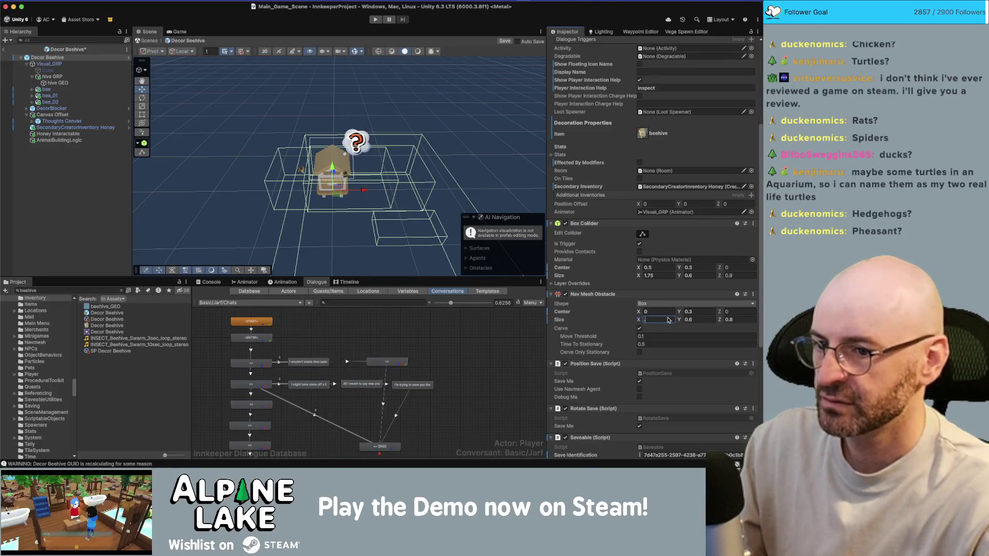
type(".8")
key("BackSpace")
type("6")
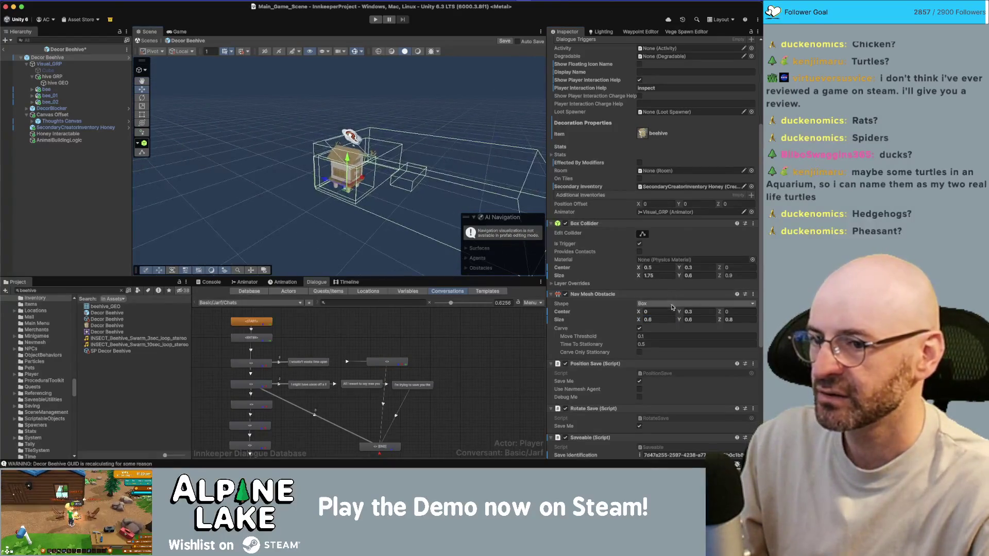
key("super+Tab")
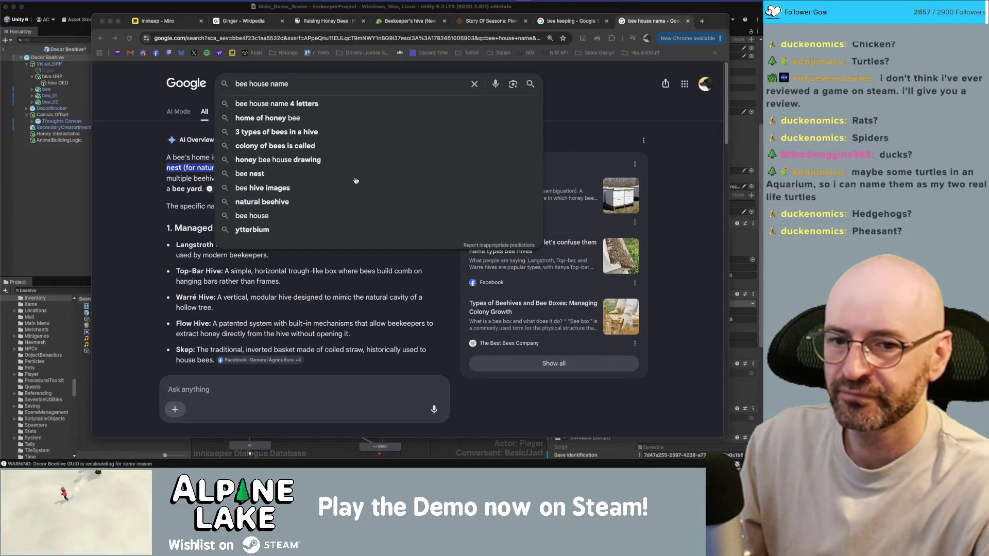
In Maya, freeze beehive_GEO's transformations so its scale reads 1, then select furniture_export_set
key("super+Tab")
left_click(459, 169)
left_click_drag(458, 169, 337, 194)
scroll(426, 256, "up", 3)
left_click(426, 256)
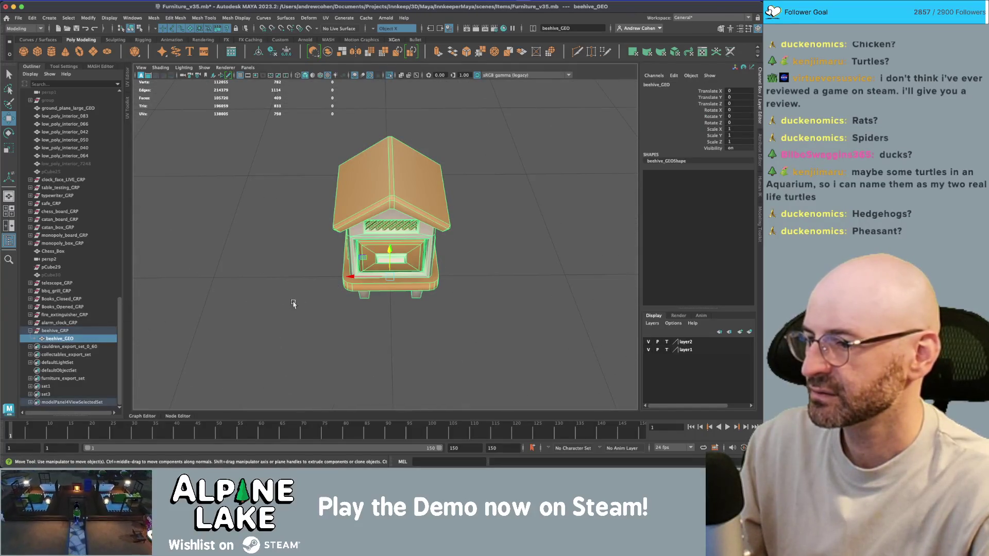
key("r")
mouse_move(355, 320)
left_mouse_down()
mouse_move(410, 279)
mouse_move(386, 273)
left_mouse_up()
key("ctrl+f")
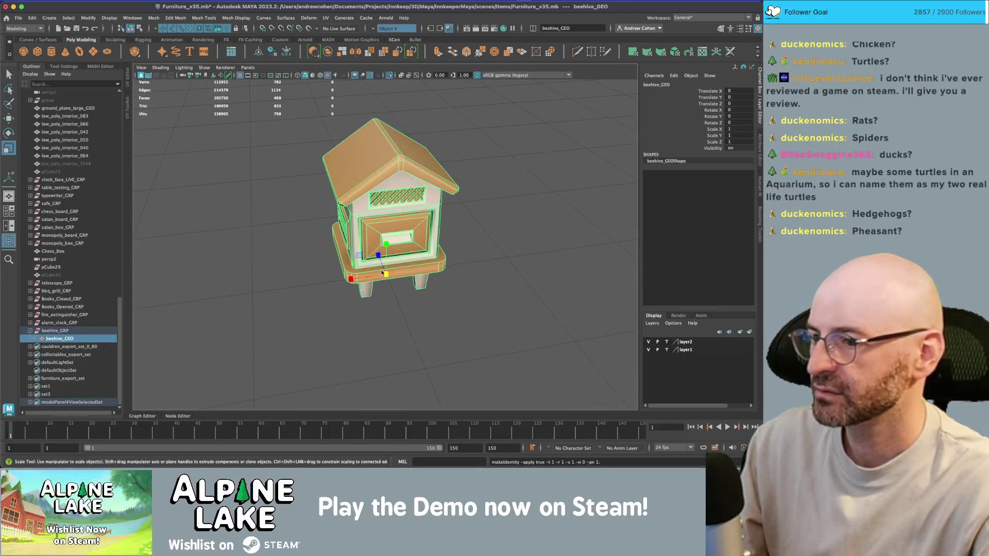
left_click(63, 378)
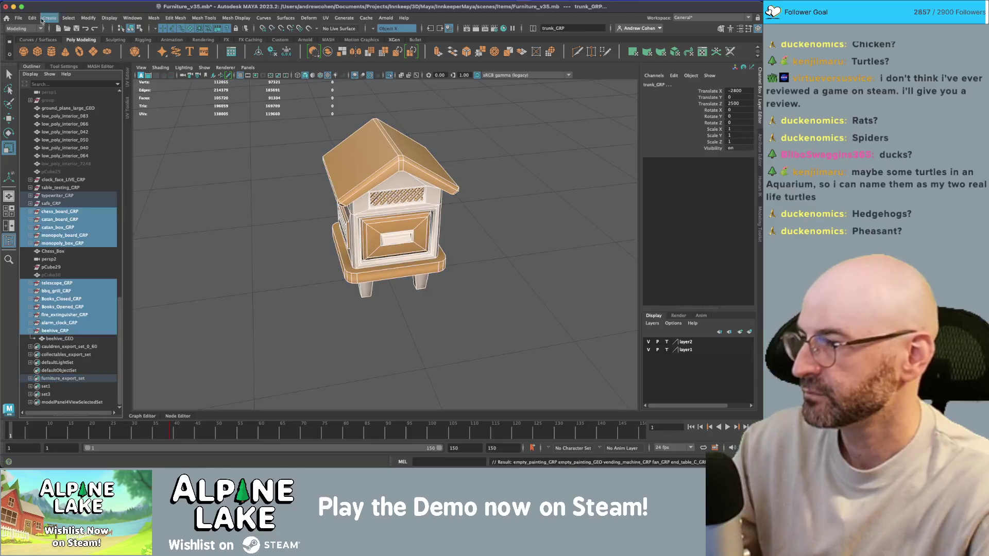
left_click(18, 17)
Send the furniture set to Unity, overwriting furniture.fbx, and dismiss the export warnings
mouse_move(46, 133)
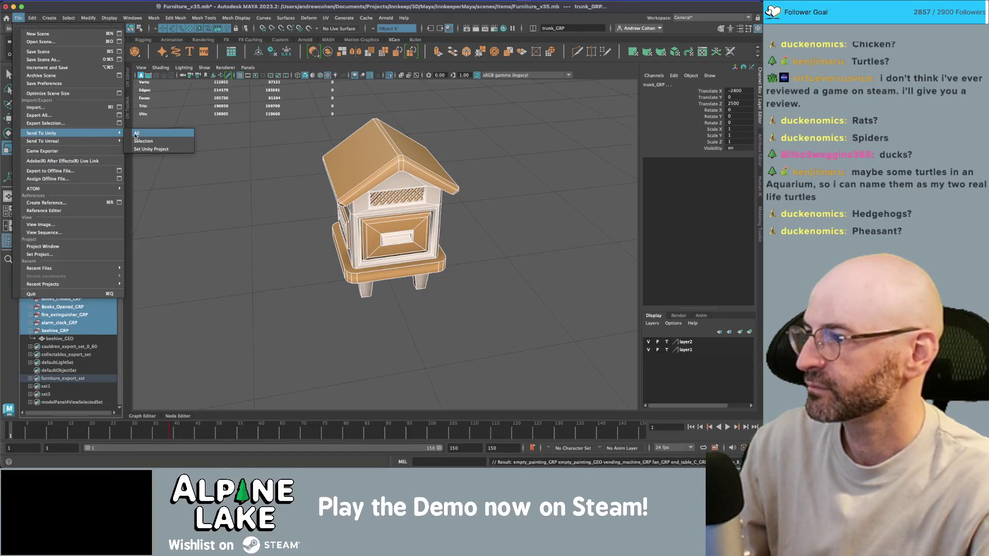
left_click(155, 140)
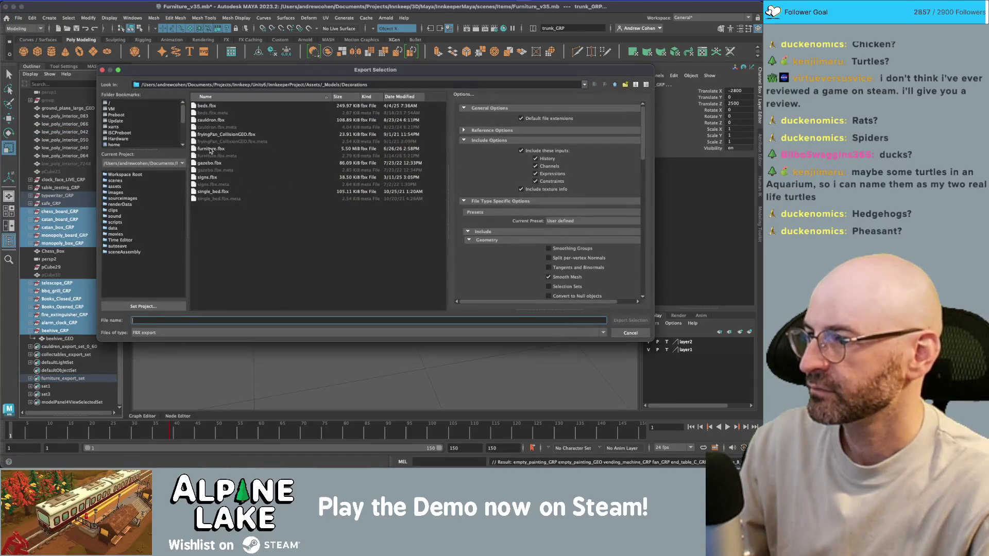
double_click(210, 149)
left_click(363, 200)
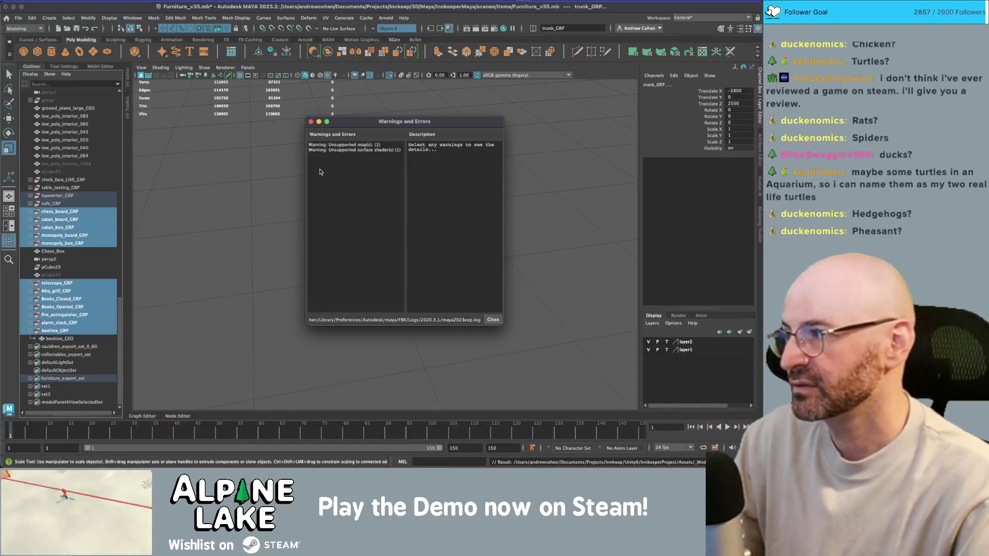
left_click(311, 122)
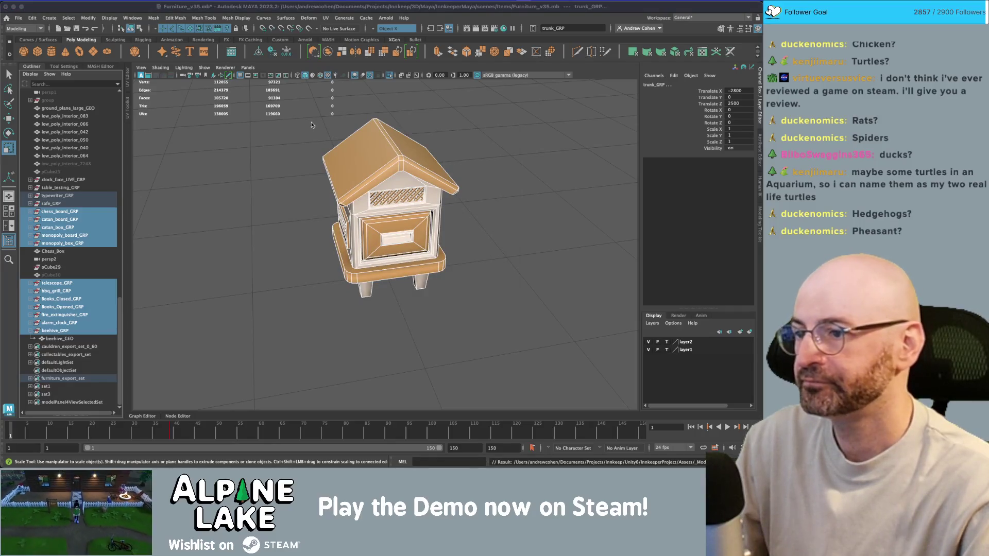
key("super+Tab")
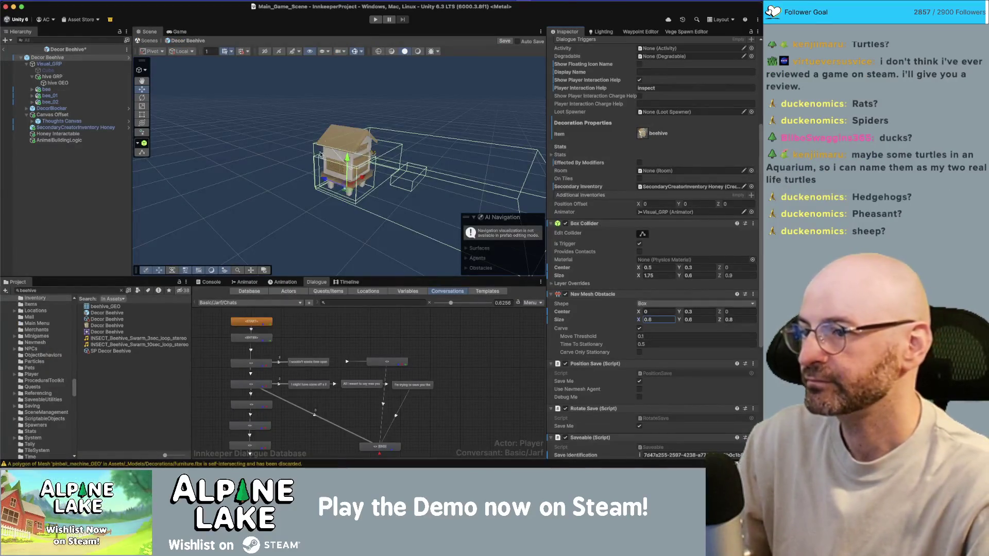
Select bee, bee_01 and bee_02 and raise them higher above the hive
left_click(46, 89)
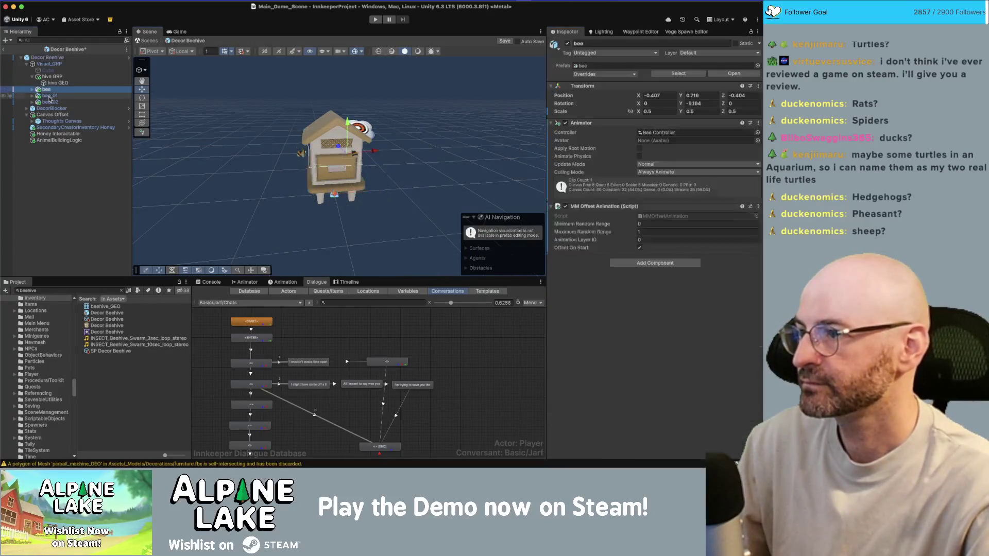
left_click(49, 102, "shift")
left_click_drag(357, 111, 360, 91)
Frame bee_02 and move it around the hive to -0.229, 1.056, 0.465
left_click(358, 162)
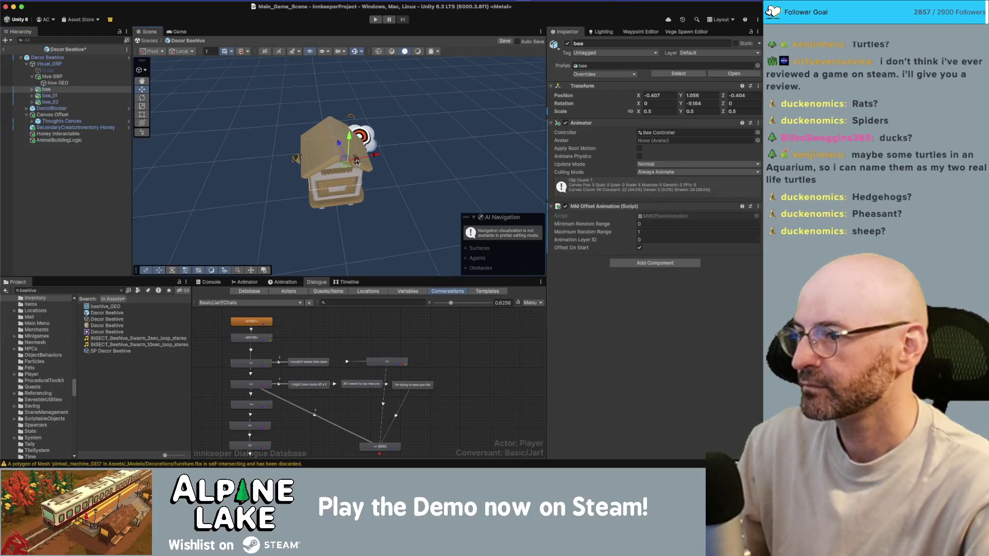
left_click(296, 159)
left_click(350, 120)
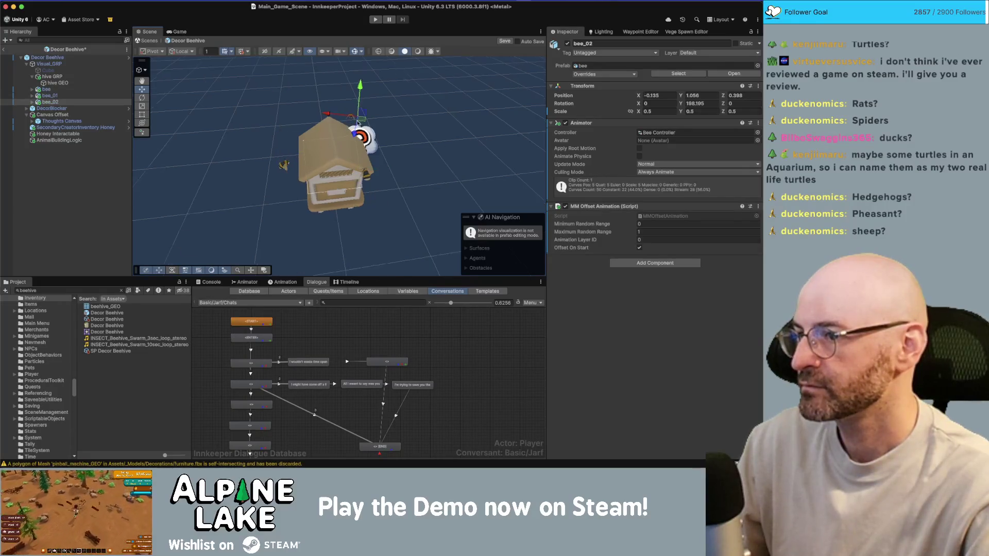
key("f")
mouse_move(286, 173)
left_mouse_down()
mouse_move(364, 130)
mouse_move(254, 190)
left_mouse_up()
scroll(363, 130, "down", 3)
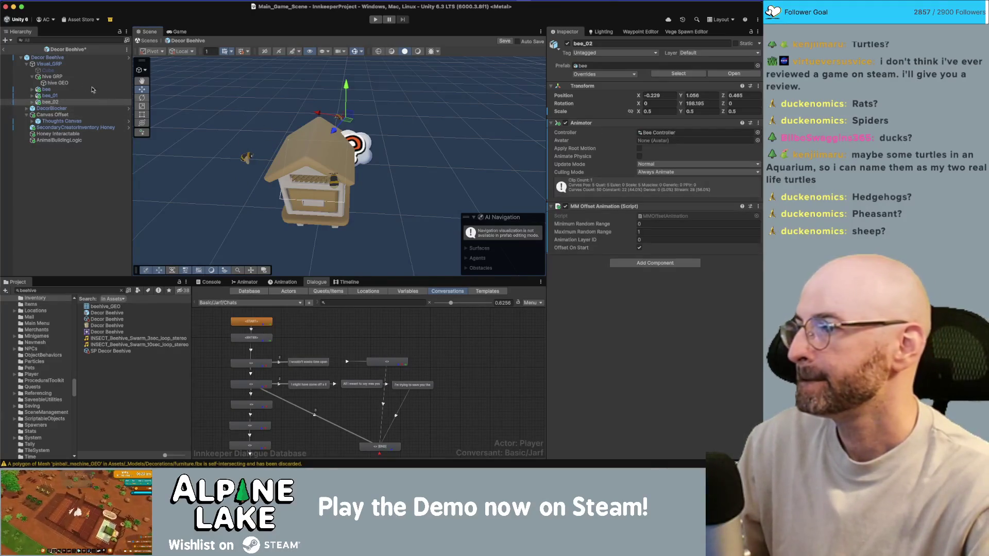
Collapse the hive GRP group, clear the bee selection, and select the Decor Beehive root
left_click(32, 77)
left_click(51, 144)
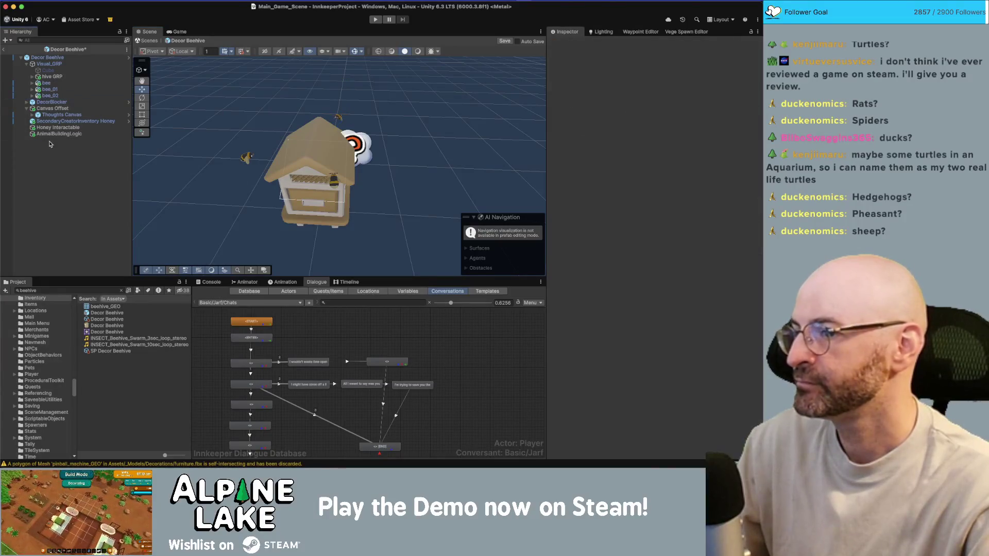
mouse_move(360, 154)
left_mouse_down("alt")
mouse_move(491, 150)
mouse_move(302, 177)
left_mouse_up("alt")
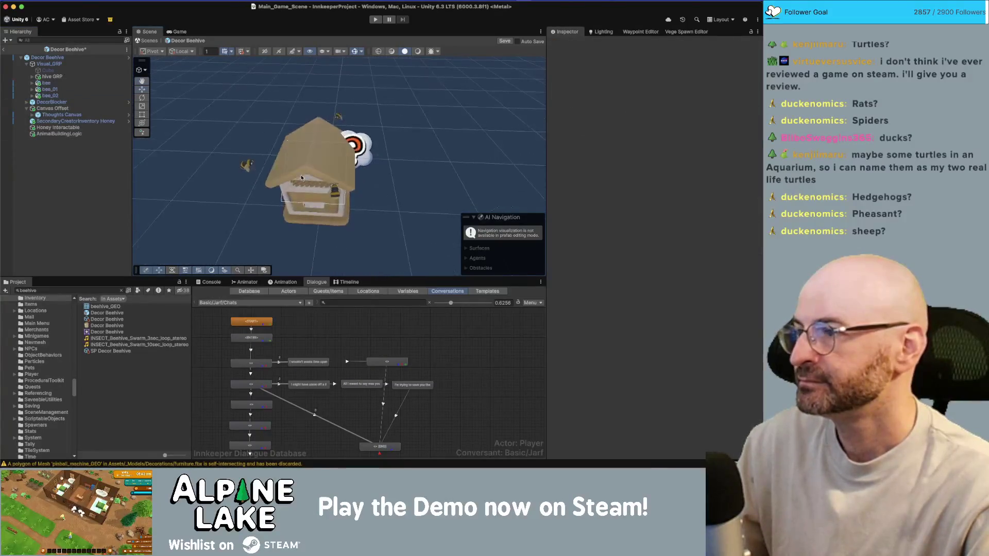
left_click(68, 60)
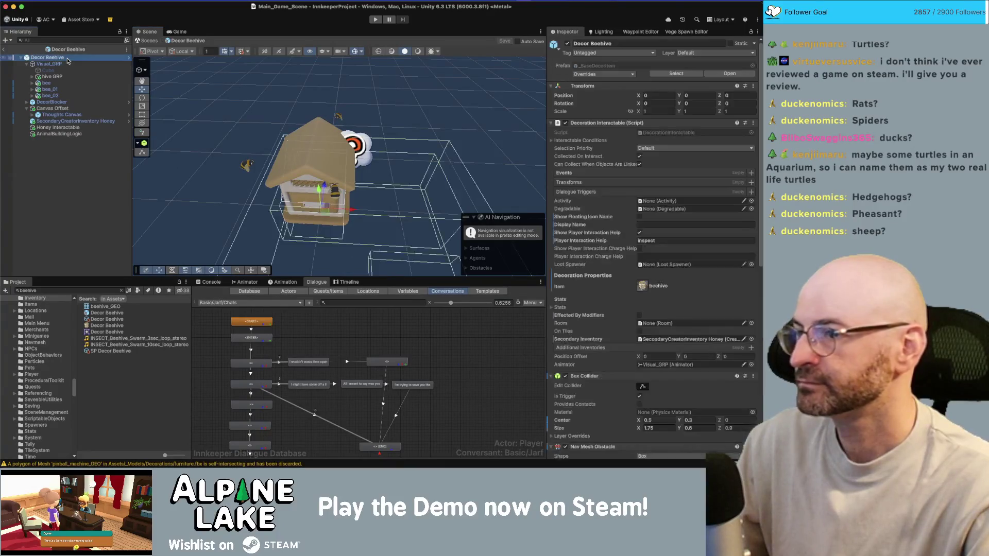
Set the box collider Size to 0.9 and revert its Center Y to 0.5 and Size Y to 1
left_click_drag(365, 132, 410, 151, "alt")
scroll(675, 310, "down", 5)
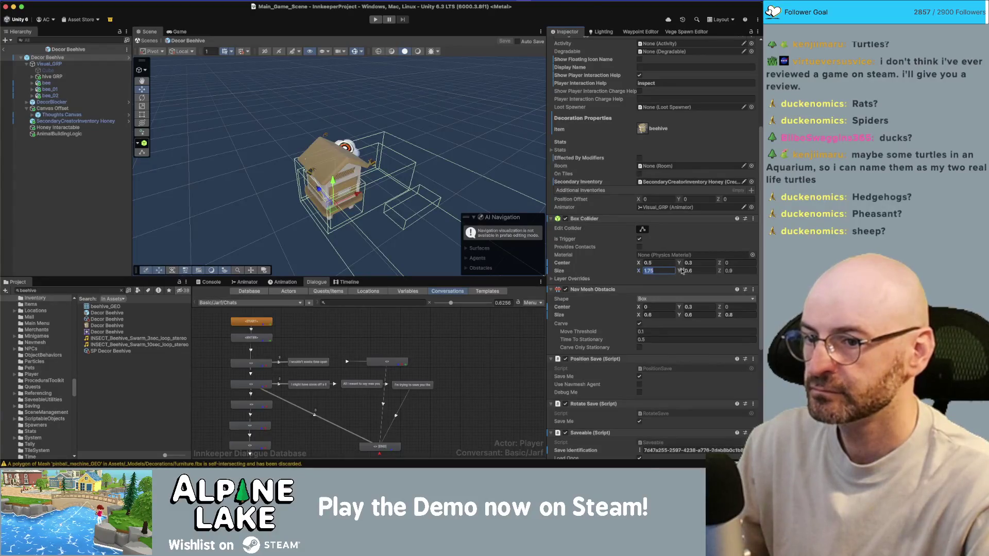
left_click(666, 263)
type("0")
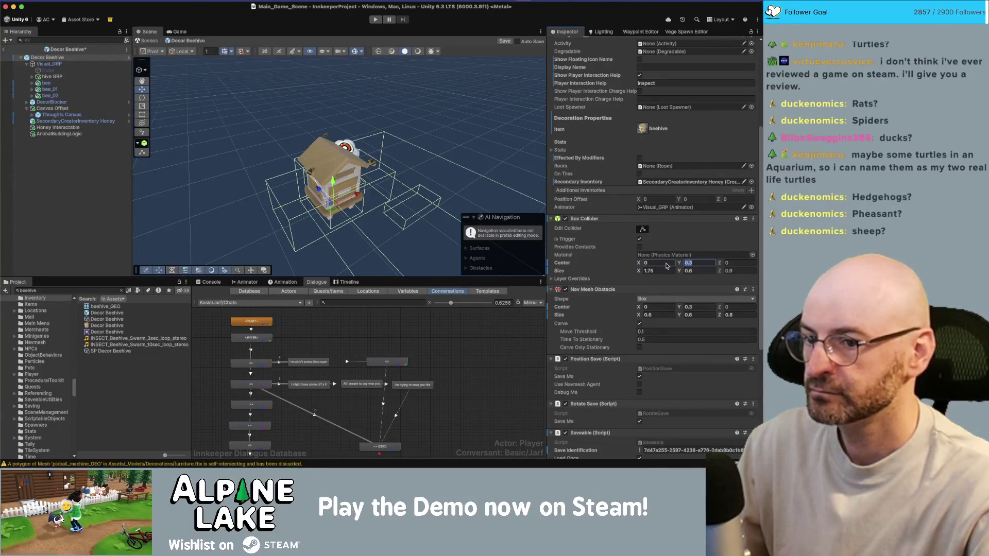
type("1")
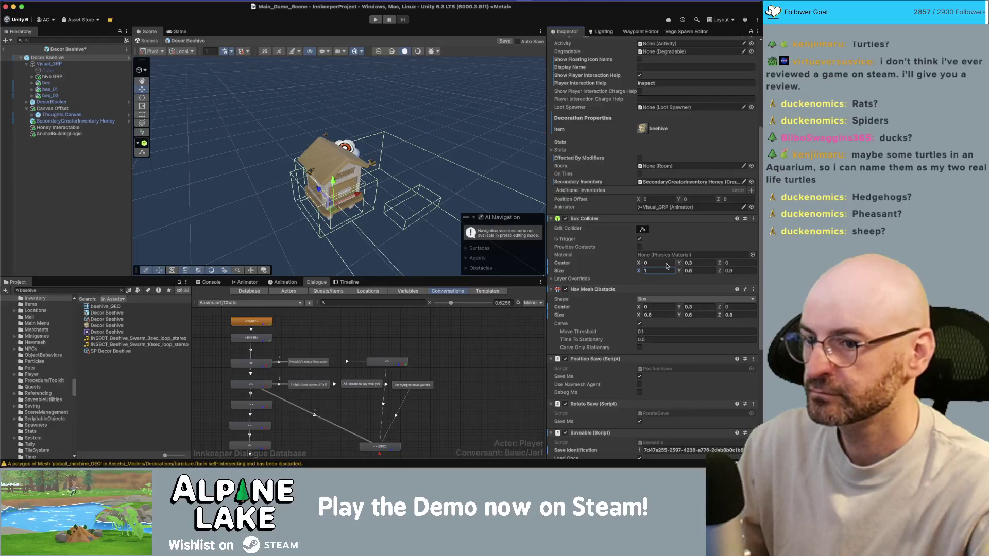
left_click_drag(371, 206, 335, 209)
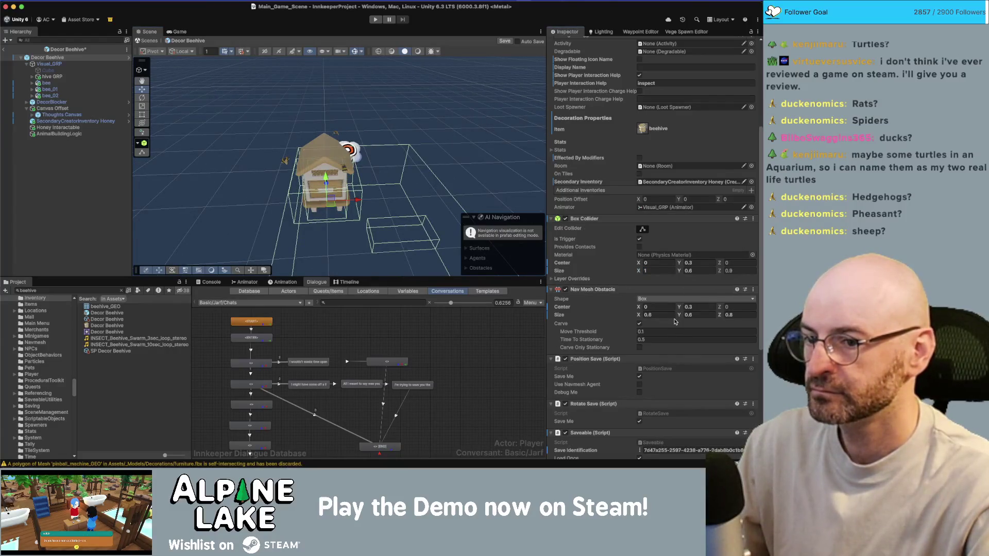
type(".9")
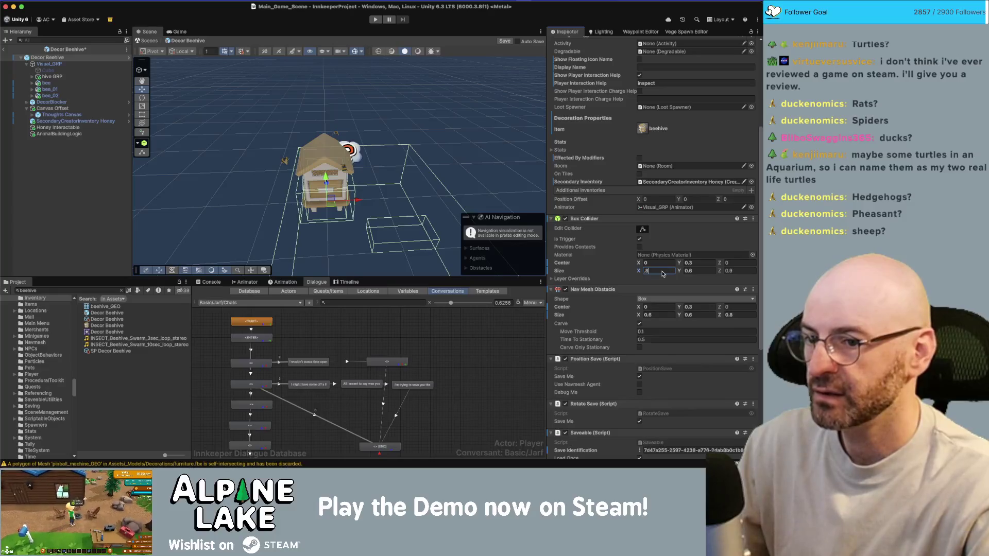
right_click(571, 264)
left_click(581, 291)
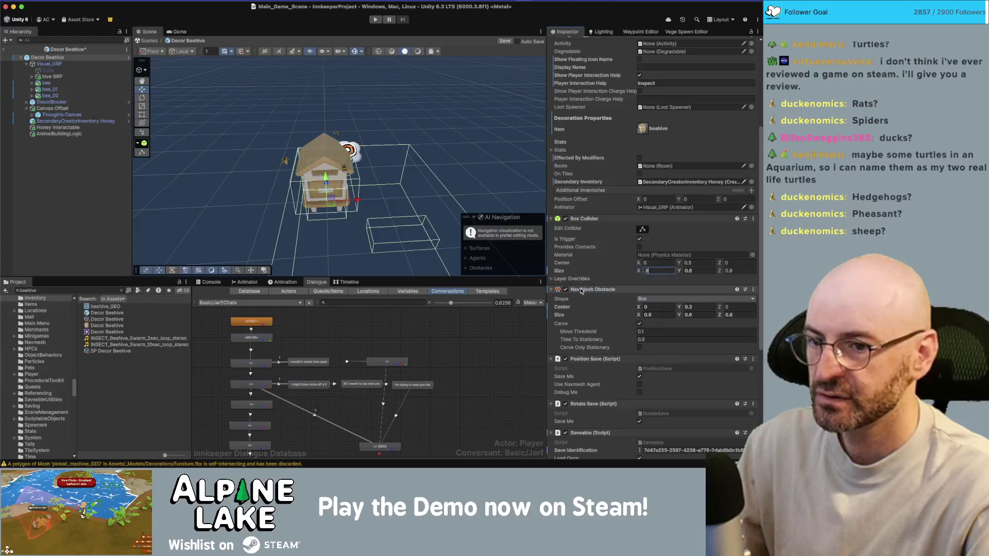
right_click(576, 271)
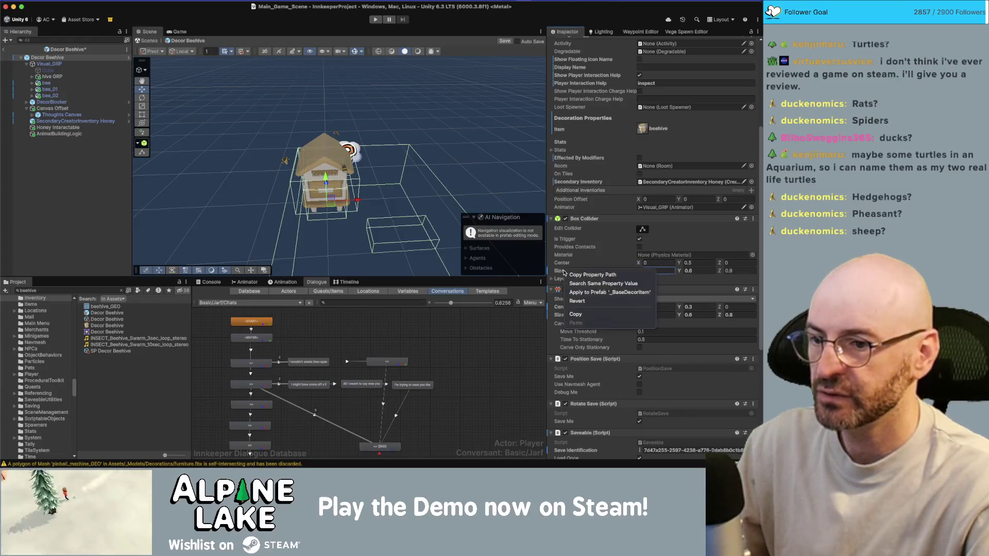
left_click(581, 301)
Revert the Nav Mesh Obstacle Center to 0 and Size to 1, 1, 1
left_click_drag(495, 196, 415, 174)
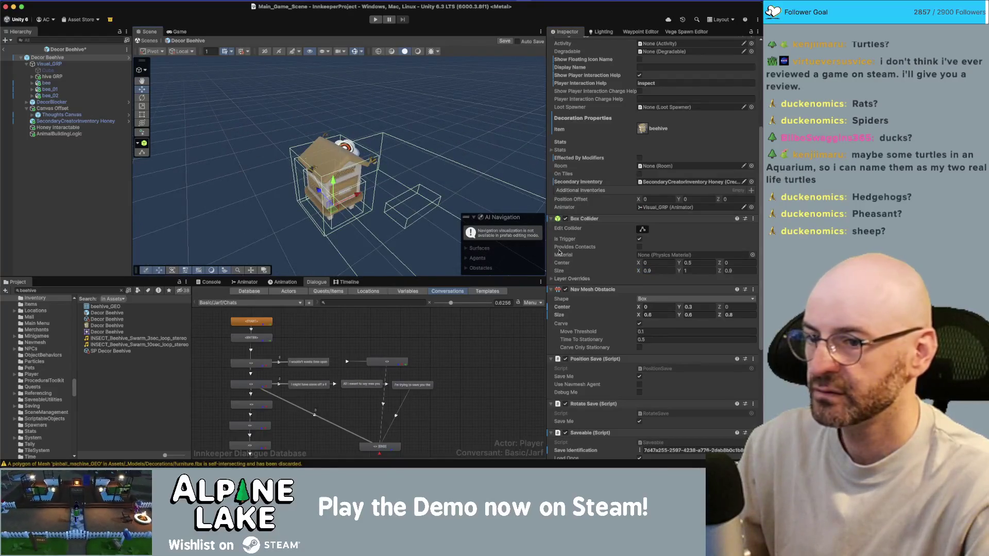
right_click(565, 308)
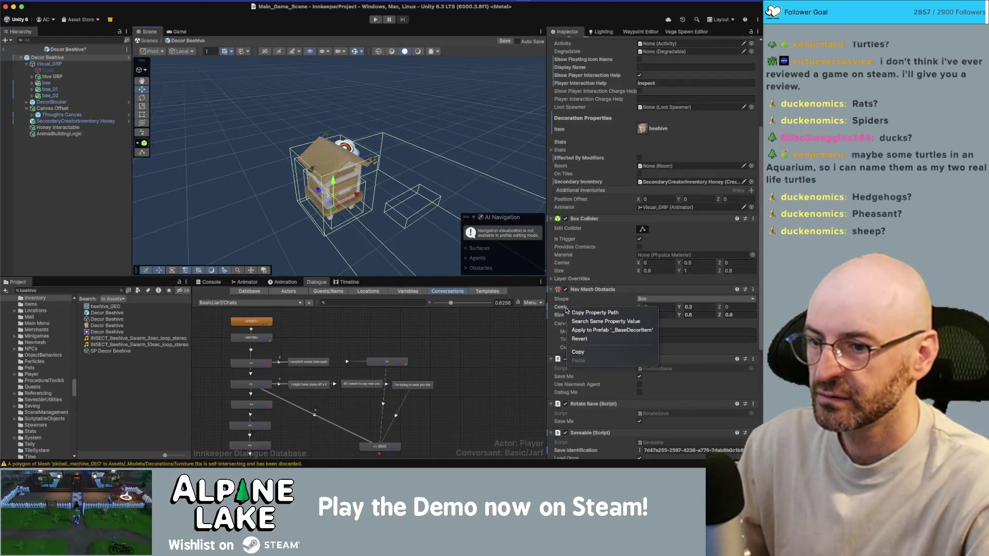
left_click(577, 339)
right_click(562, 315)
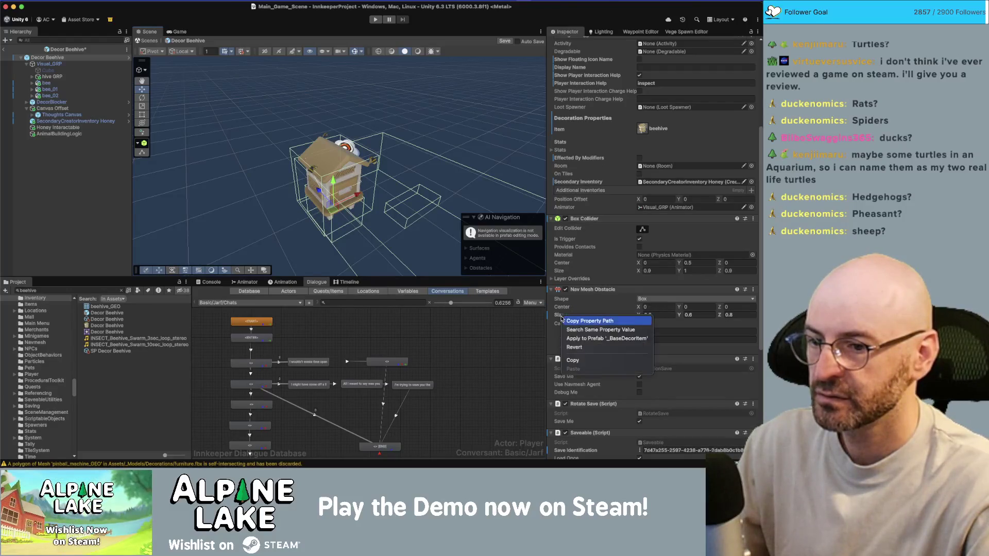
left_click(574, 347)
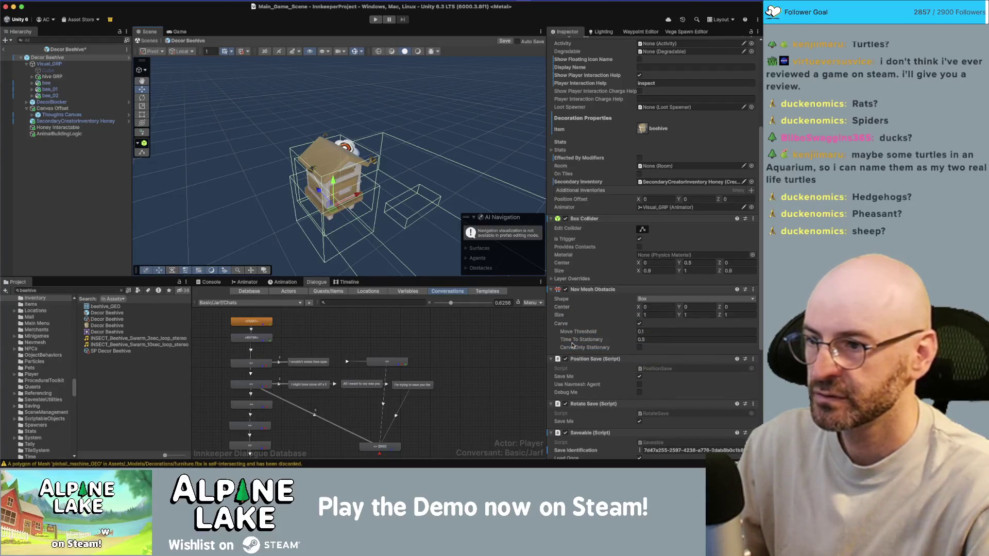
left_click_drag(440, 172, 736, 317)
Set the obstacle Center Y to 0.5 and the box collider Size X and Z to 0.8
left_click(709, 307)
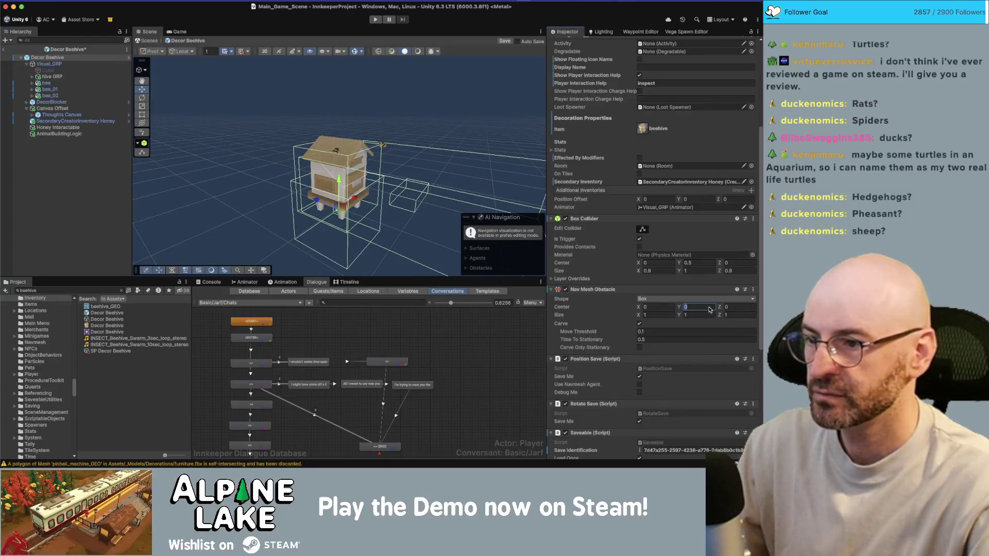
type(".5")
left_click(672, 316)
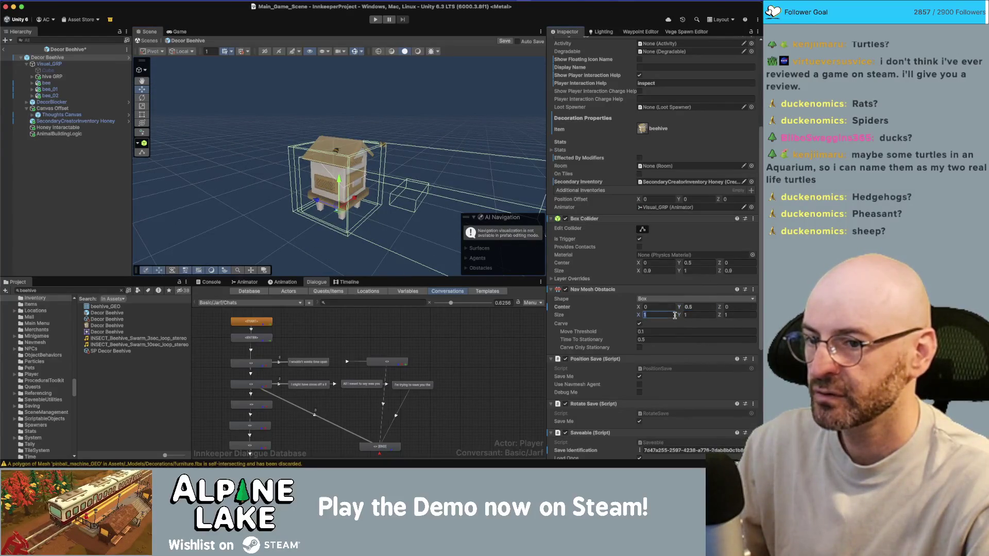
type(".9")
key("Tab")
key("Tab")
type(".9")
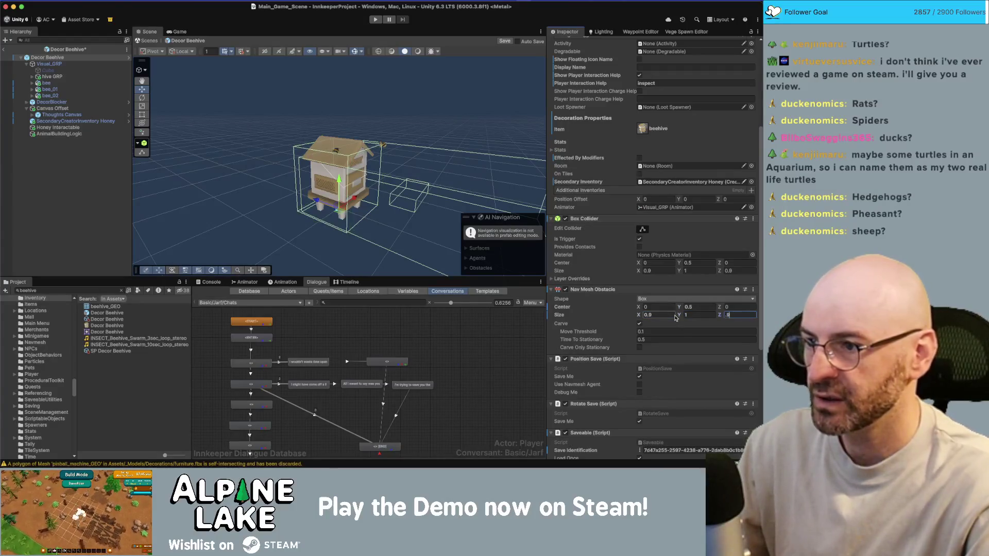
mouse_move(361, 206)
left_mouse_down()
mouse_move(566, 268)
mouse_move(636, 304)
left_mouse_up()
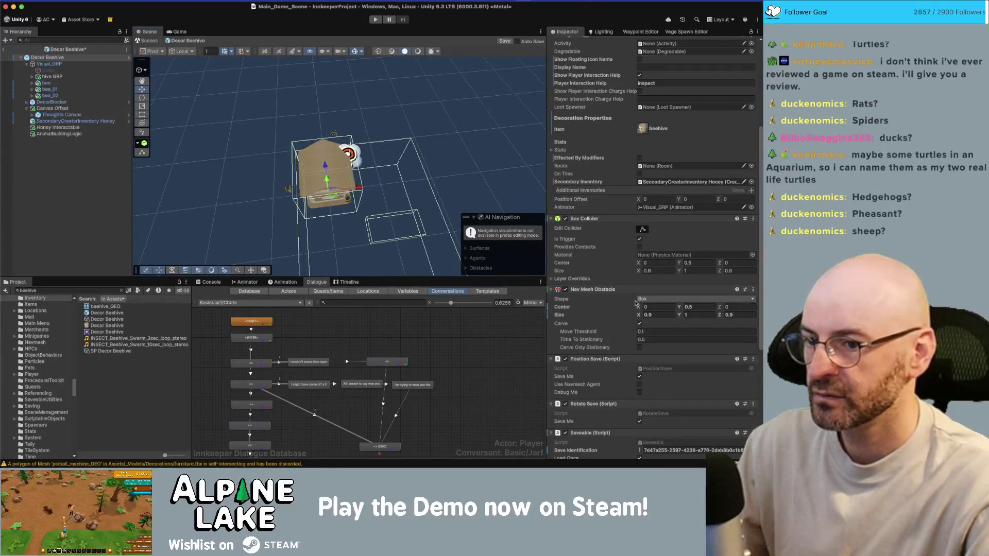
type(".8")
key("Tab")
key("Tab")
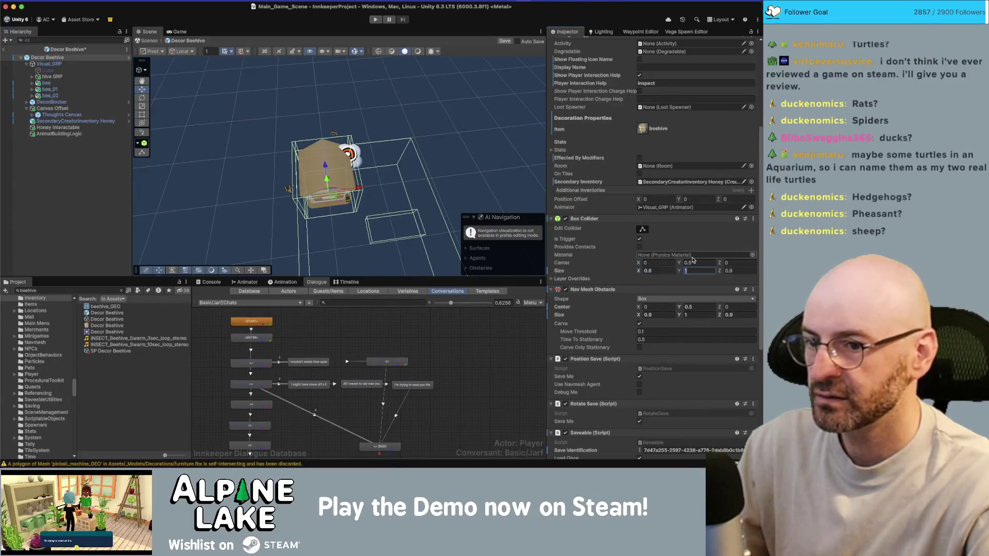
type(".8")
key("Return")
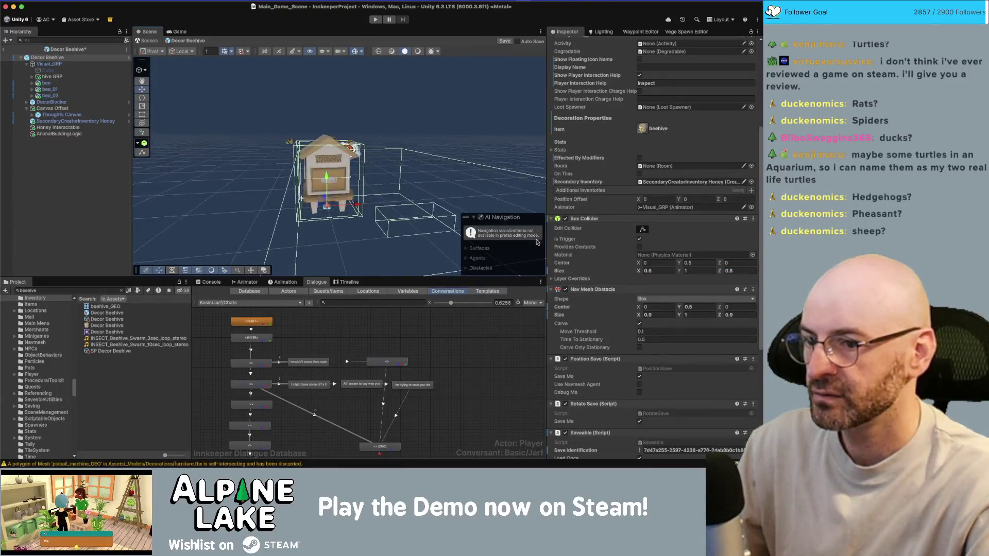
Shrink the obstacle Size X and Z to 0.7, then select the DecorBlocker object
left_click(658, 315)
type(".8")
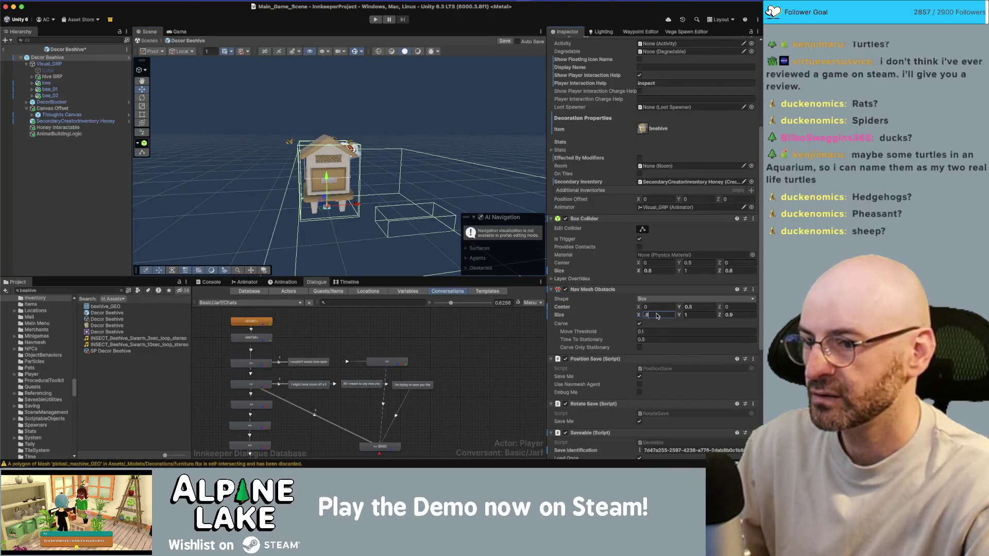
key("BackSpace")
type("7")
key("Tab")
key("Tab")
type(".7")
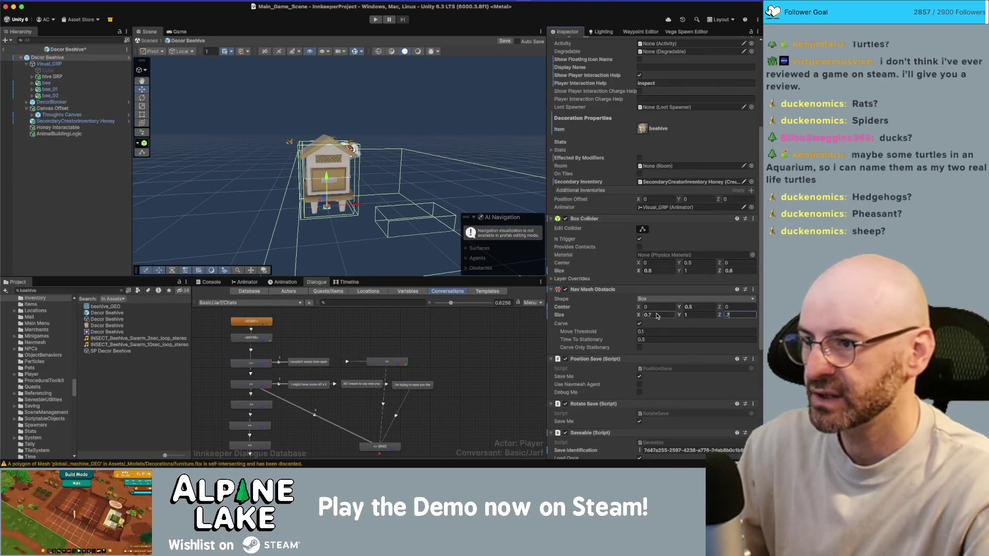
left_click_drag(359, 191, 232, 202)
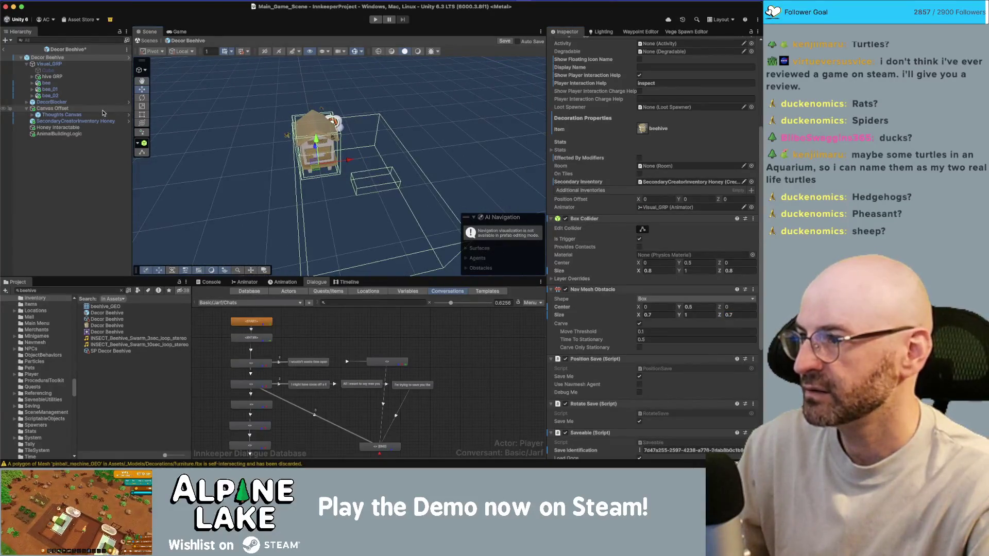
left_click(95, 103)
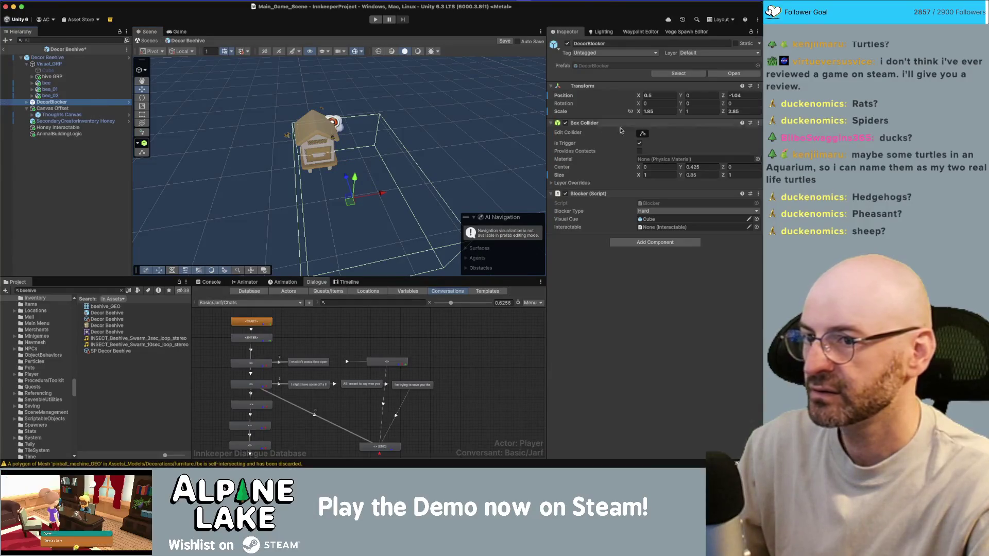
Set DecorBlocker's Scale X and Z to 0.85 and its Position X and Z to 0
left_click(665, 117)
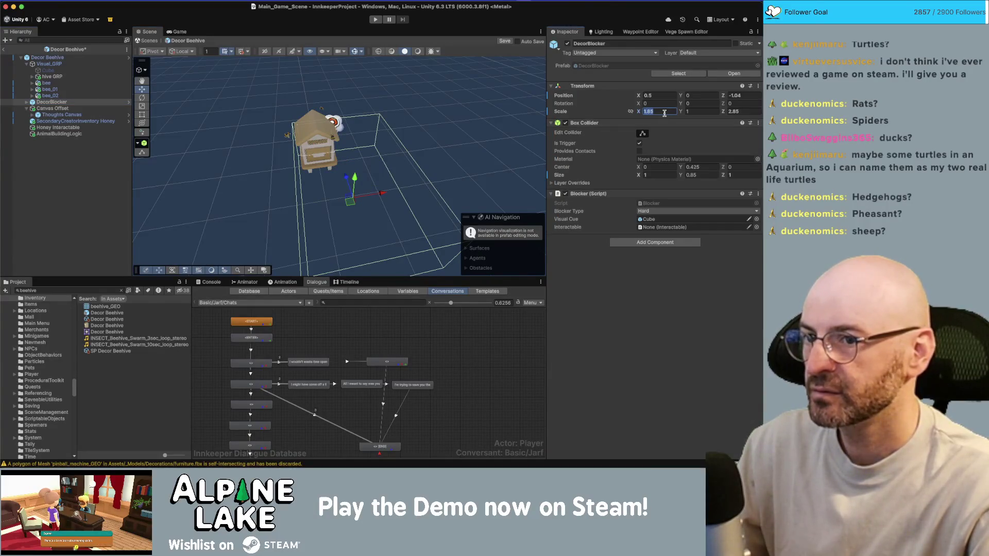
type("0.85")
key("Tab")
key("Tab")
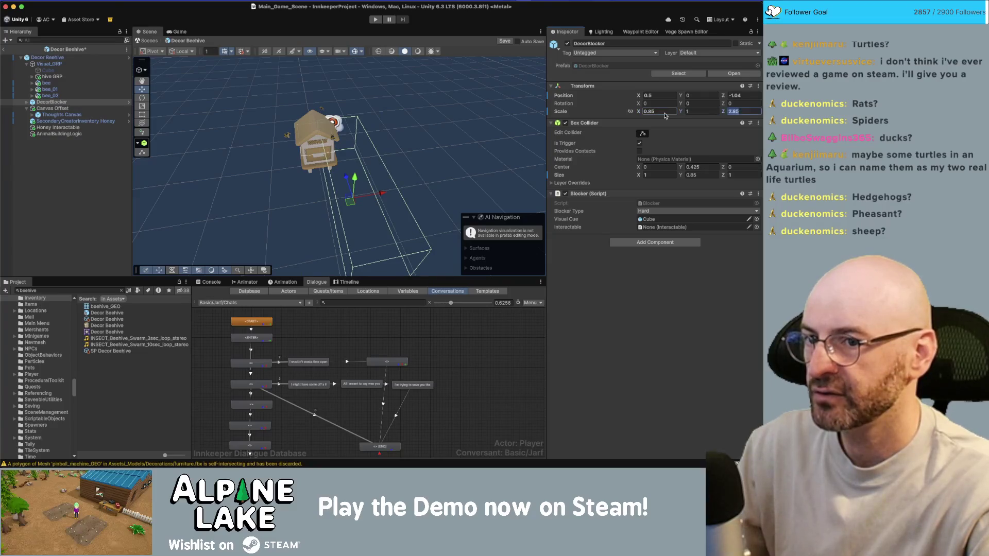
type("0.85")
left_click(665, 95)
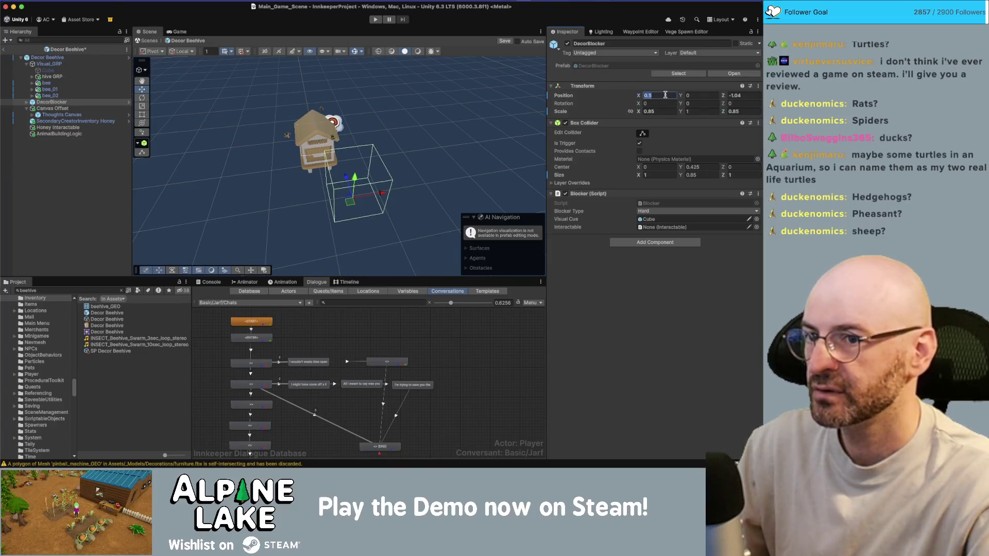
type("0")
key("Tab")
key("Tab")
type("0")
Select the Thoughts Canvas and raise the question-mark bubble above the beehive roof
mouse_move(315, 149)
left_mouse_down()
mouse_move(245, 119)
mouse_move(356, 221)
mouse_move(372, 204)
mouse_move(369, 143)
mouse_move(359, 168)
left_mouse_up()
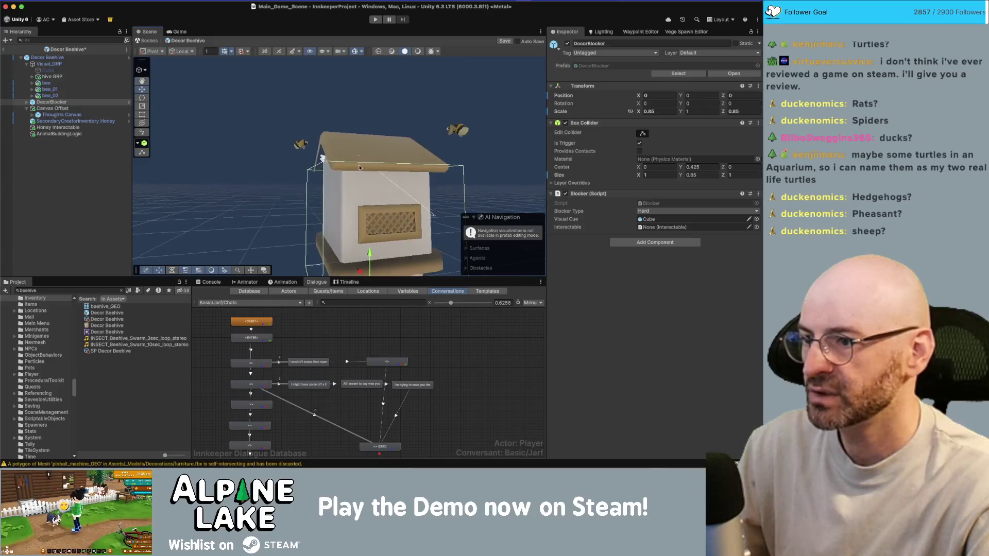
left_click(364, 167)
left_click(363, 164)
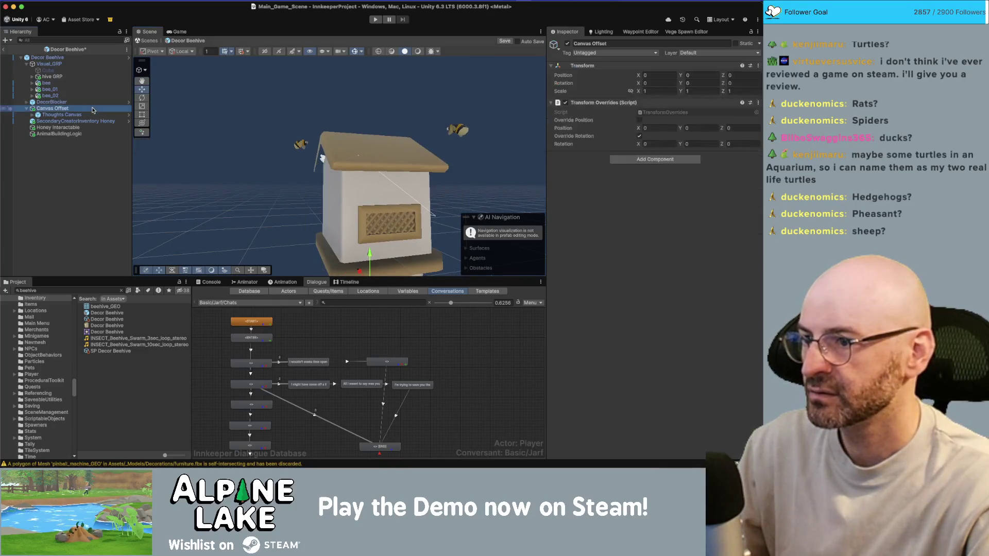
left_click(362, 161)
key("f")
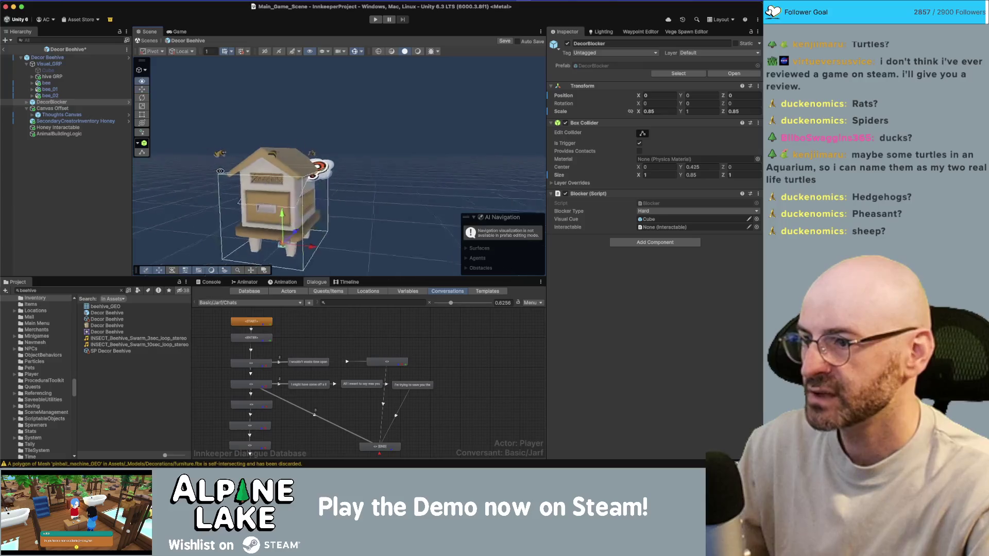
left_click(83, 108)
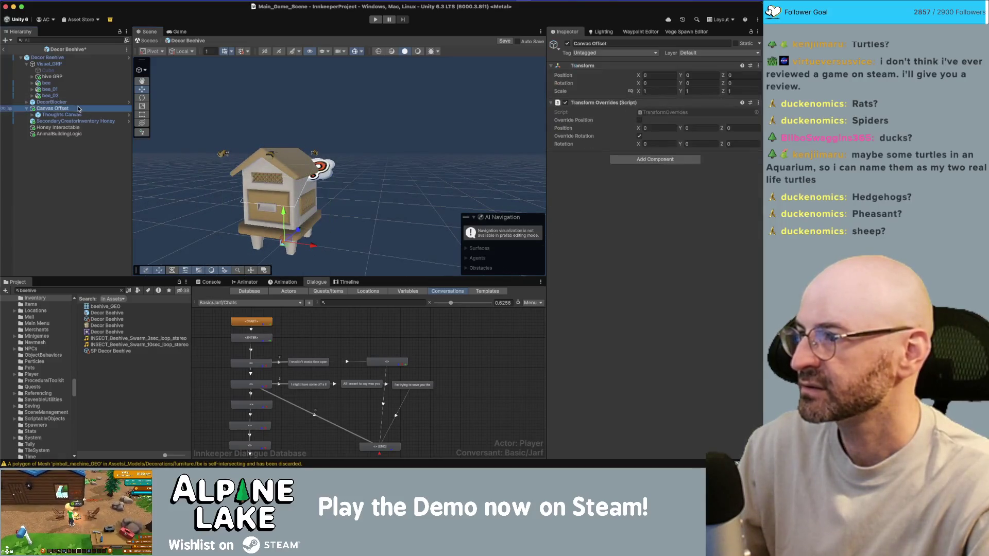
left_click(73, 115)
left_click_drag(299, 163, 236, 173)
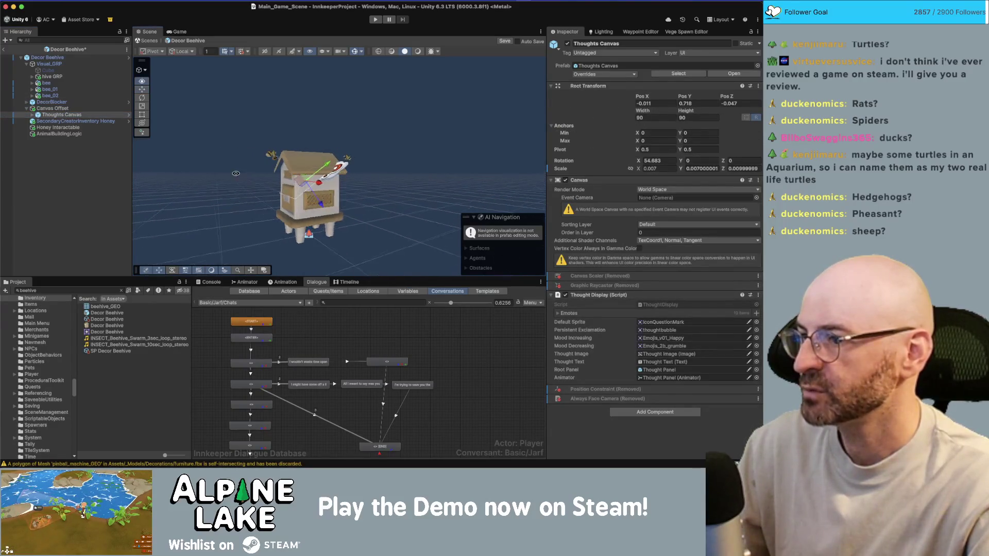
mouse_move(302, 181)
left_mouse_down()
mouse_move(304, 152)
mouse_move(254, 175)
left_mouse_up()
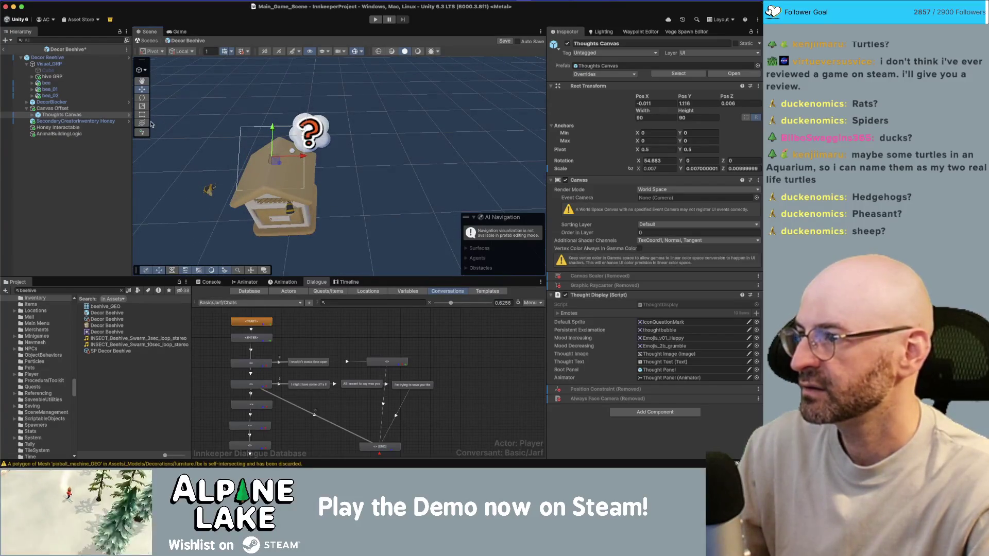
Save the Decor Beehive prefab, then select the Honey Interactable object
key("ctrl+s")
scroll(333, 115, "down", 3)
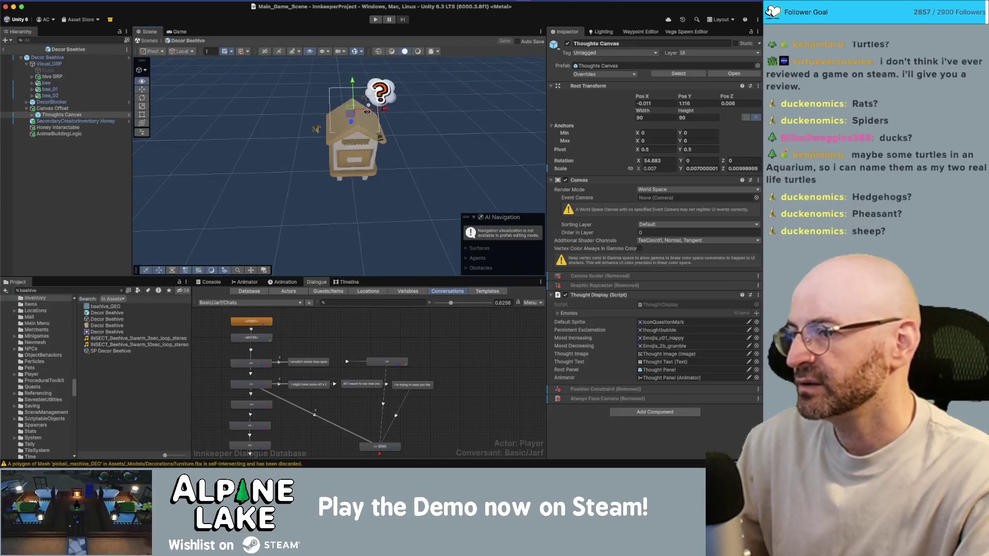
left_click_drag(333, 114, 353, 120)
scroll(361, 122, "up", 5)
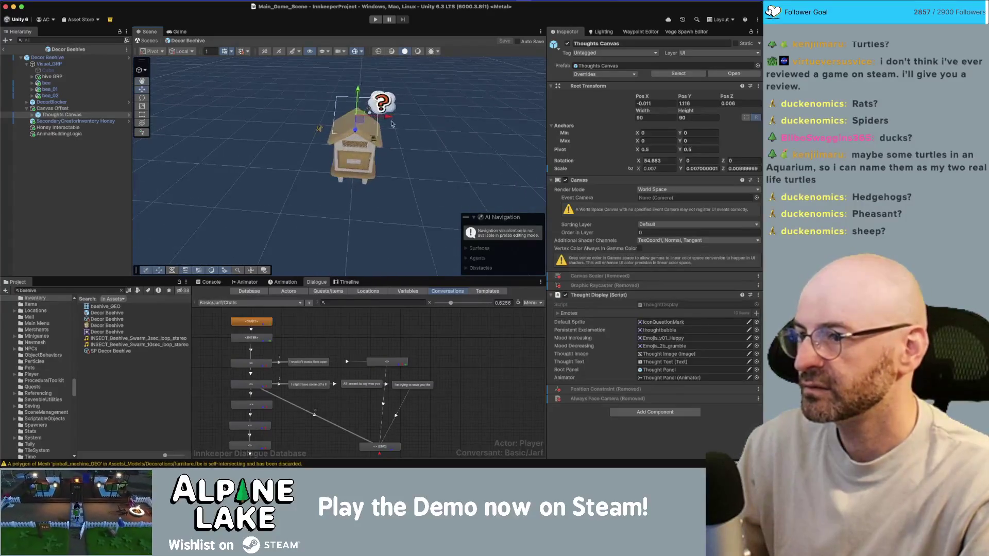
left_click(77, 102)
left_click(77, 58)
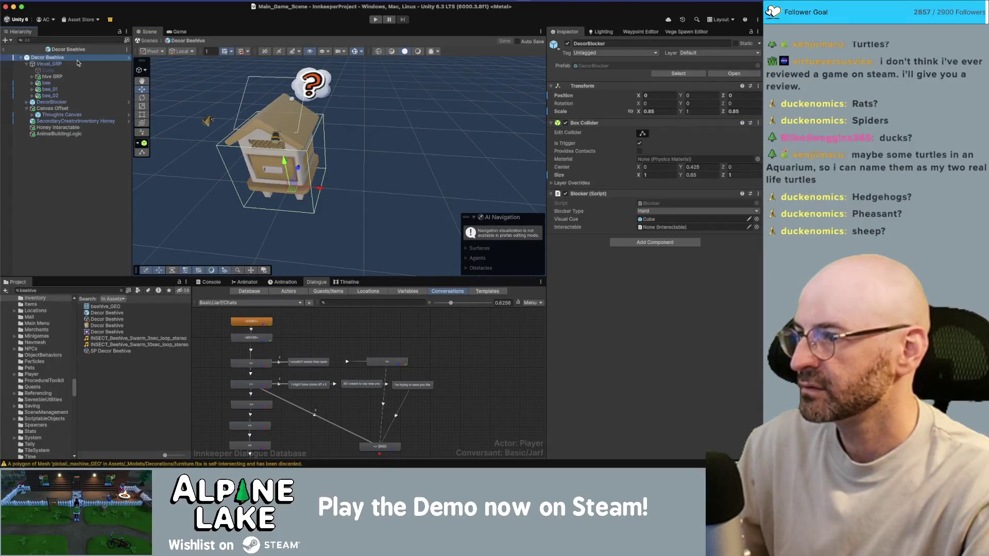
left_click(86, 129)
Set Honey Interactable's Position X and Z to 0, frame it, and reselect it
key("f")
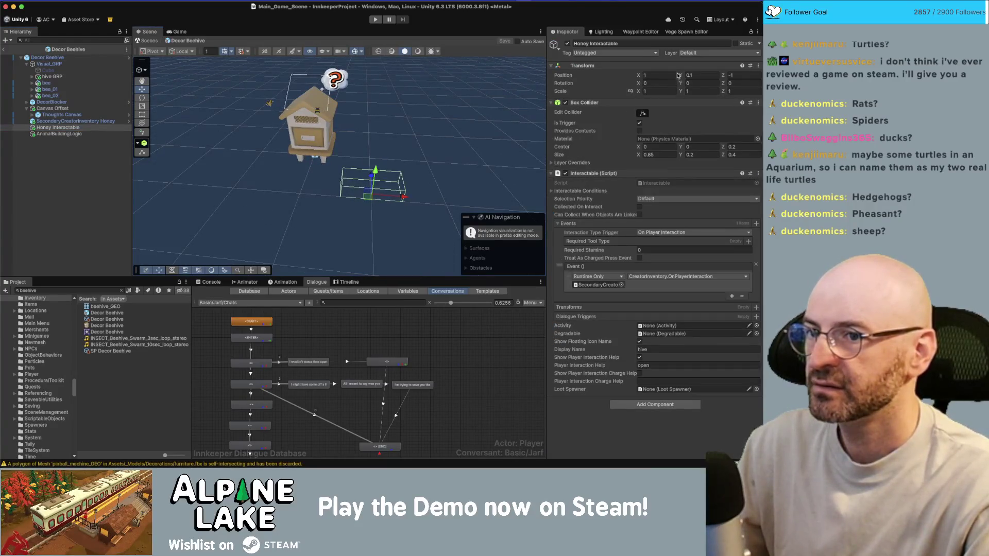
type("0")
key("Tab")
key("Tab")
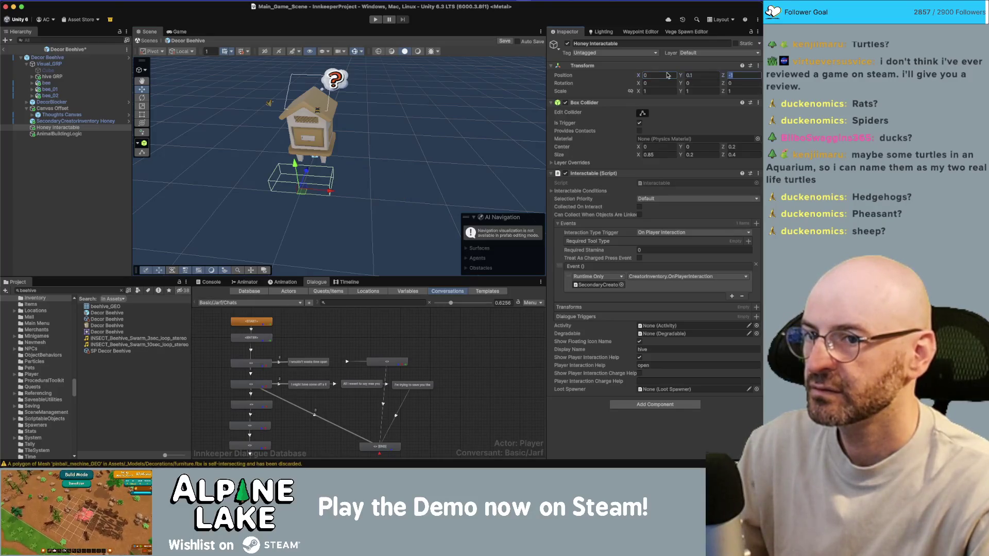
type("0")
key("Return")
key("f")
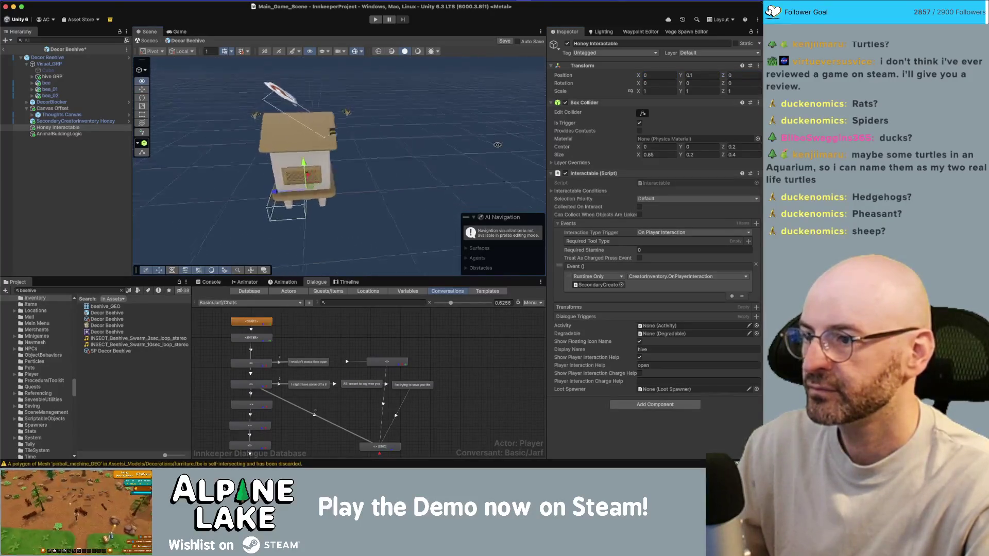
left_click(72, 57)
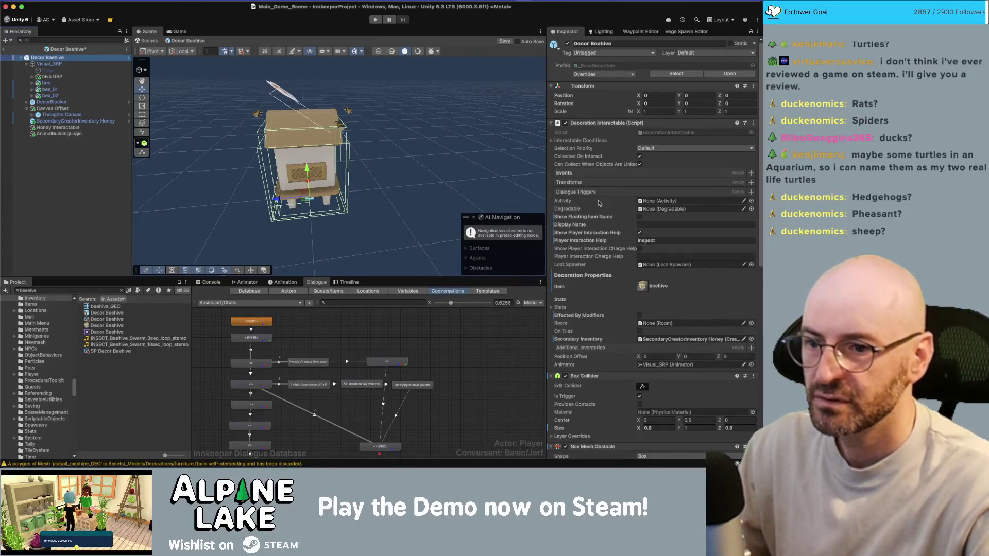
scroll(620, 193, "down", 1)
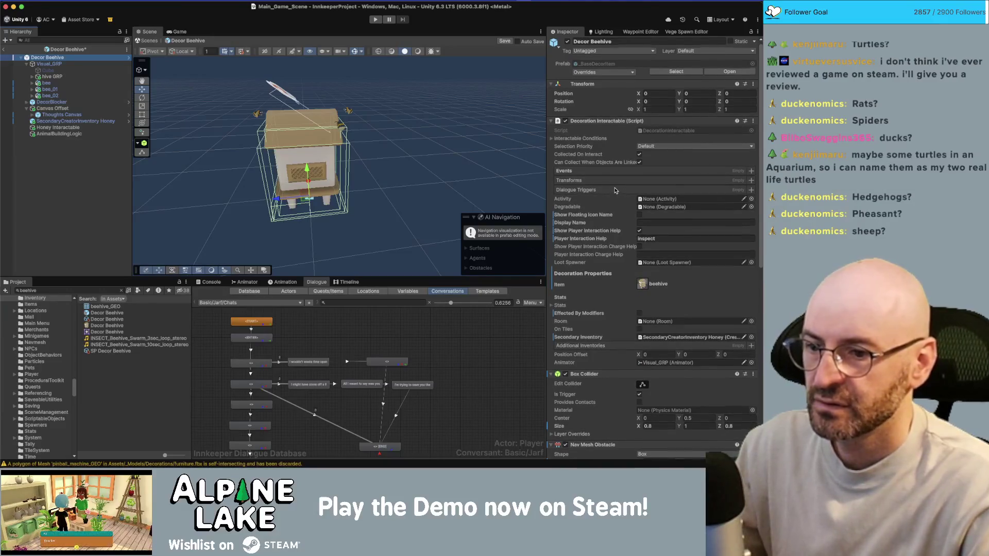
scroll(615, 189, "down", 5)
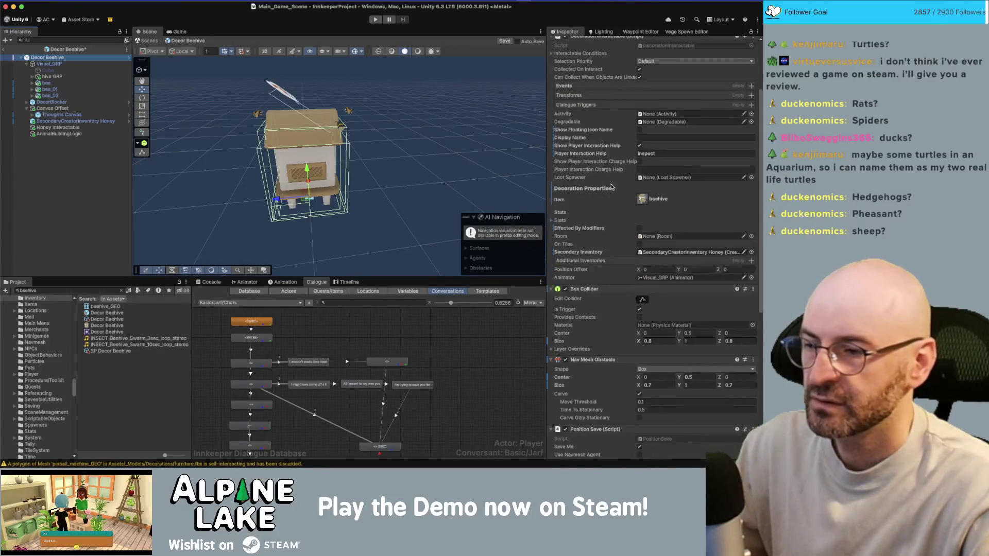
left_click(72, 128)
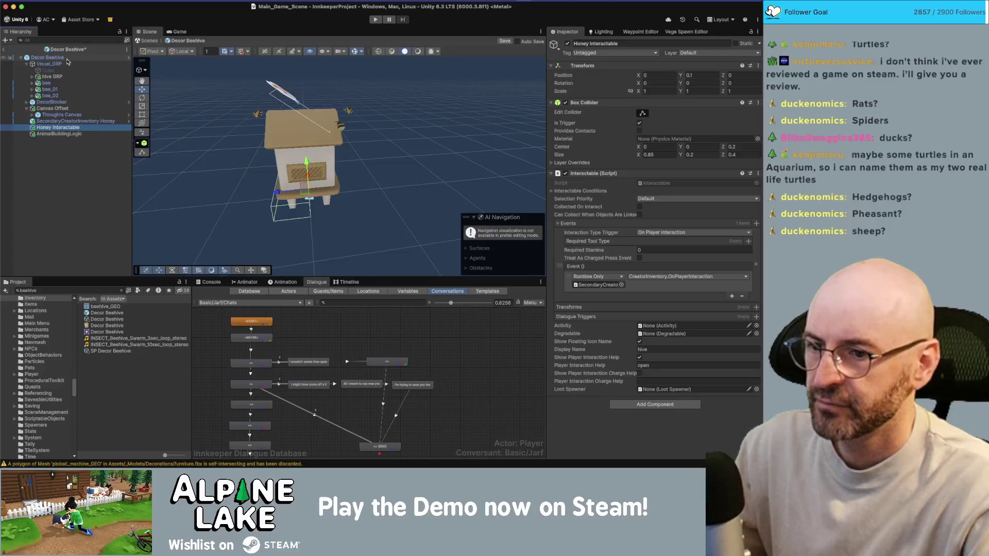
Set Decor Beehive's Player Interaction Help to 'open' and enable Show Floating Icon Name
left_click(67, 58)
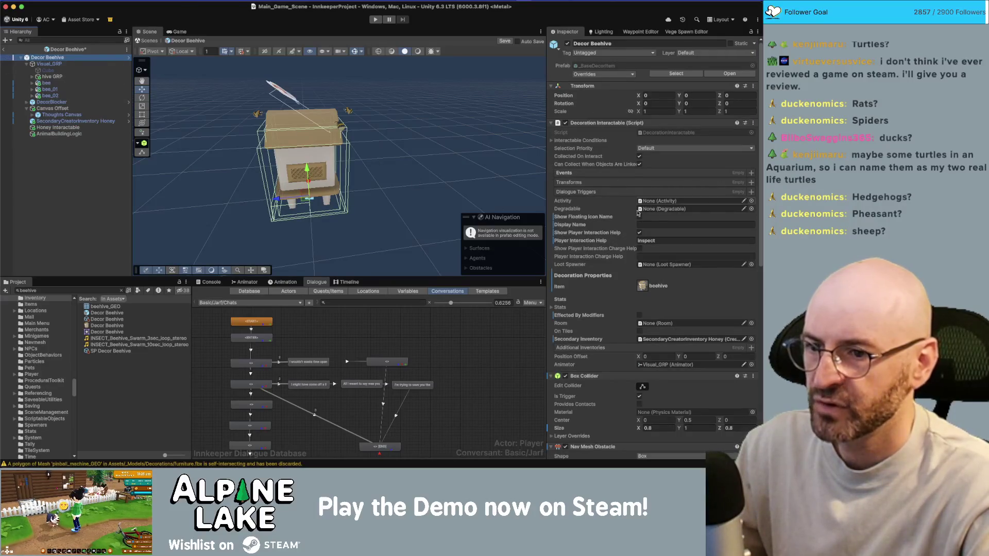
left_click(659, 241)
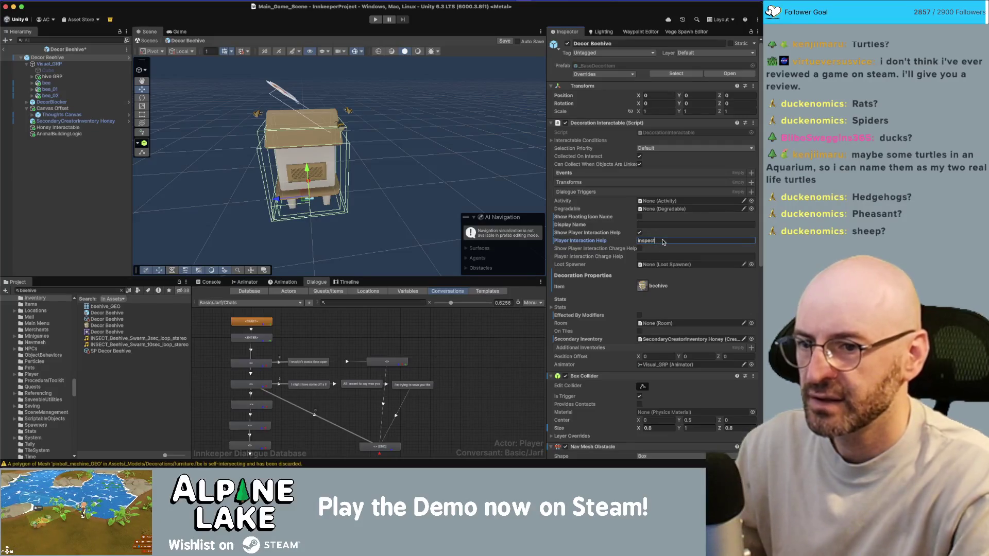
type("open")
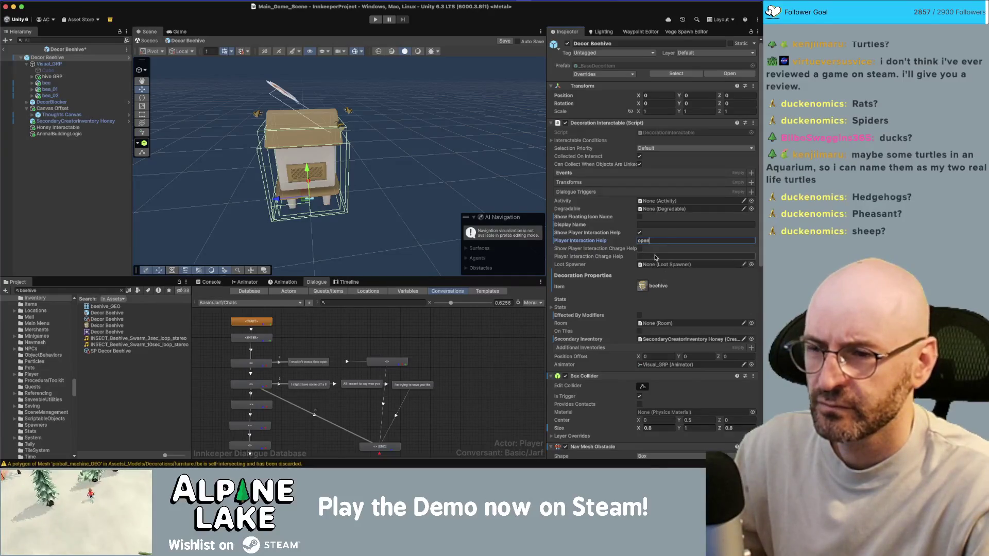
left_click(639, 217)
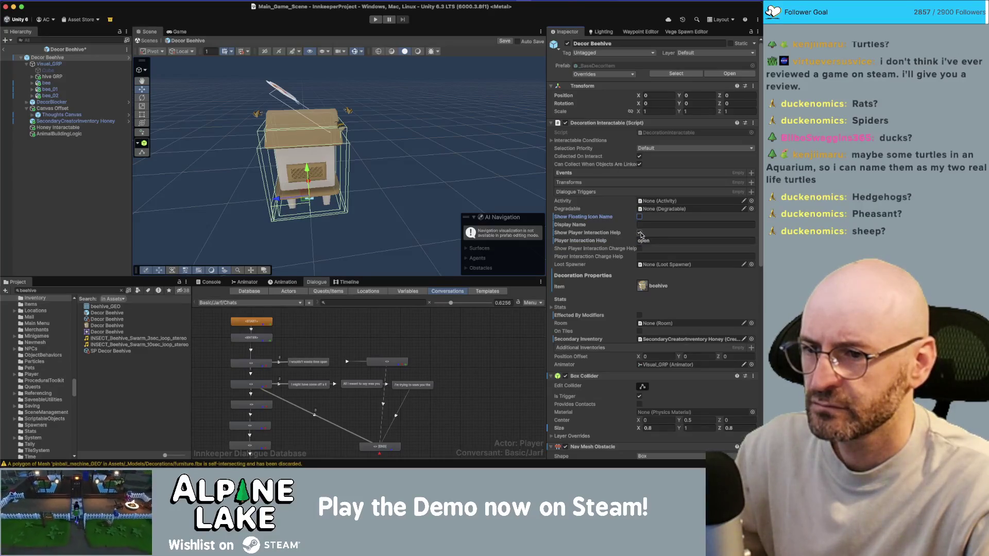
left_click(640, 218)
right_click(606, 221)
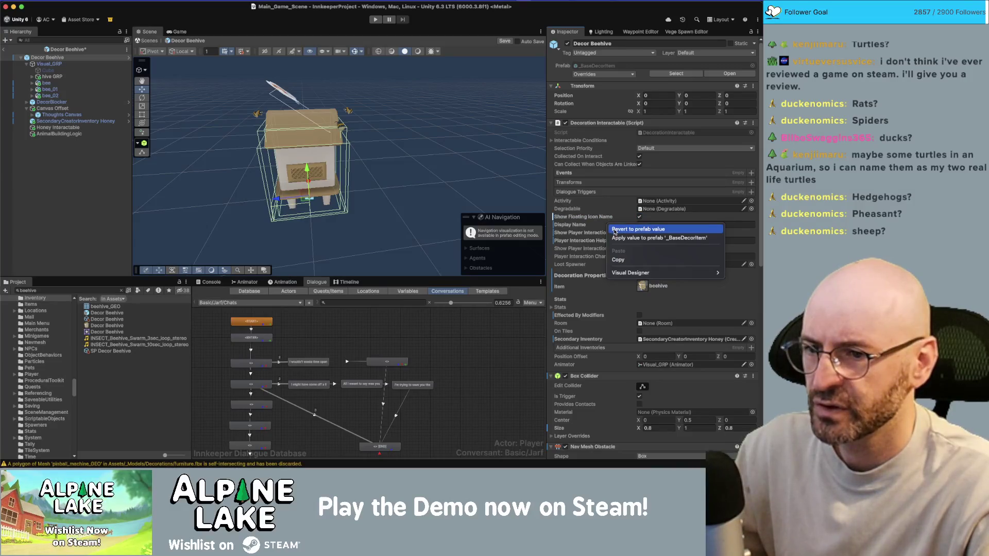
left_click(615, 230)
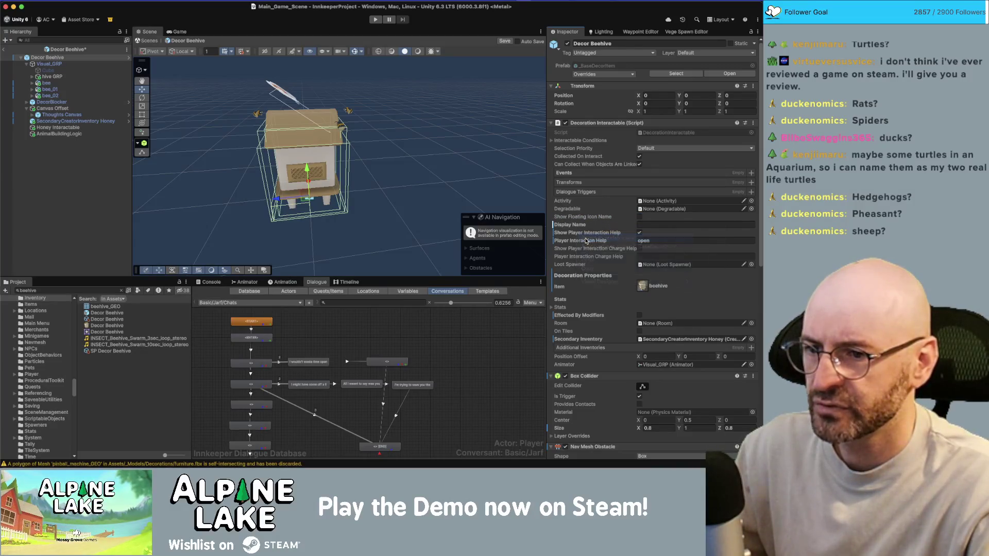
left_click(640, 217)
type("beehive")
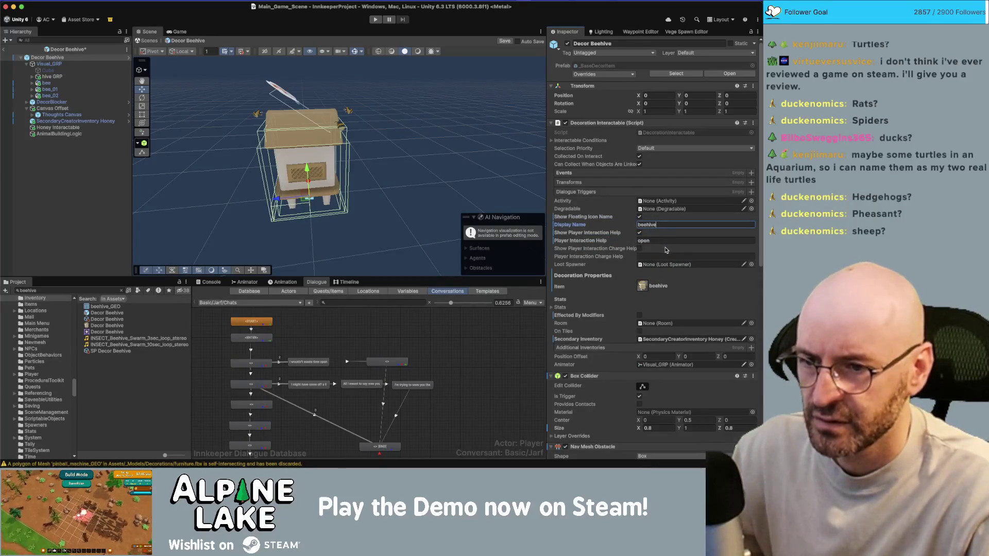
Deactivate Honey Interactable, save the prefab, and select the AnimalBuildingLogic object
left_click(93, 128)
left_click(567, 44)
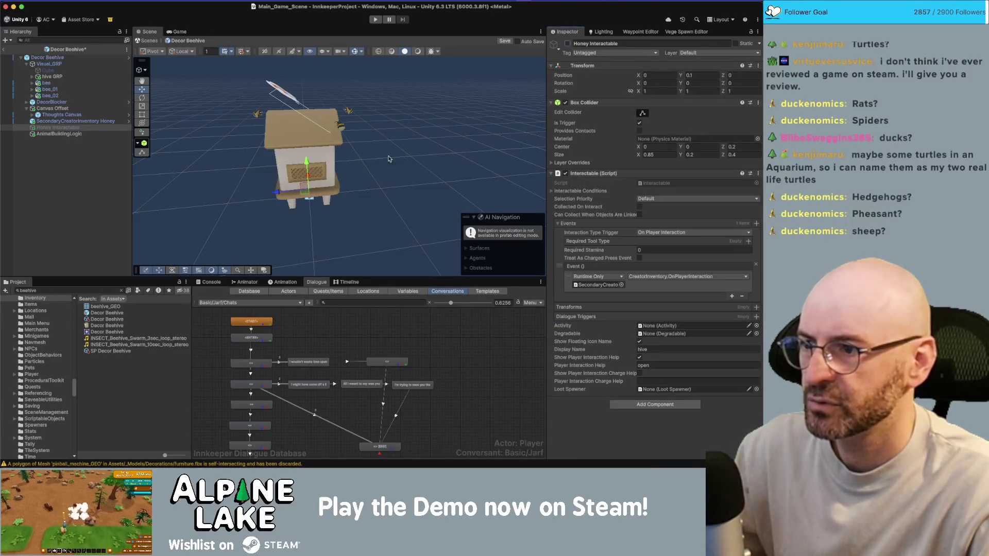
left_click_drag(373, 134, 340, 118)
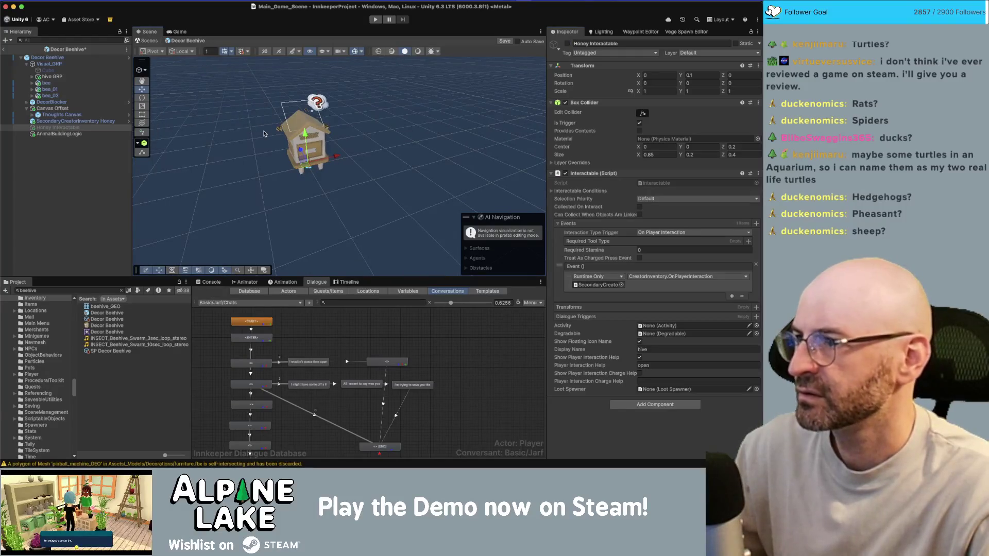
key("super+s")
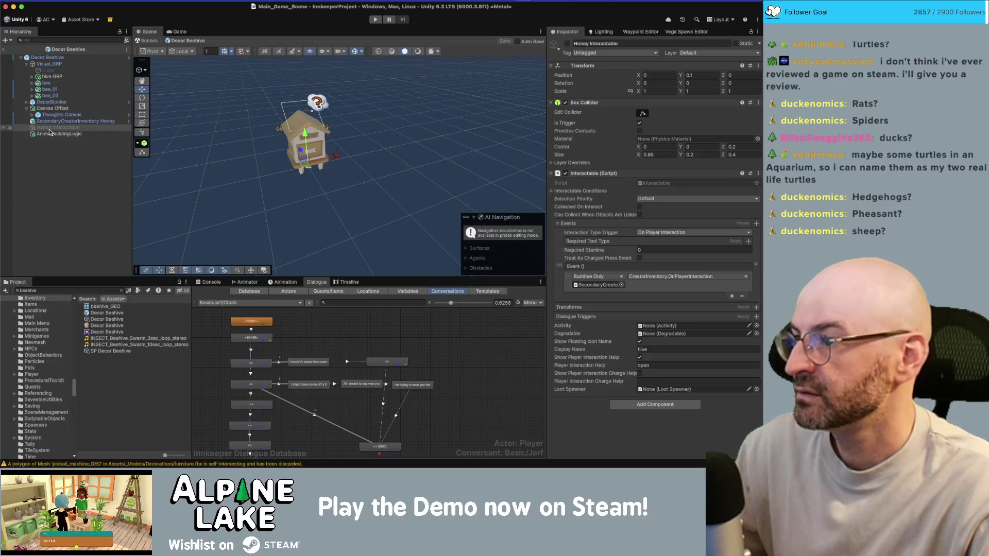
left_click(49, 134)
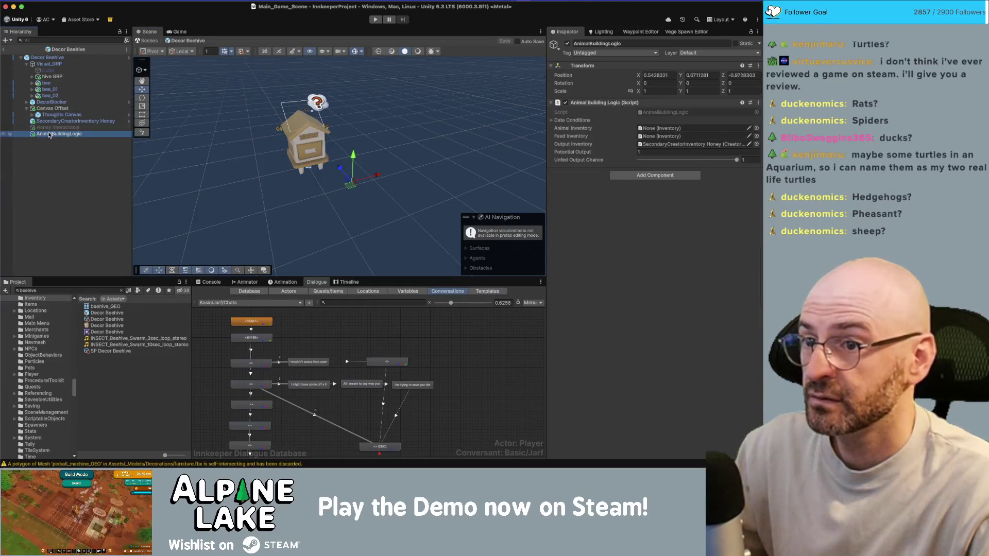
Exit prefab mode to Main_Game_Scene, turn off Pause, and hide the scene Gizmos
left_click(5, 51)
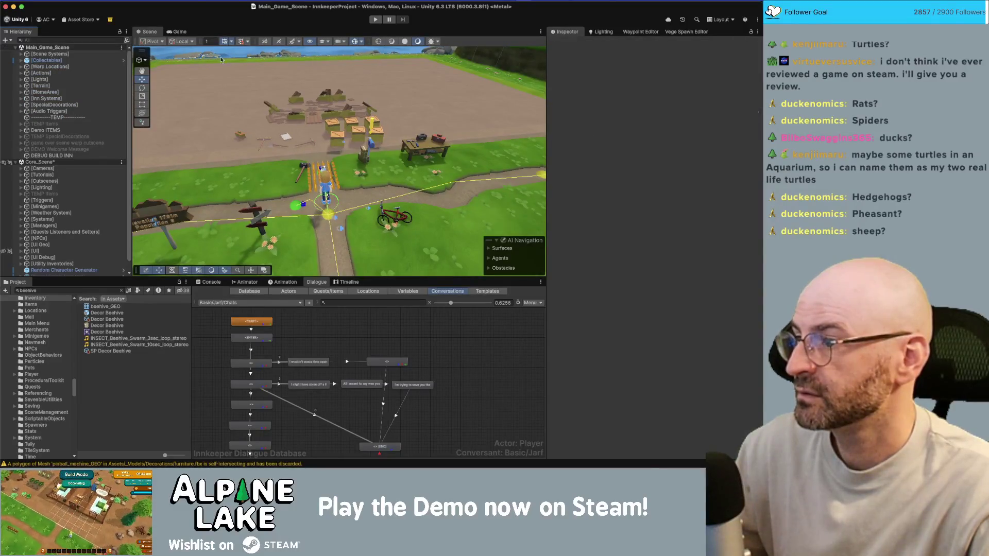
left_click(387, 20)
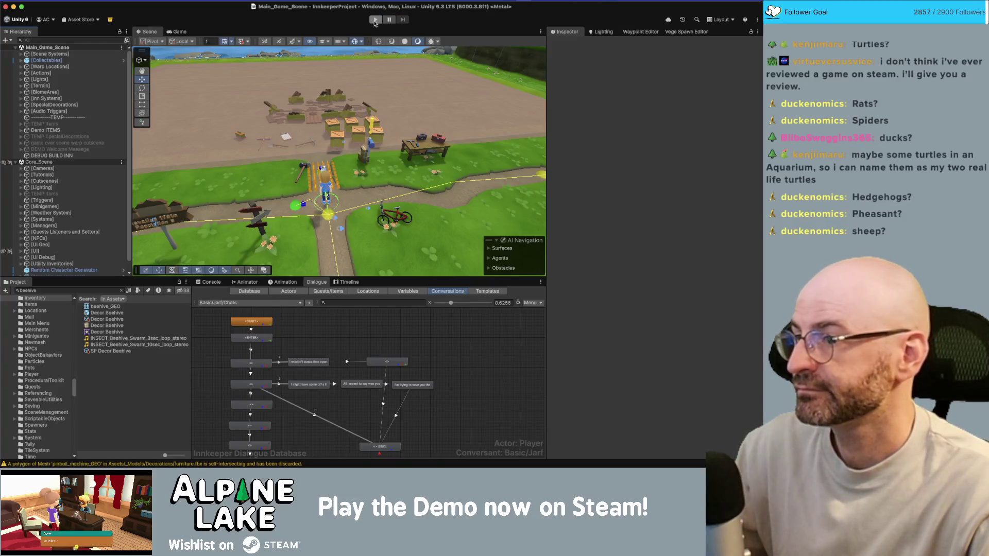
left_click(355, 42)
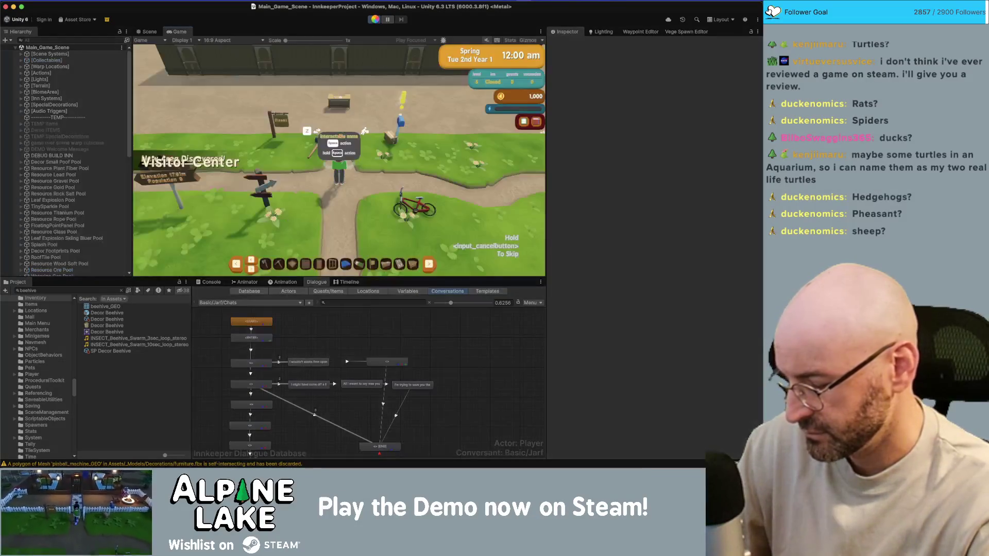
Give the player a beehive and place it inside the inn
left_click(107, 319)
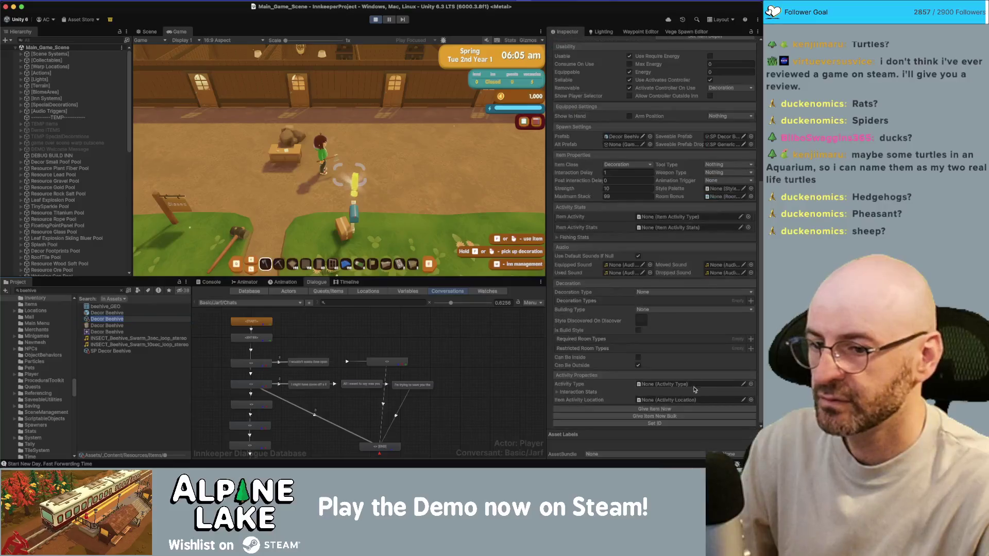
left_click(434, 189)
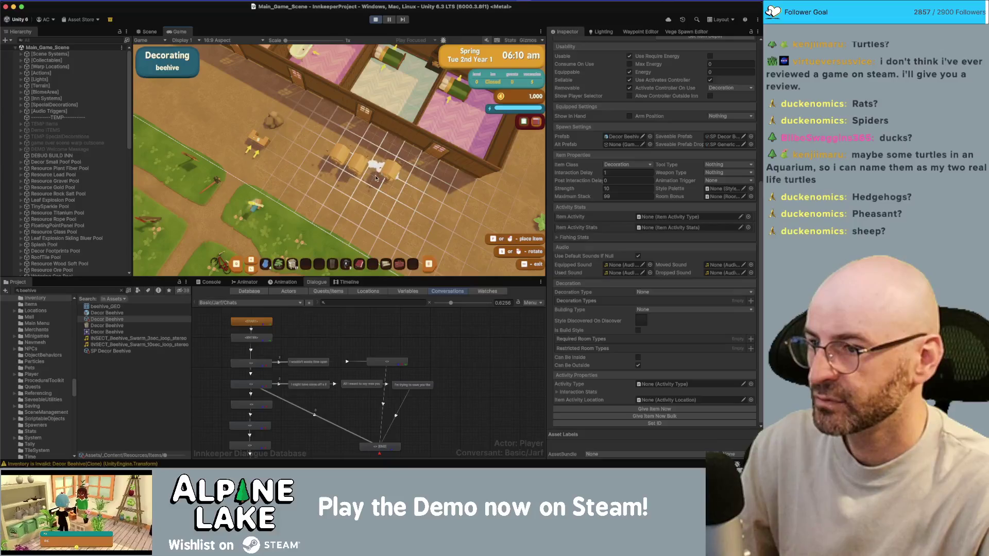
left_click(359, 157)
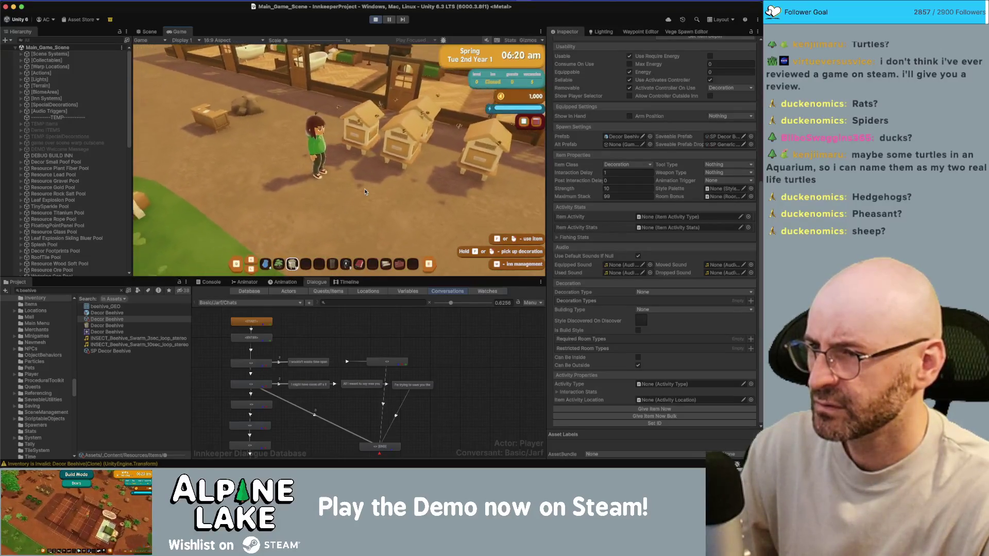
Walk around the beehives, reposition one on the grid, and head to the inn door
key("d")
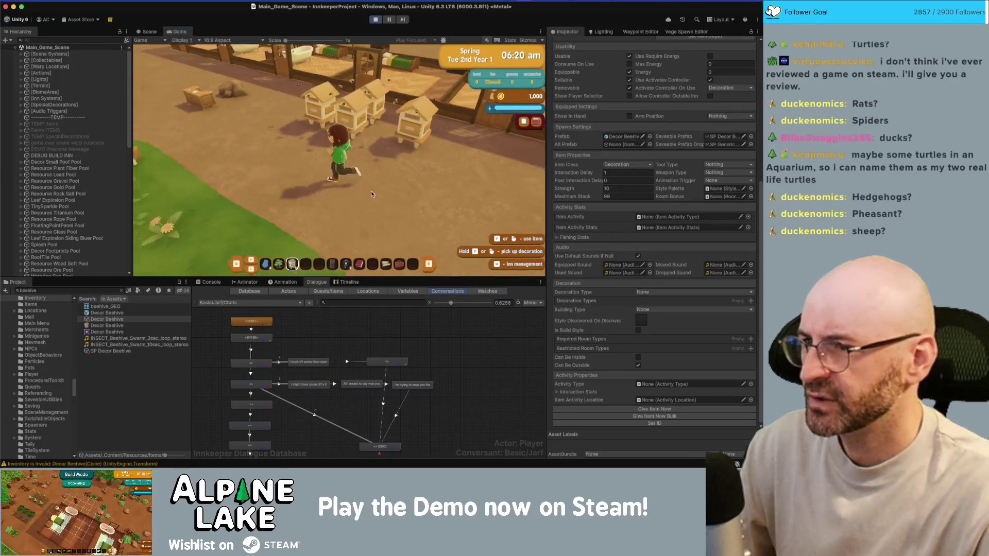
key("w")
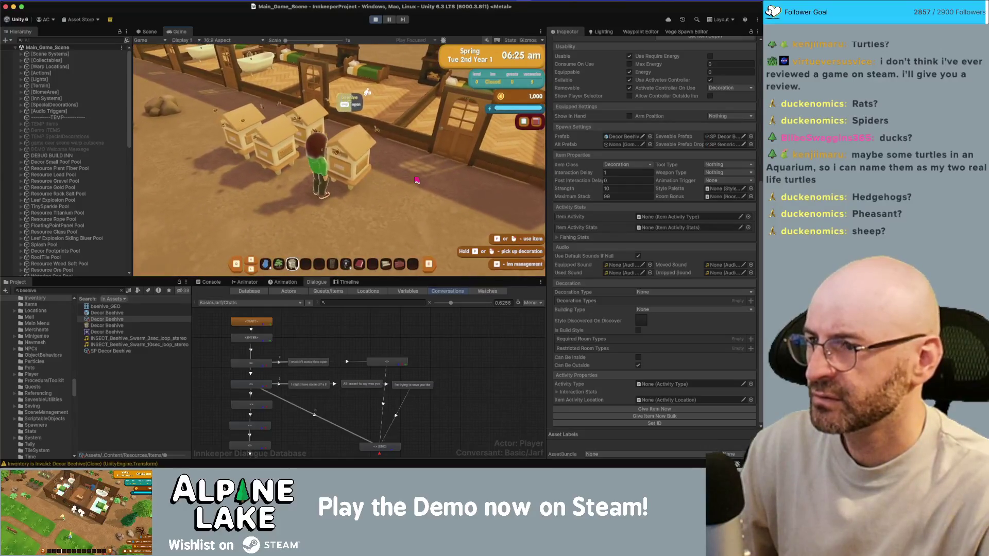
key("a")
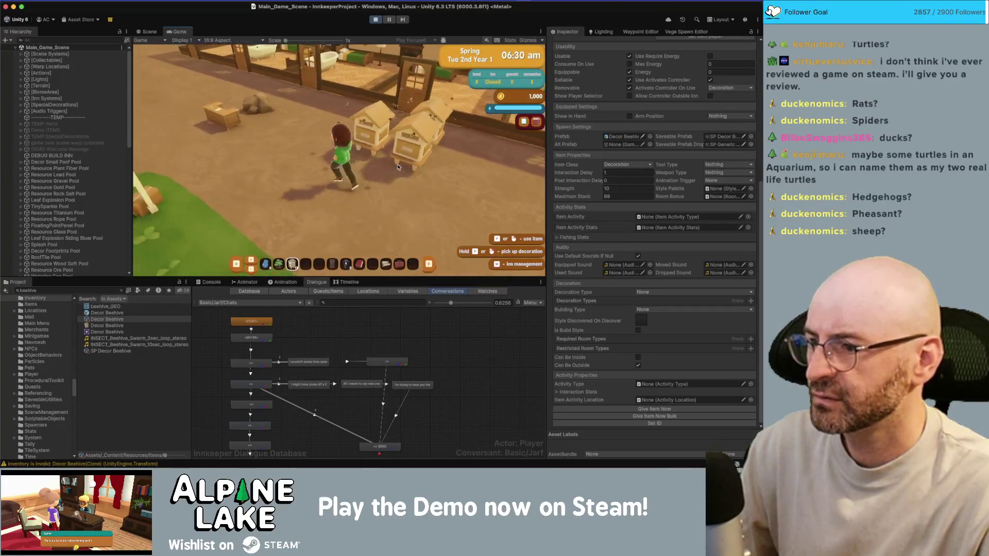
left_click(397, 164)
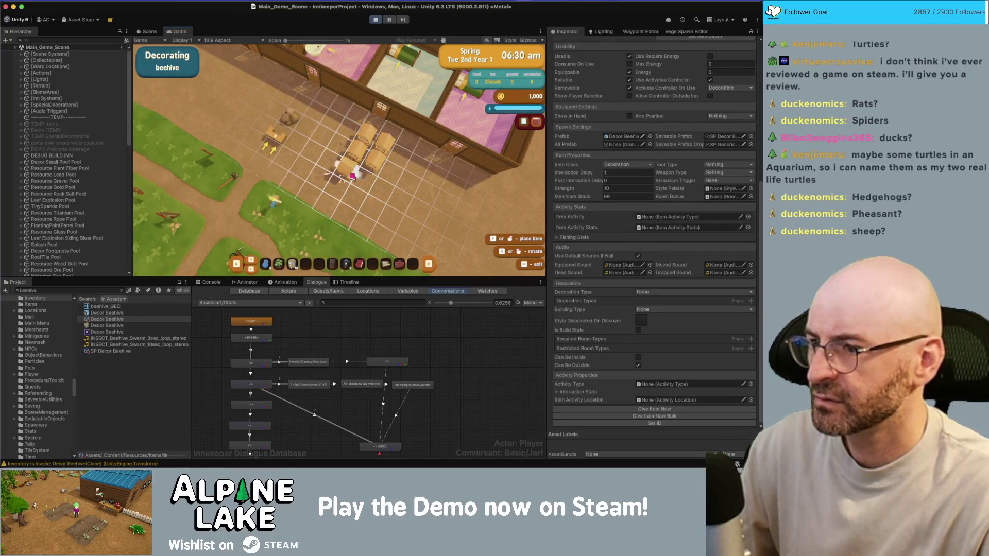
left_click(370, 184)
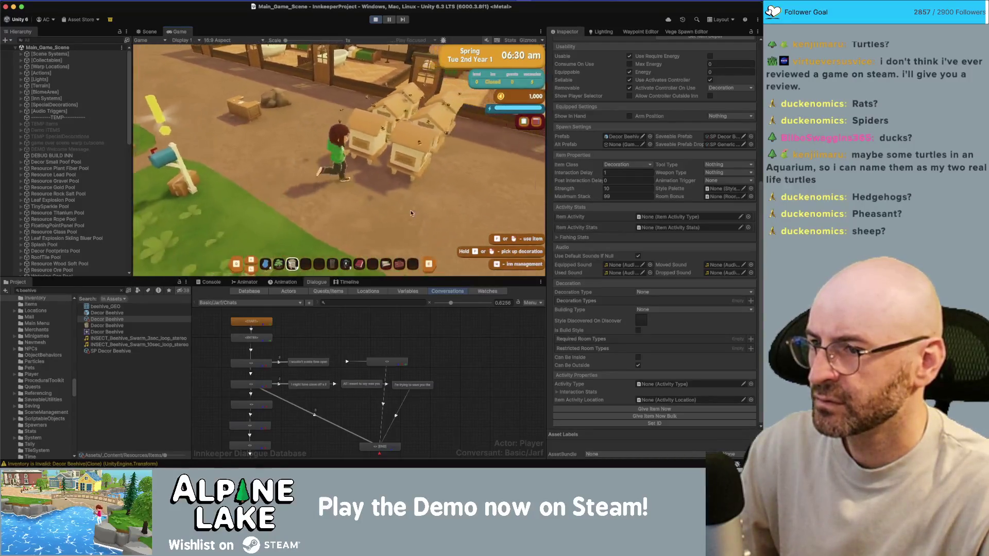
key("d")
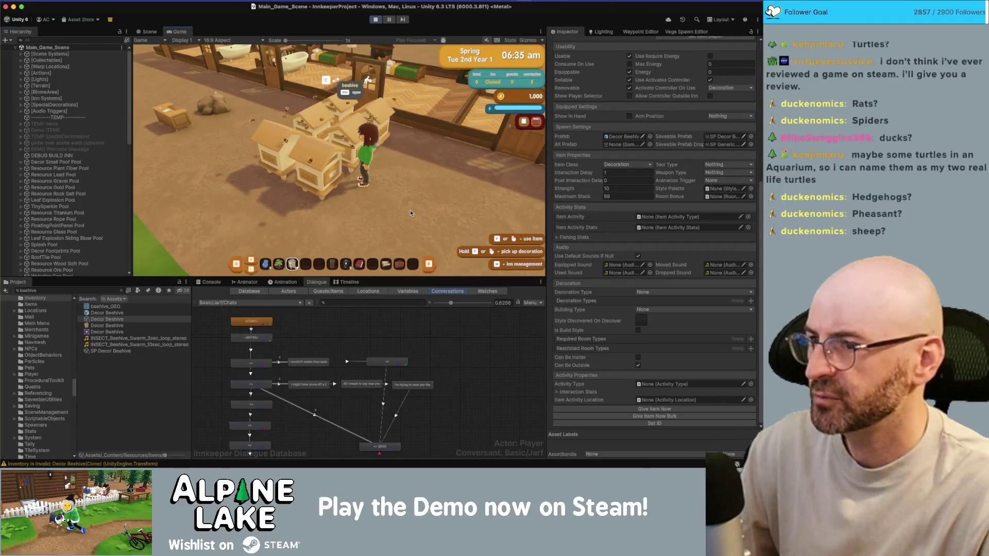
key("d")
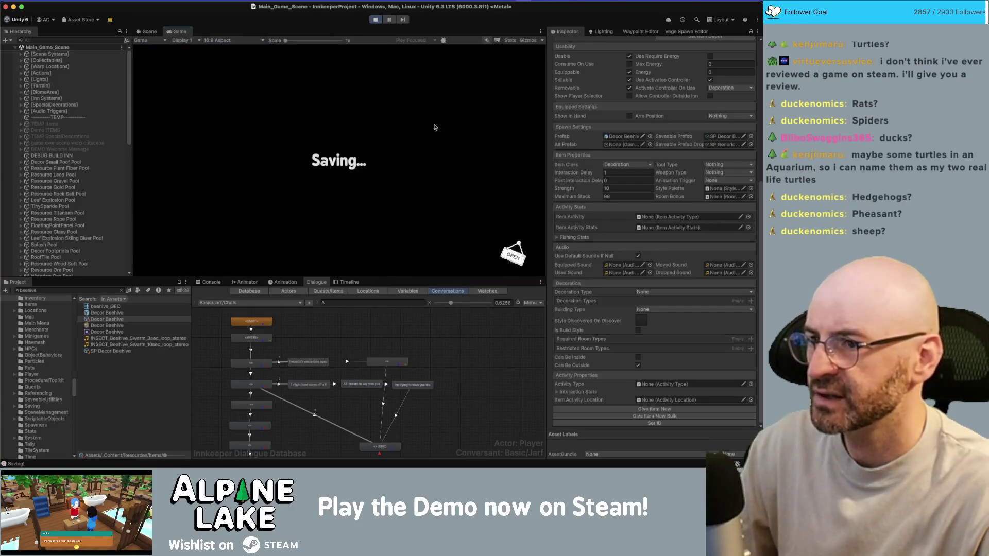
Continue past the Totals screen into the next day and check the beehives
left_click(494, 64)
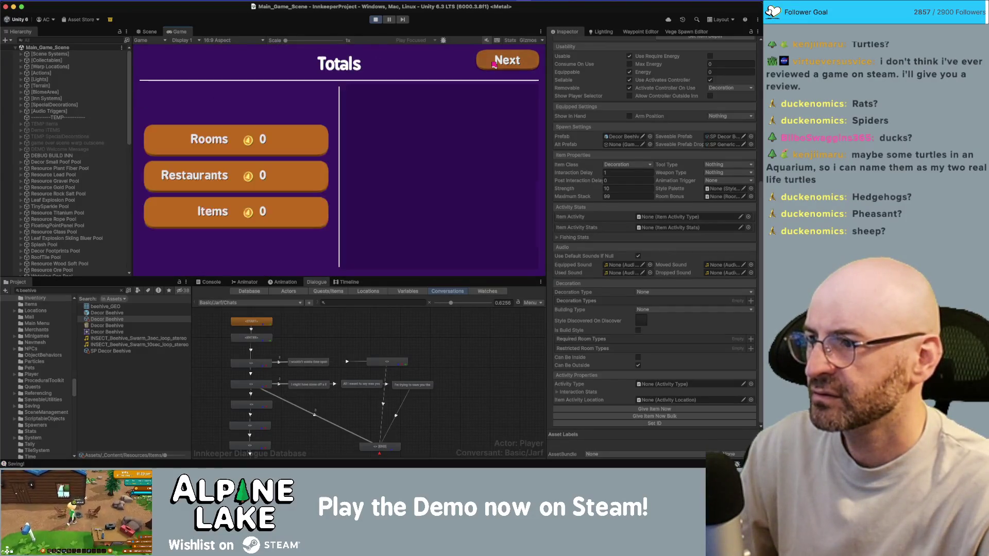
left_click(494, 64)
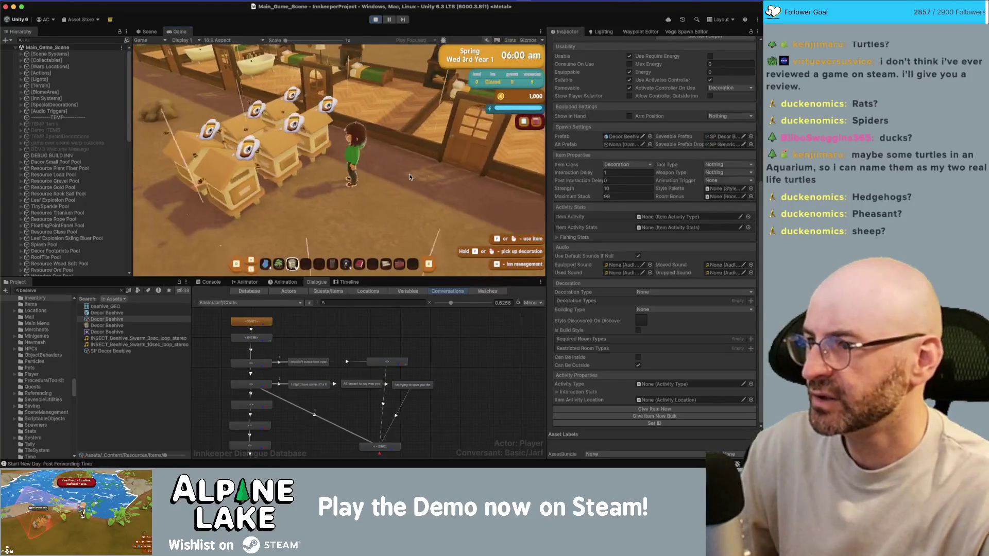
key("w")
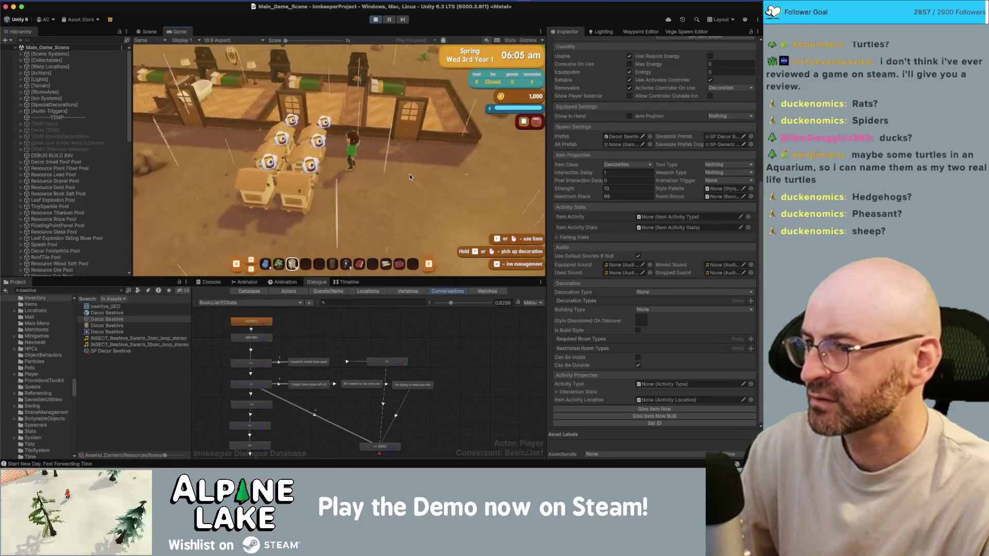
key("d")
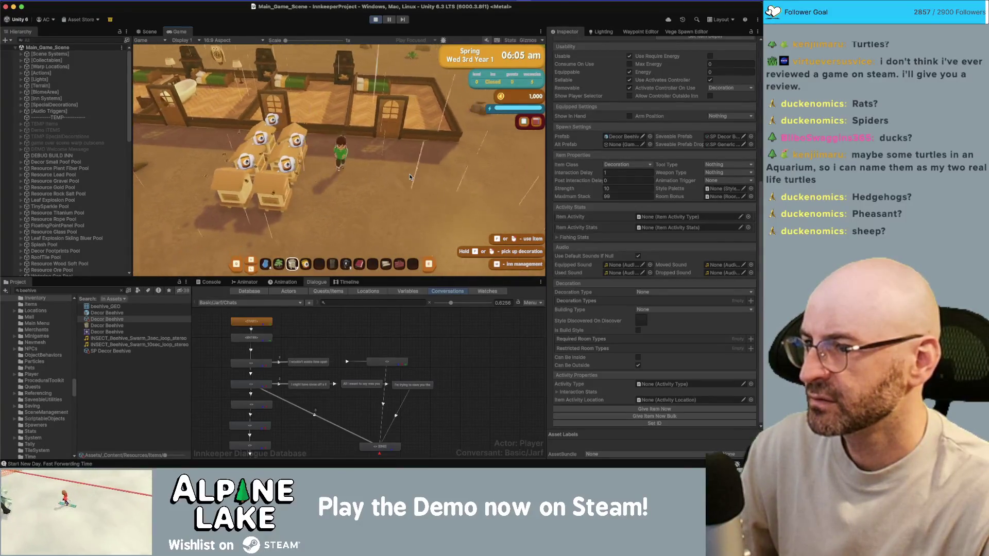
key("s")
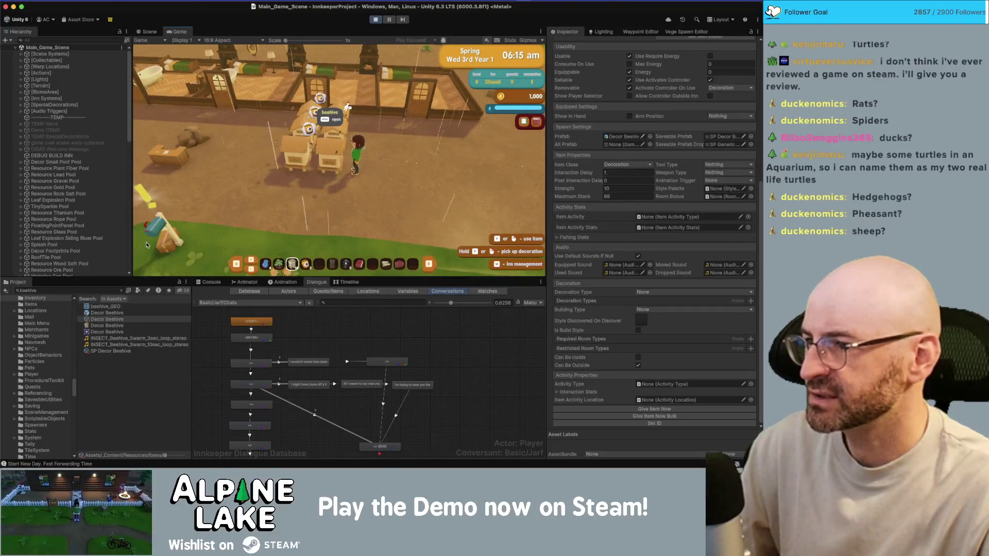
key("a")
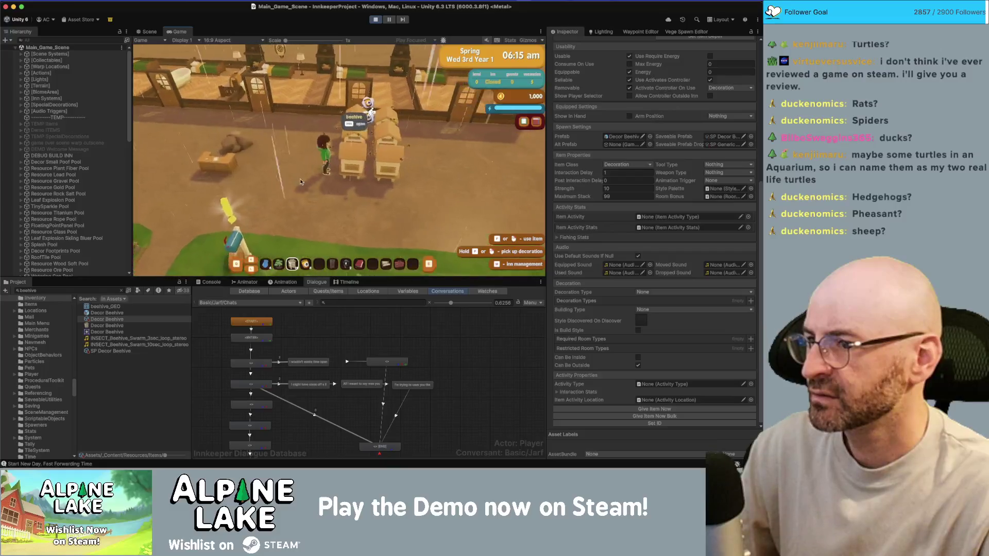
key("w")
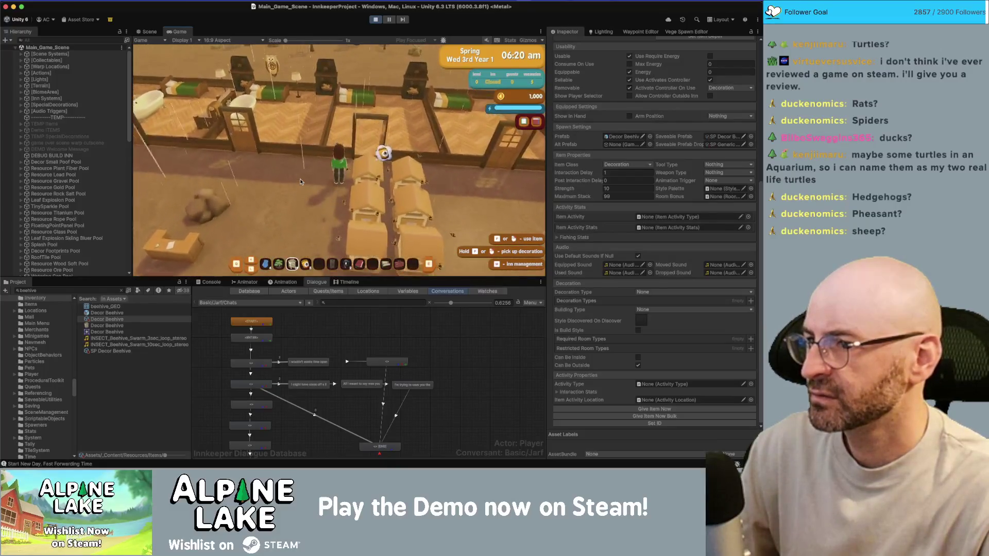
key("w")
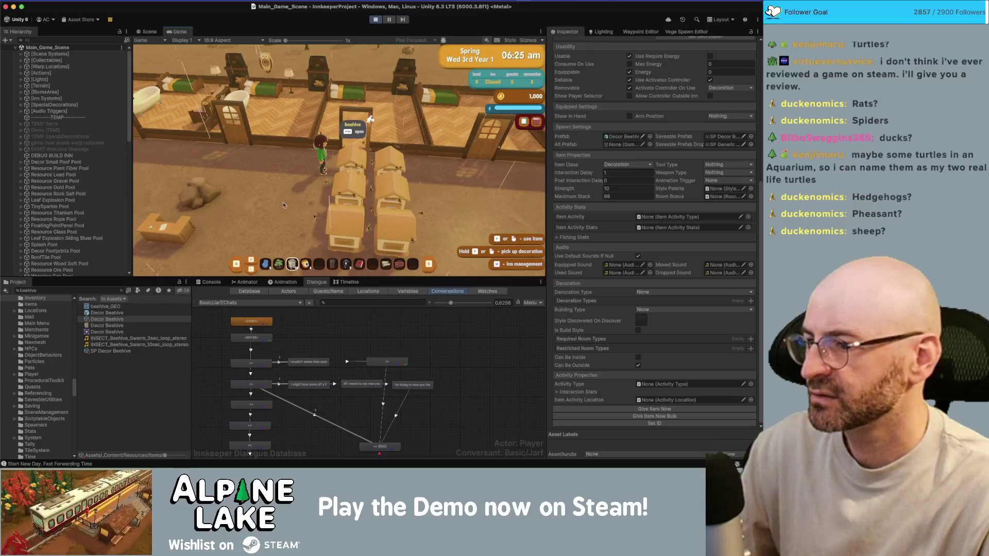
Walk out of the inn, along its wall, and back out the door
key("s")
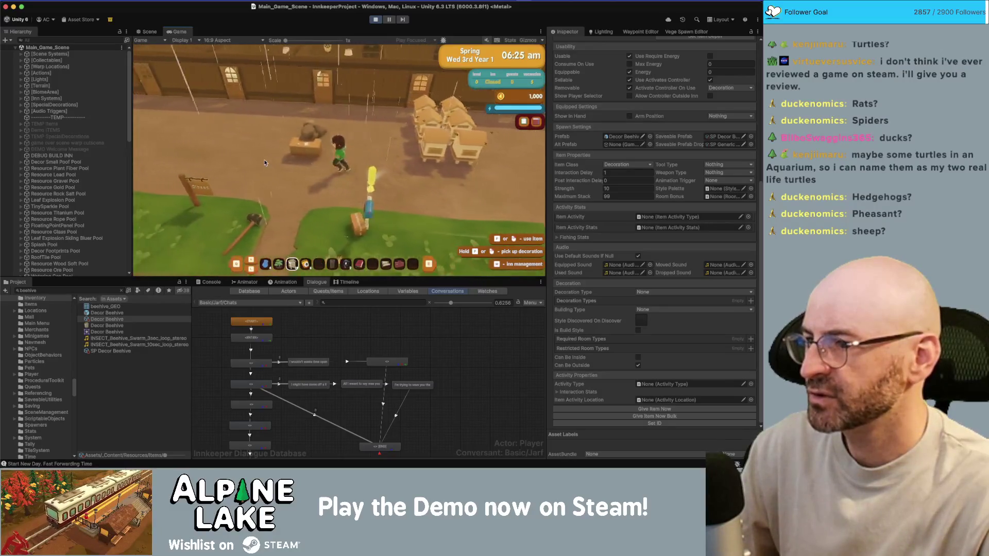
key("s")
key("w")
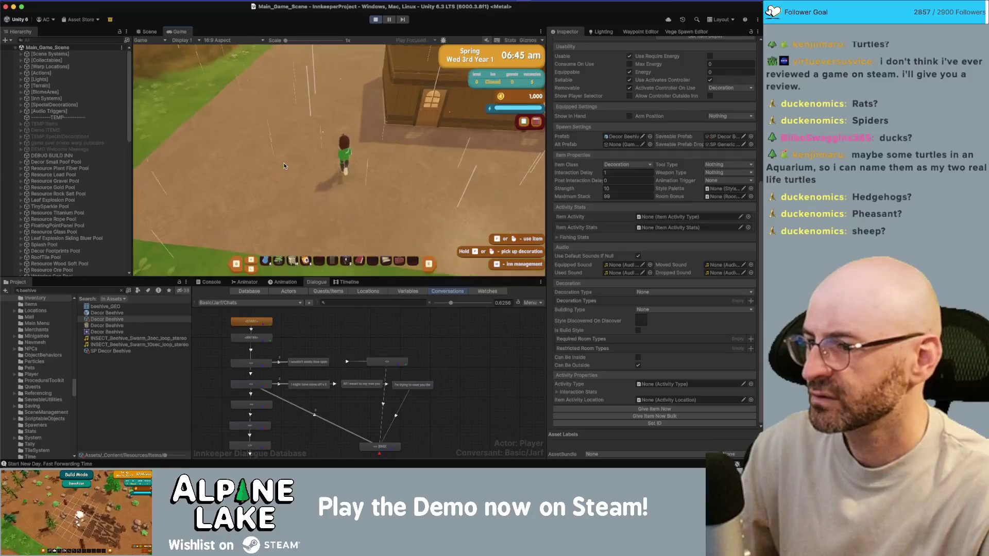
key("w")
key("a")
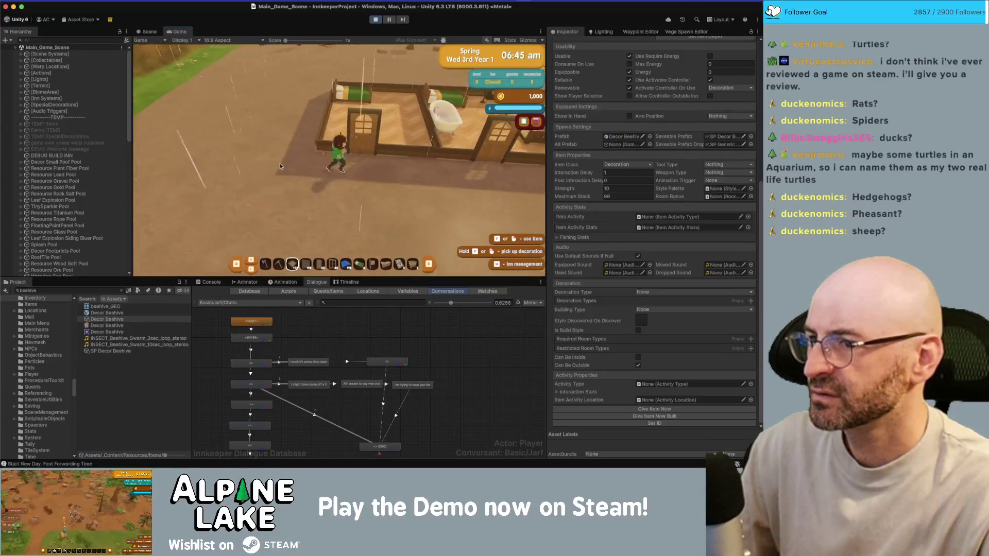
key("w")
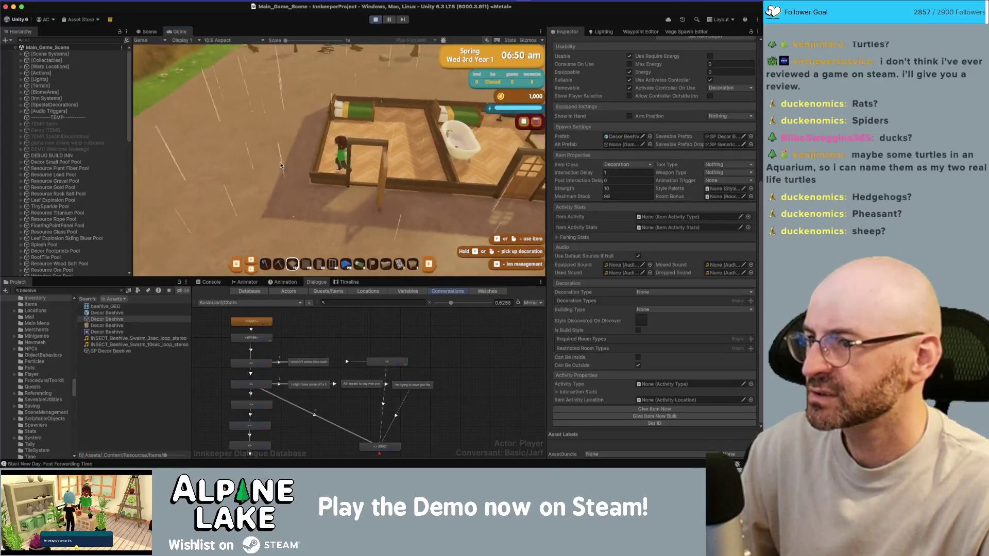
key("s")
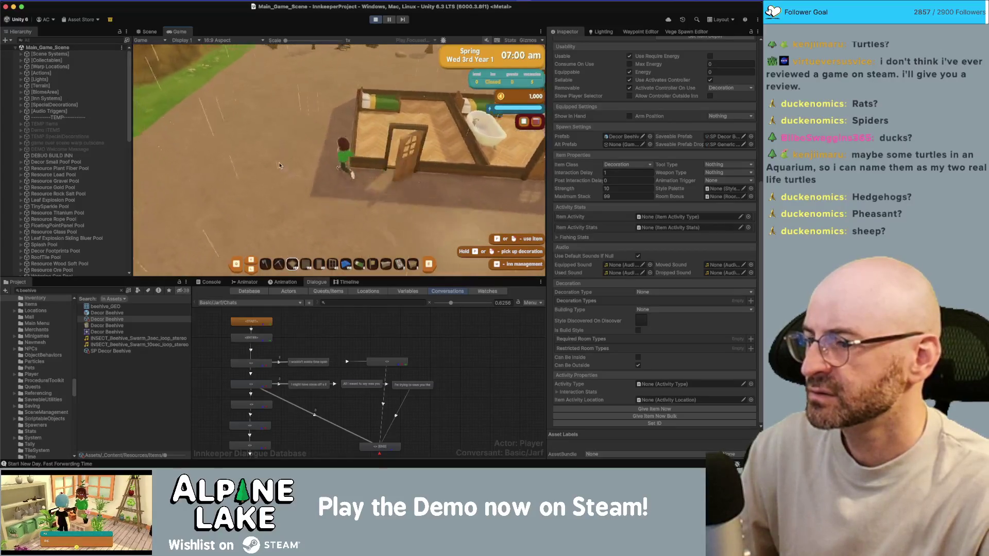
key("w")
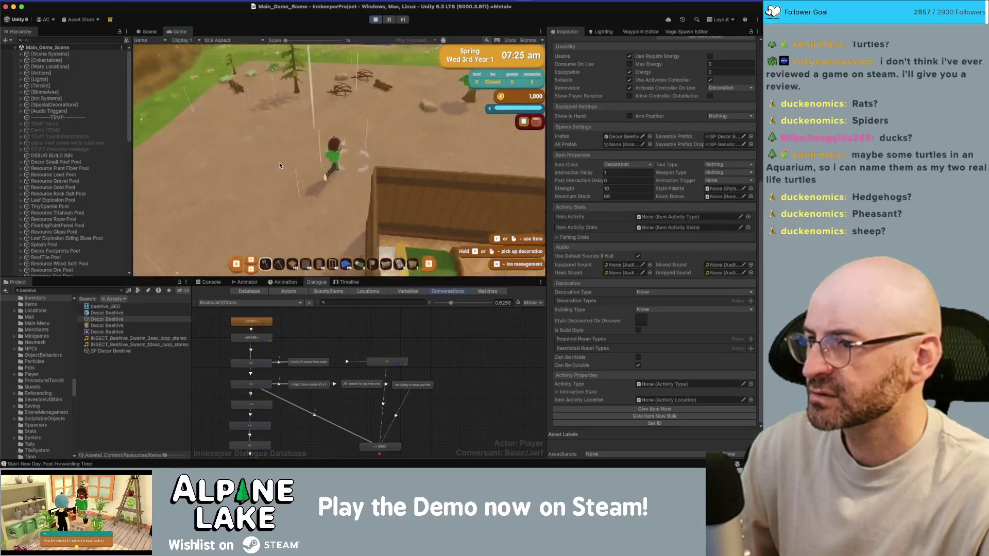
Mine a rock with hotbar tool 2, return to the beehive room, and stop play mode
key("2")
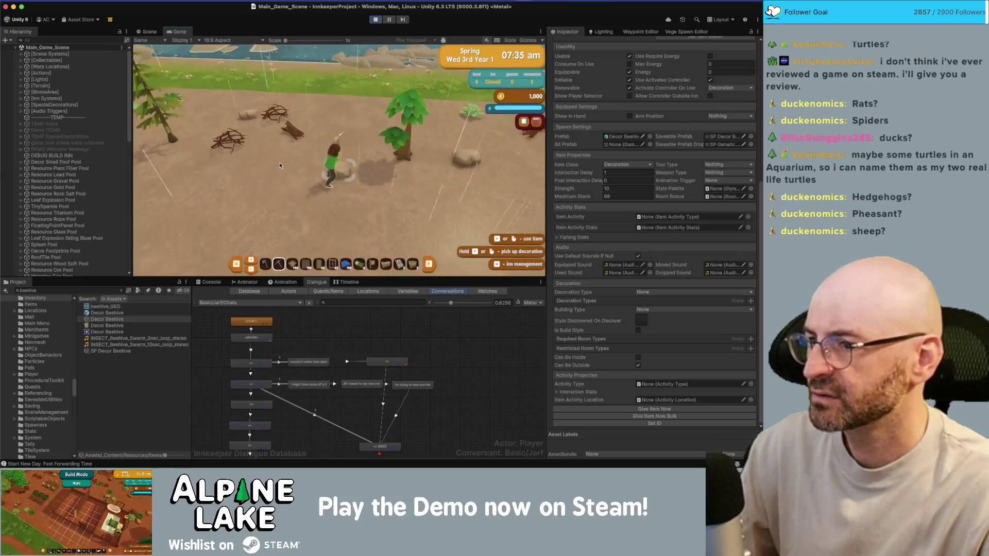
key("w")
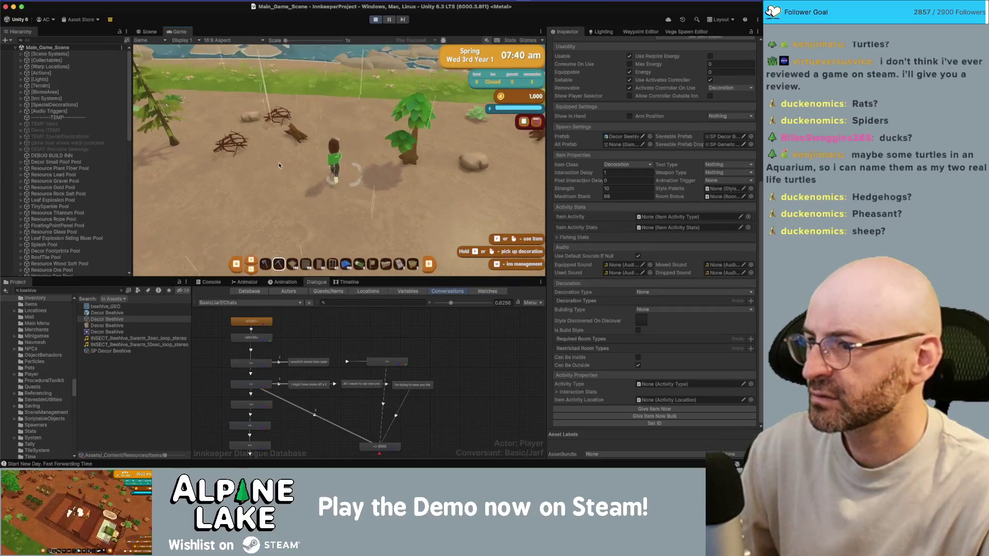
key("s")
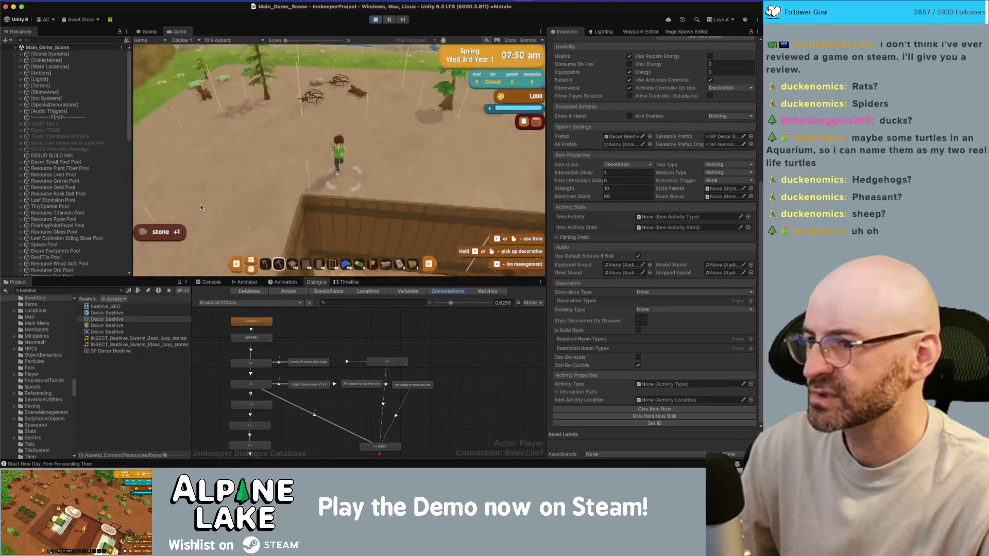
key("d")
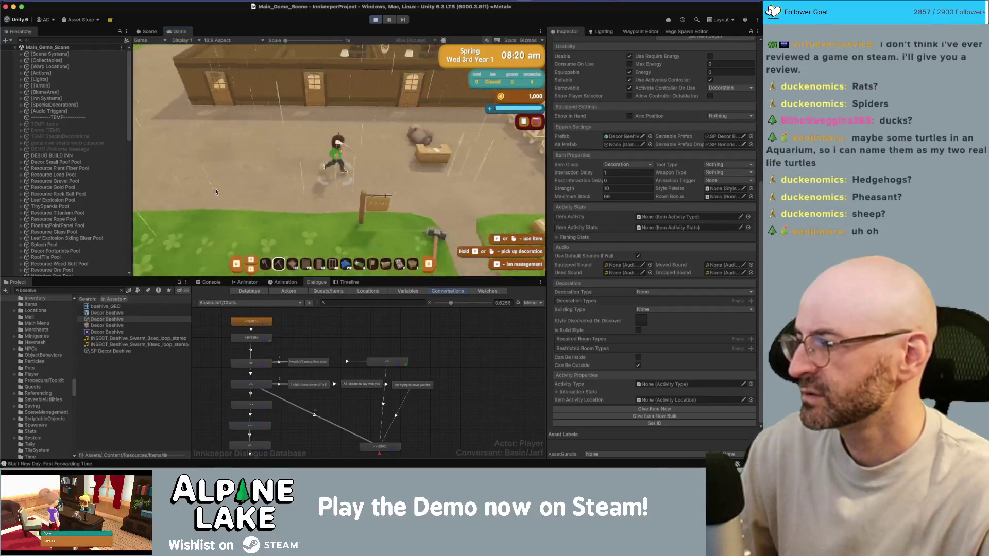
key("w")
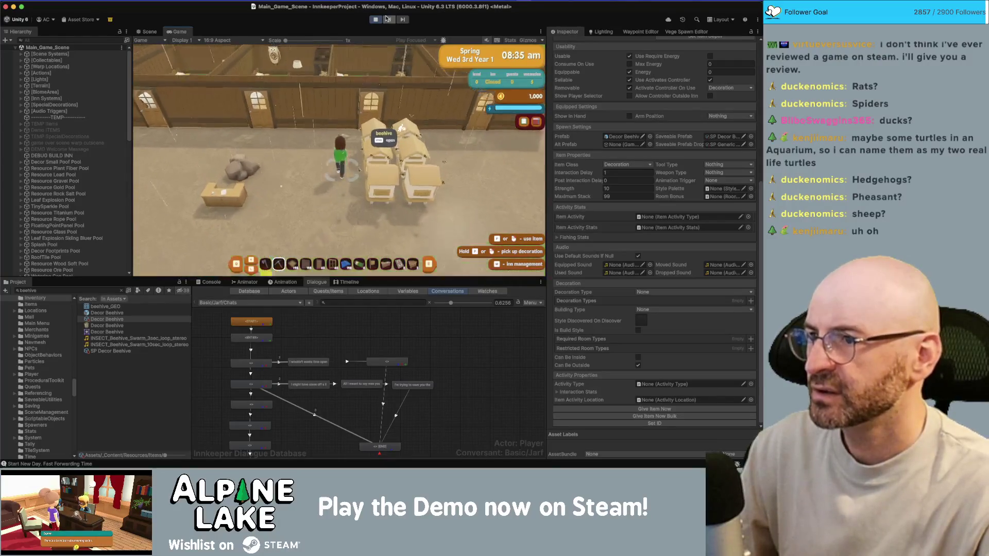
left_click(377, 20)
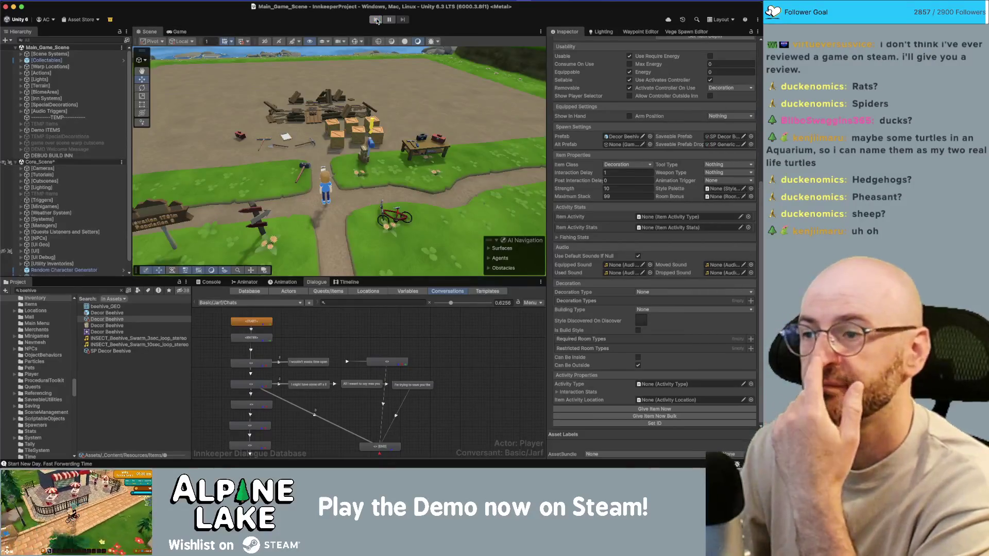
Find CreatorInventory through the Project search and open it in Rider
key("super+Tab")
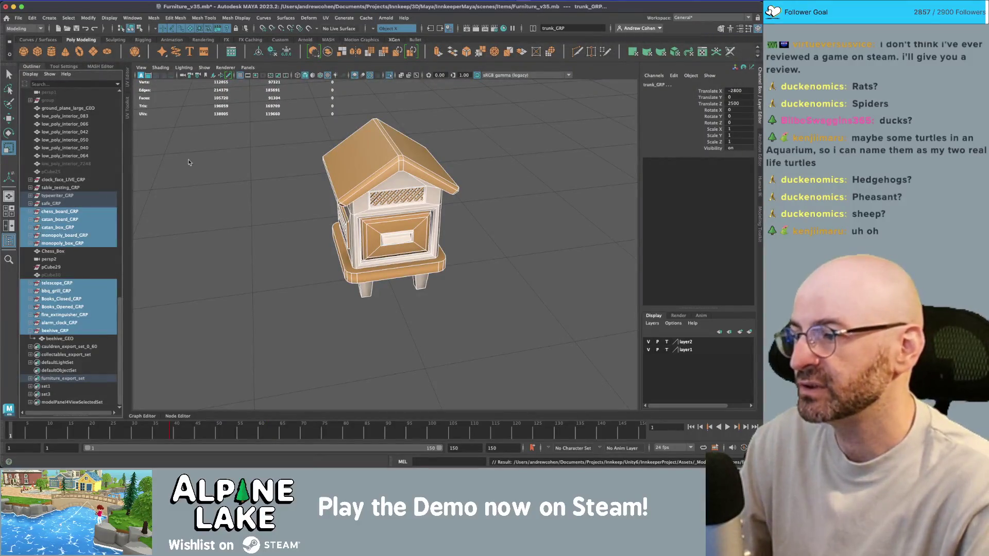
key("super+Tab")
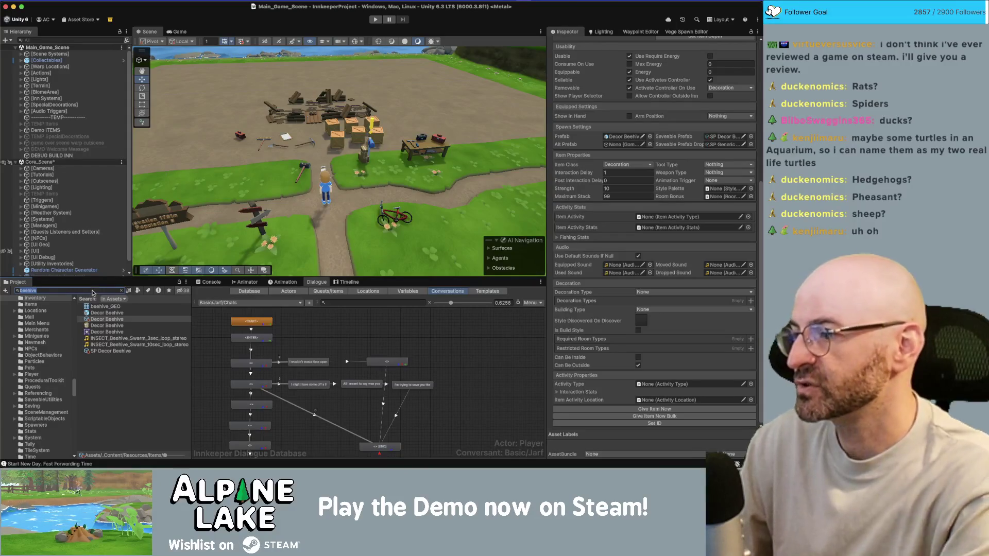
type("creatorin")
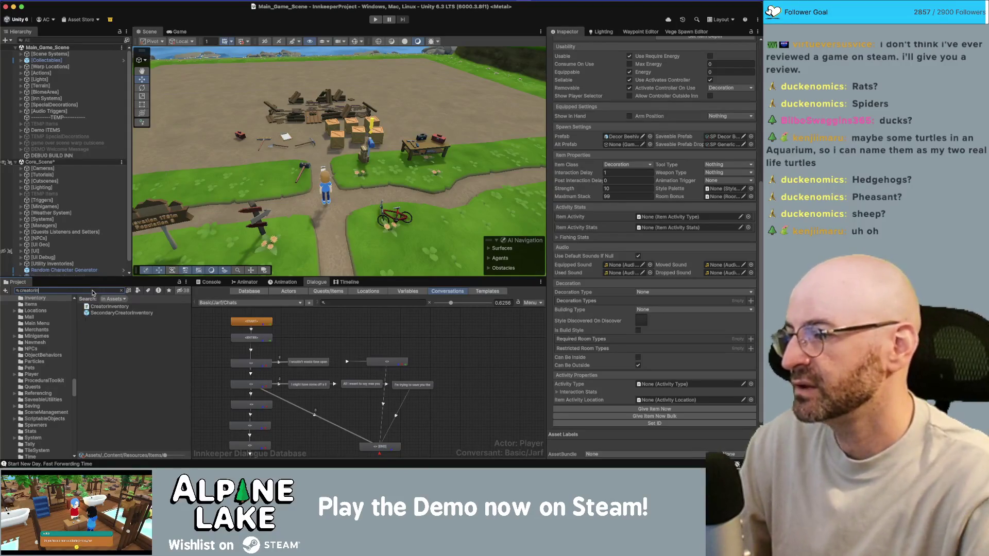
left_click(97, 306)
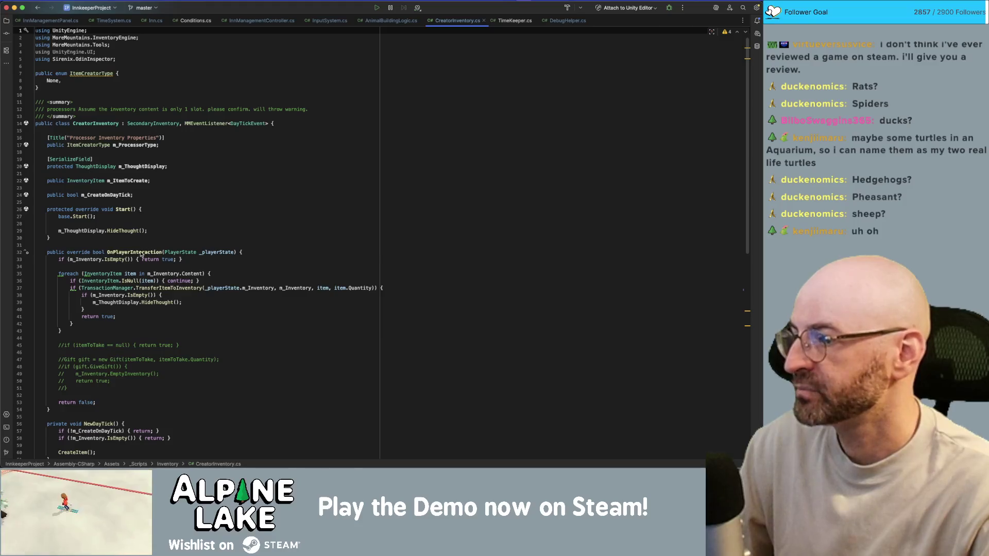
Inspect the TransferItemToInventory call in OnPlayerInteraction, then return to Unity
left_click(142, 253)
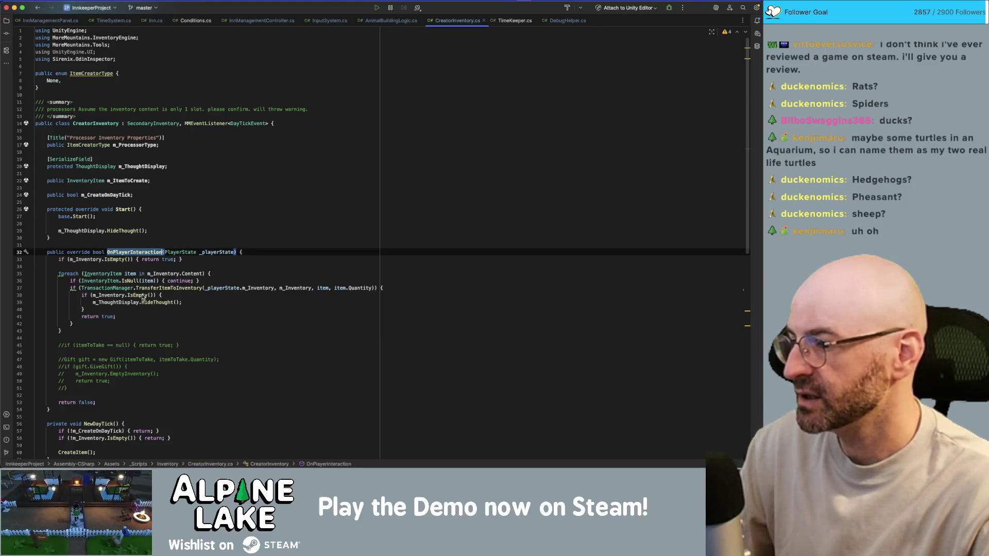
left_click(162, 290)
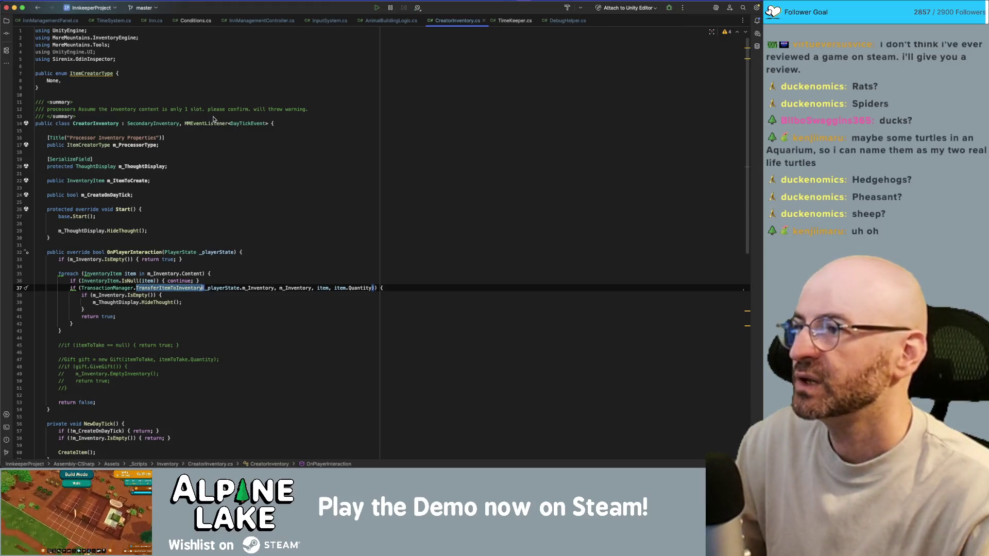
key("super+Tab")
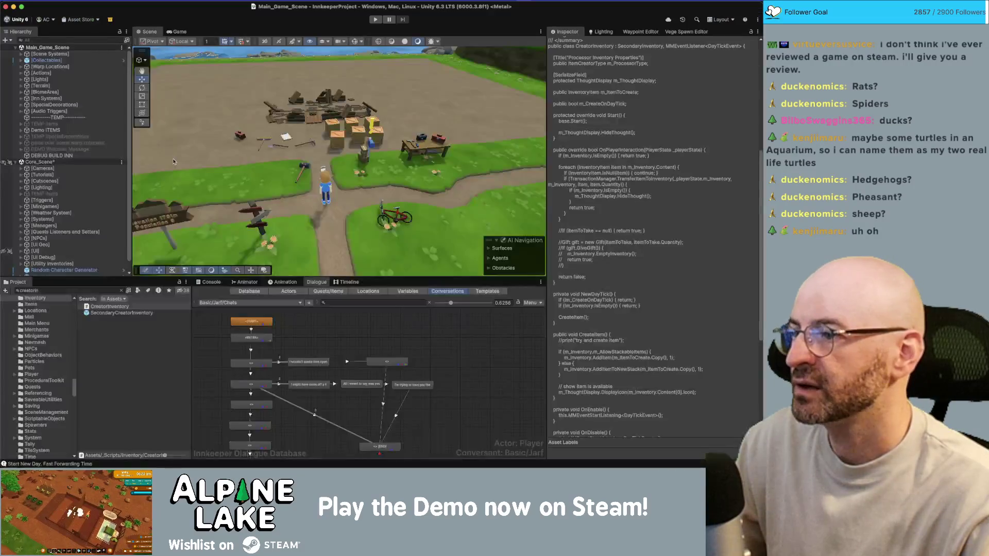
Search the Project window for 'alertpanel' and open CollectItemAlertPanel in Rider
left_click(72, 291)
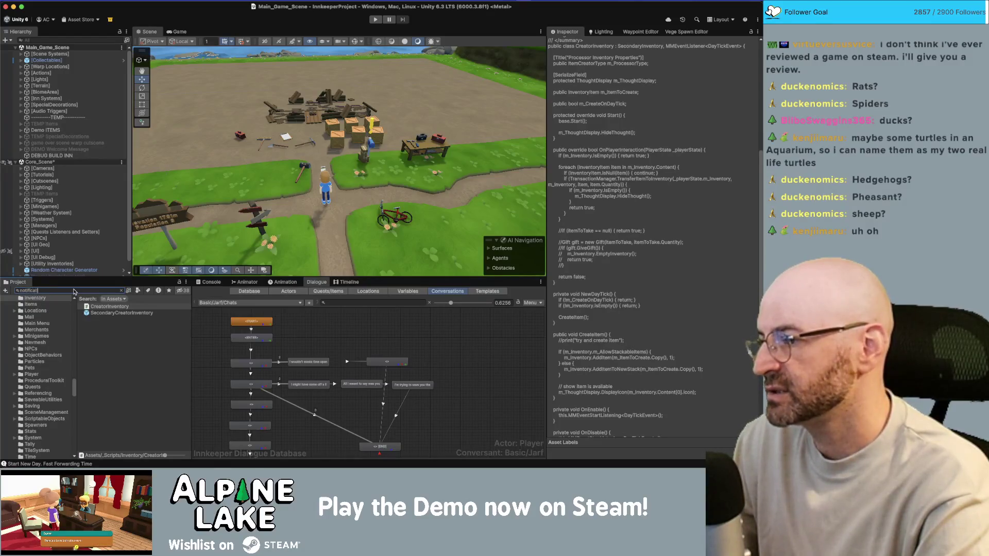
type("on")
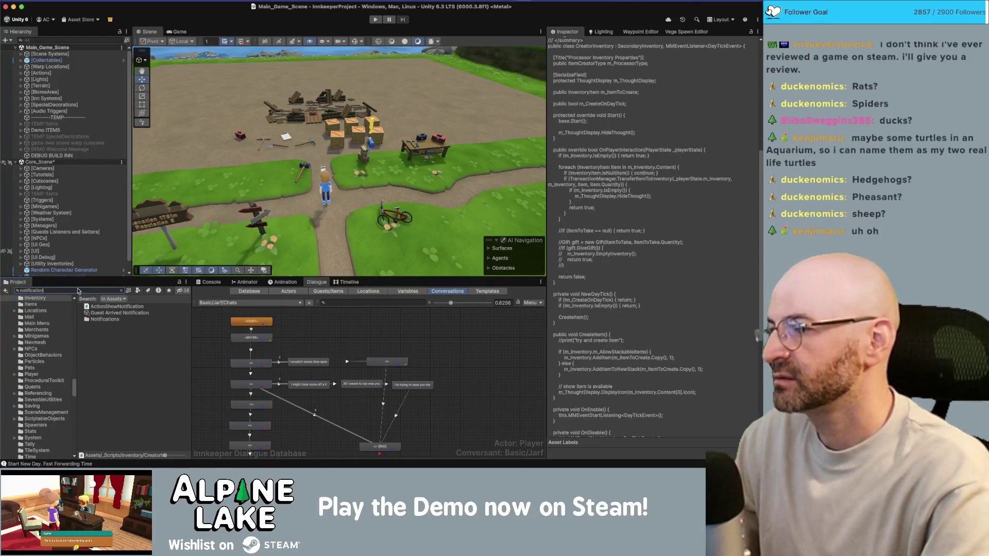
double_click(78, 291)
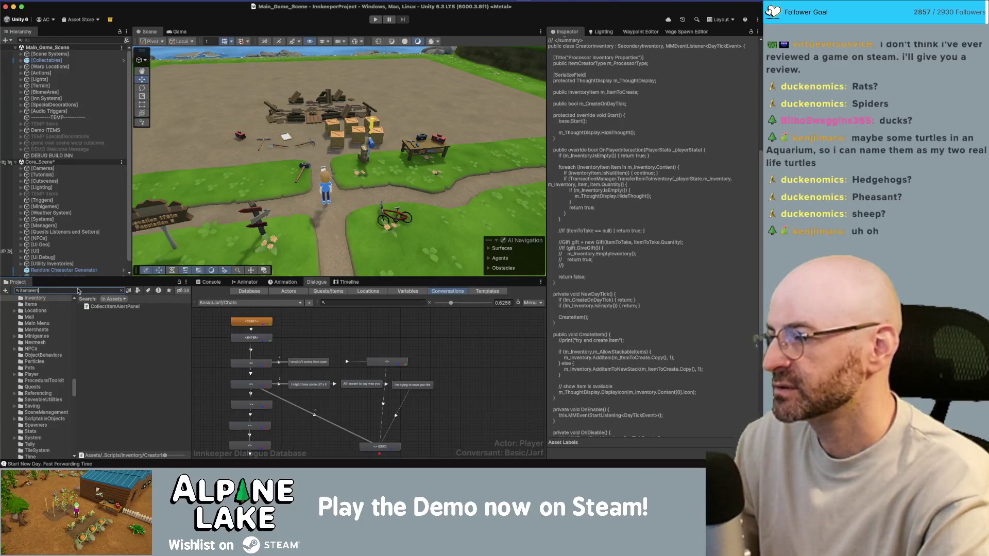
left_click(116, 306)
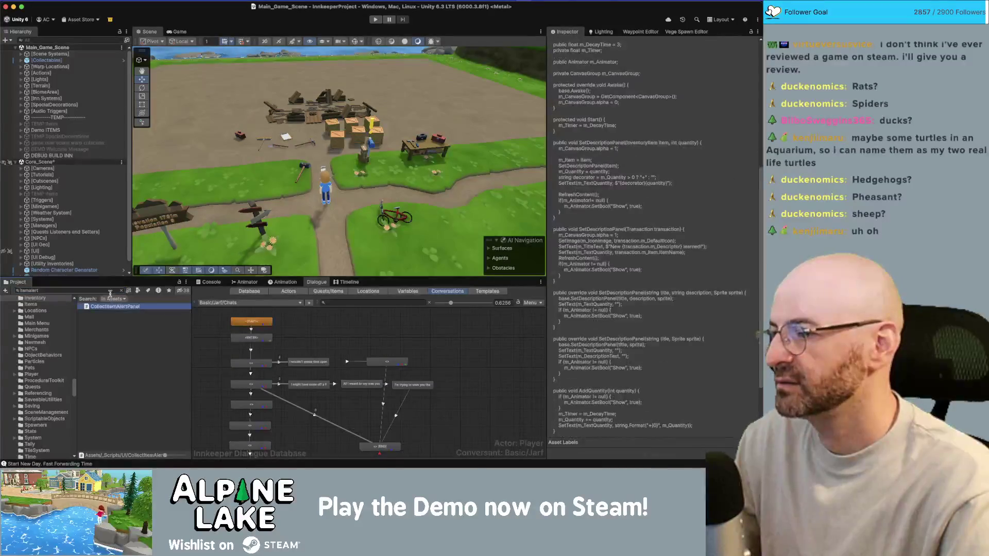
type("alertpanel")
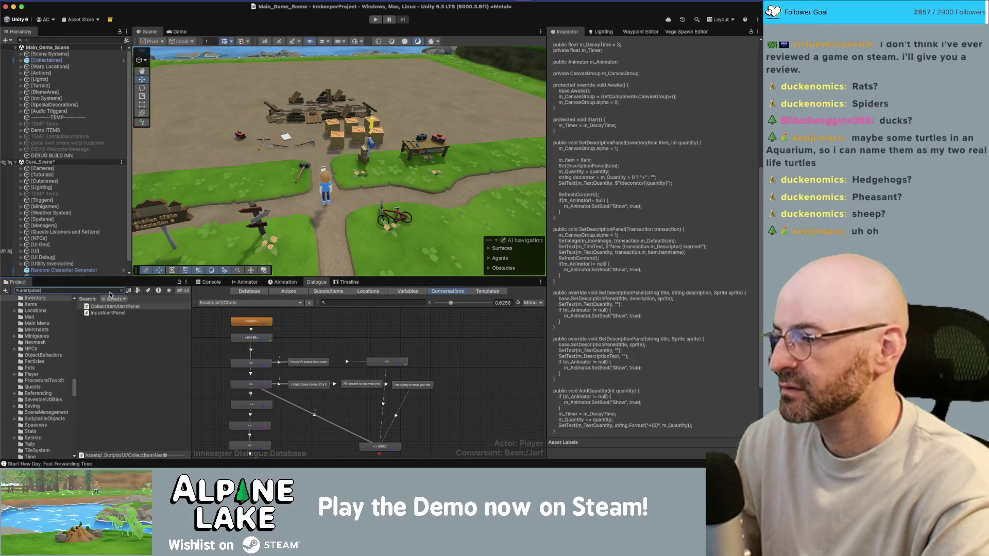
left_click(133, 308)
double_click(133, 308)
scroll(181, 290, "down", 10)
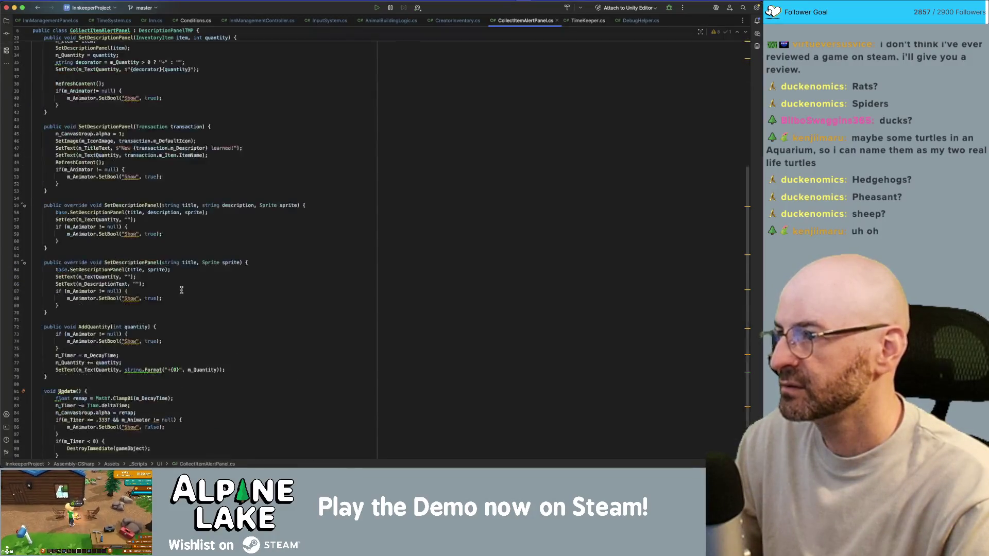
Back in Unity, expand the [UI] group in the Hierarchy to show its canvases
scroll(181, 290, "down", 3)
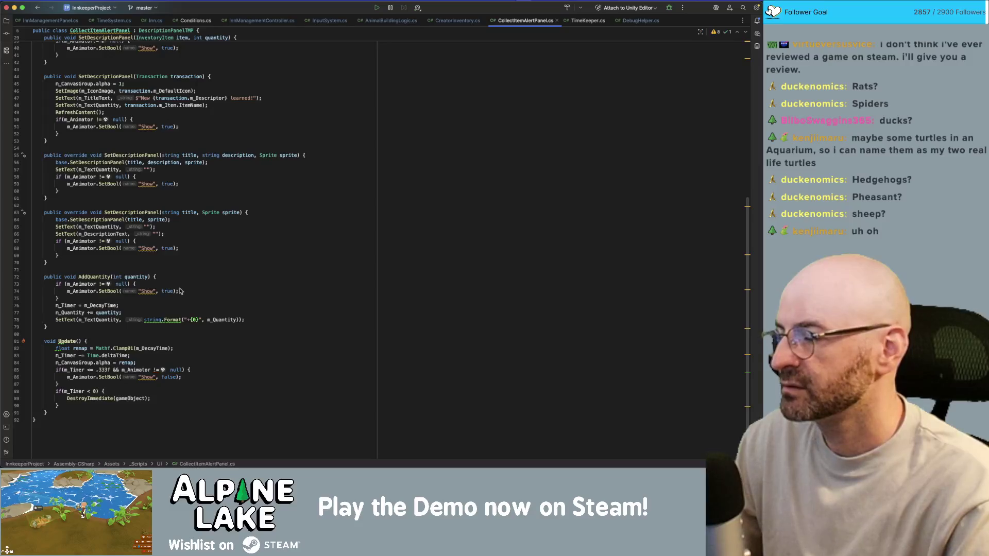
key("super+Tab")
left_click(63, 248)
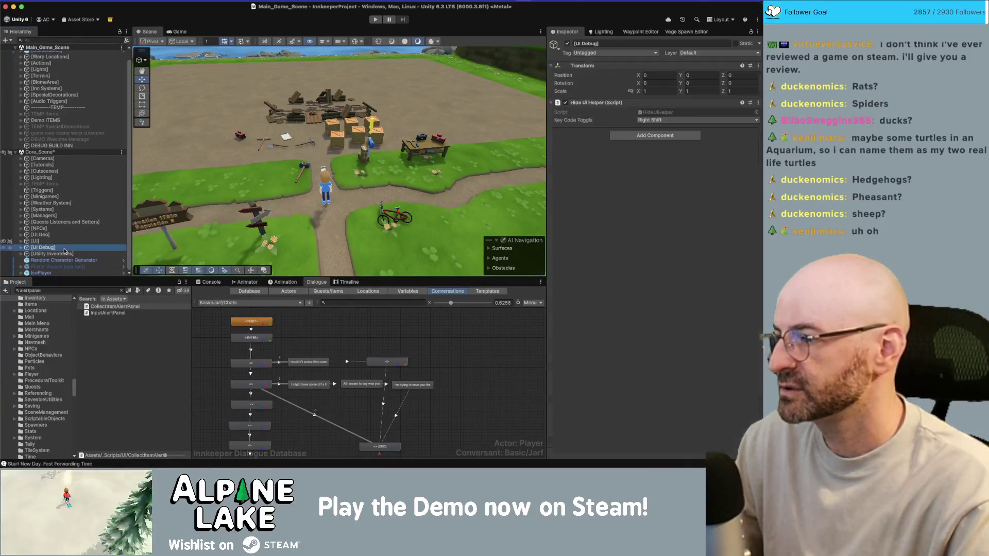
left_click(65, 241)
key("Right")
key("Right")
scroll(66, 206, "down", 5)
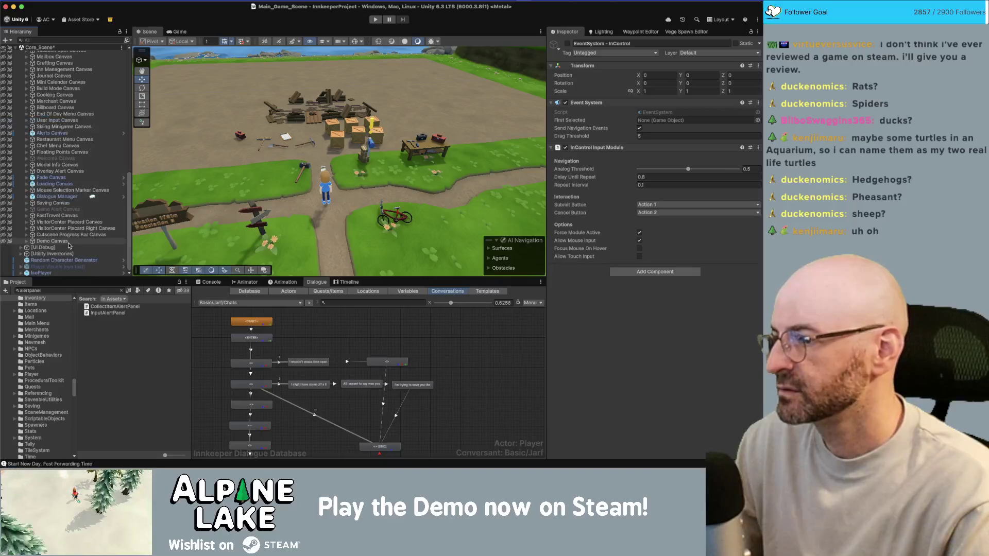
left_click(76, 204)
Select Alerts Canvas and open its AlertUIManager script in Rider
key("Up")
key("Up")
key("Up")
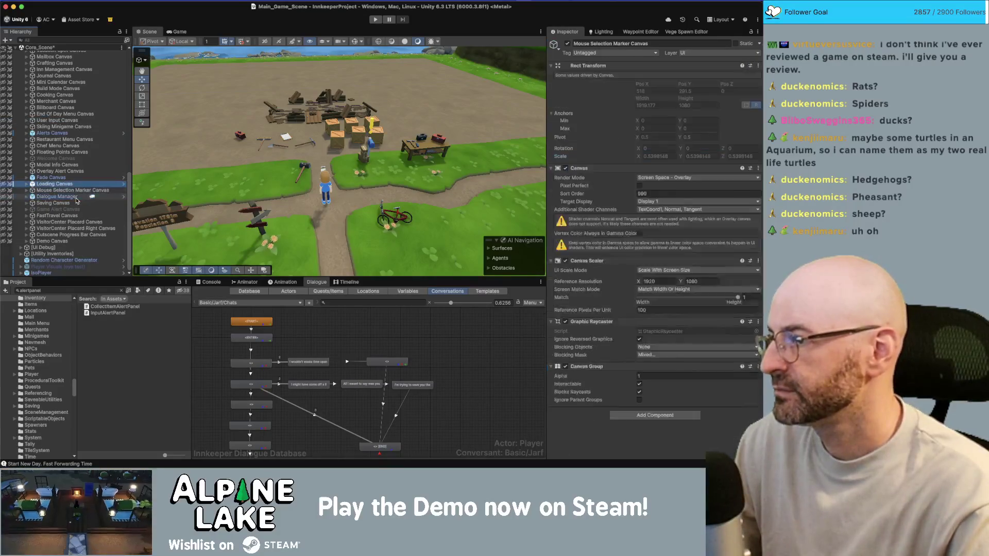
key("Up")
key("Up")
key("Up")
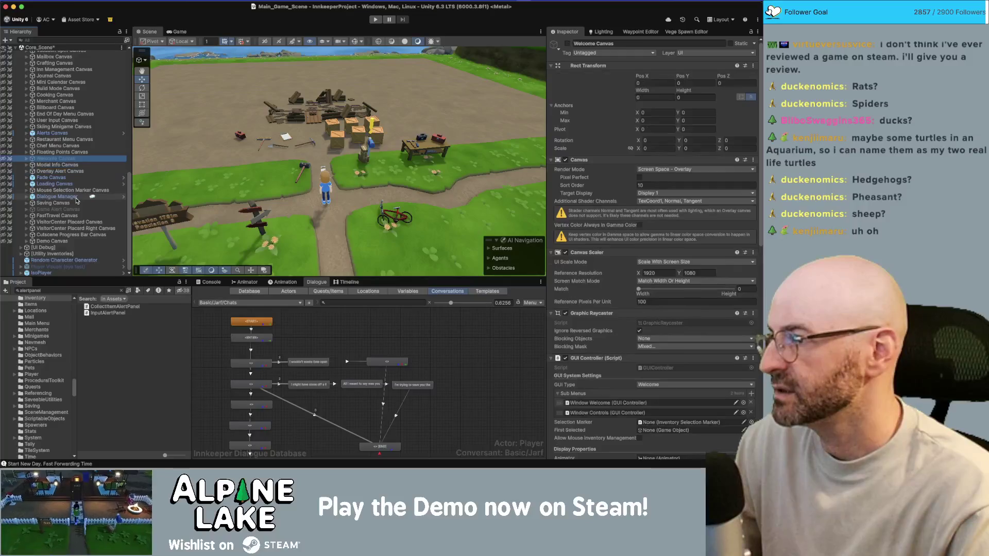
key("Right")
key("Up")
key("Right")
key("Down")
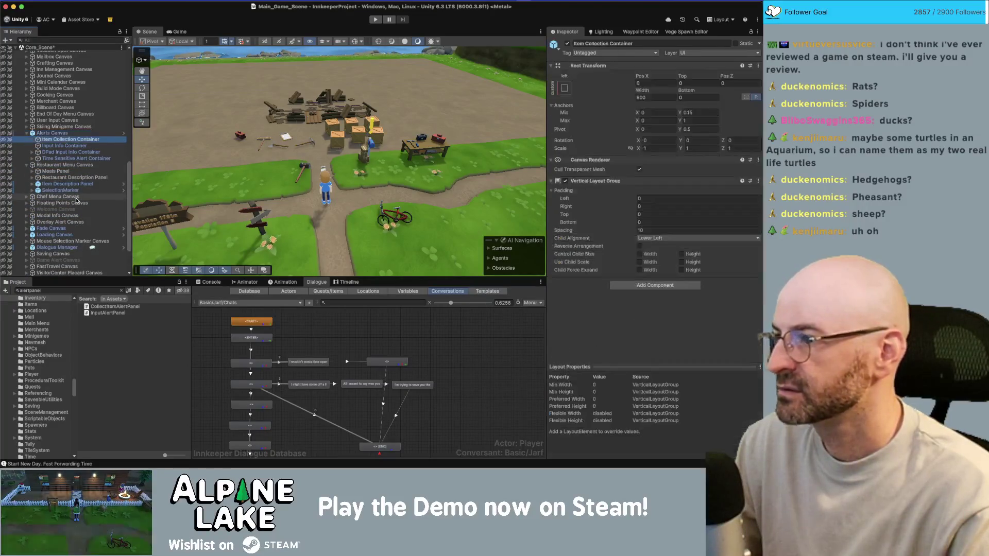
key("Up")
scroll(653, 331, "down", 5)
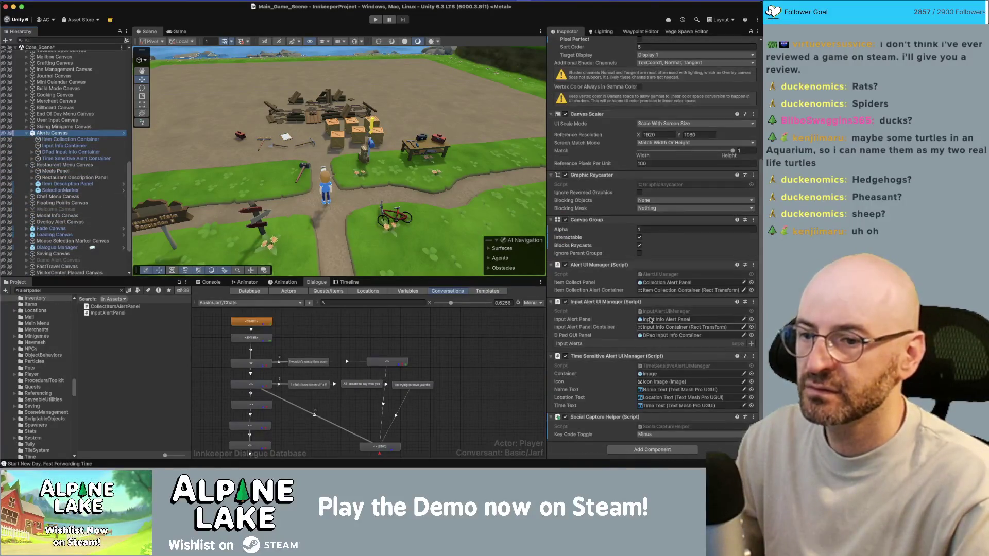
double_click(657, 276)
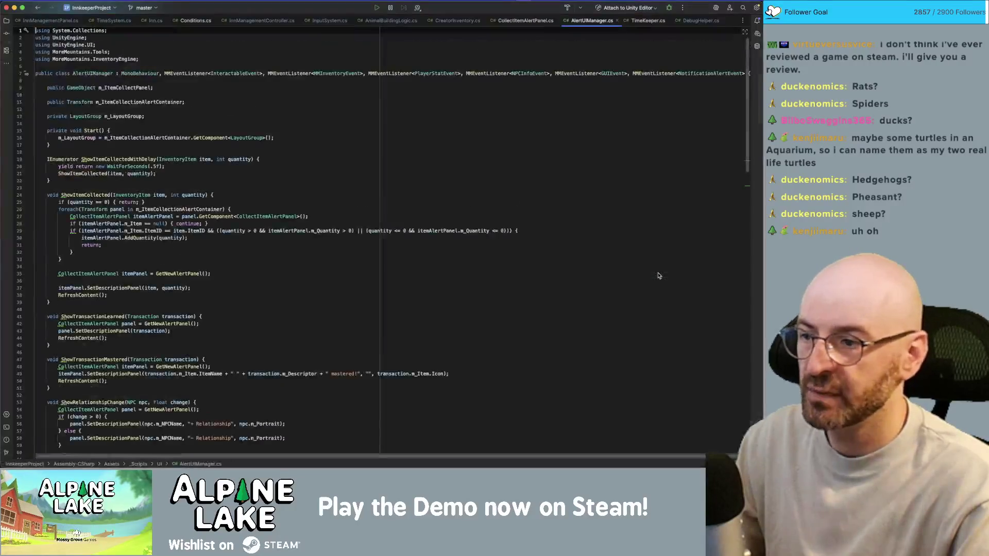
Reopen AlertUIManager.cs and search all files for ItemTakenNotify from line 163
key("super+Tab")
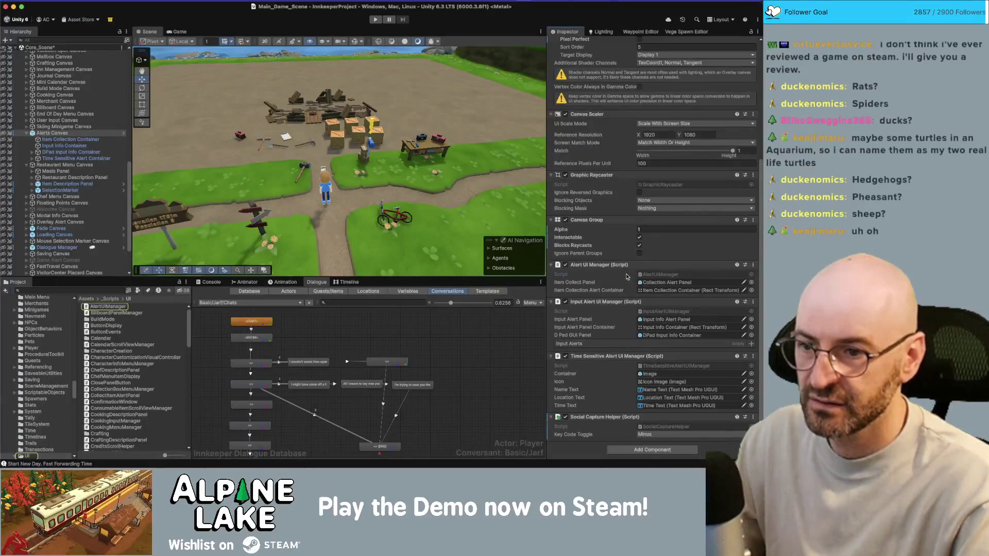
double_click(659, 274)
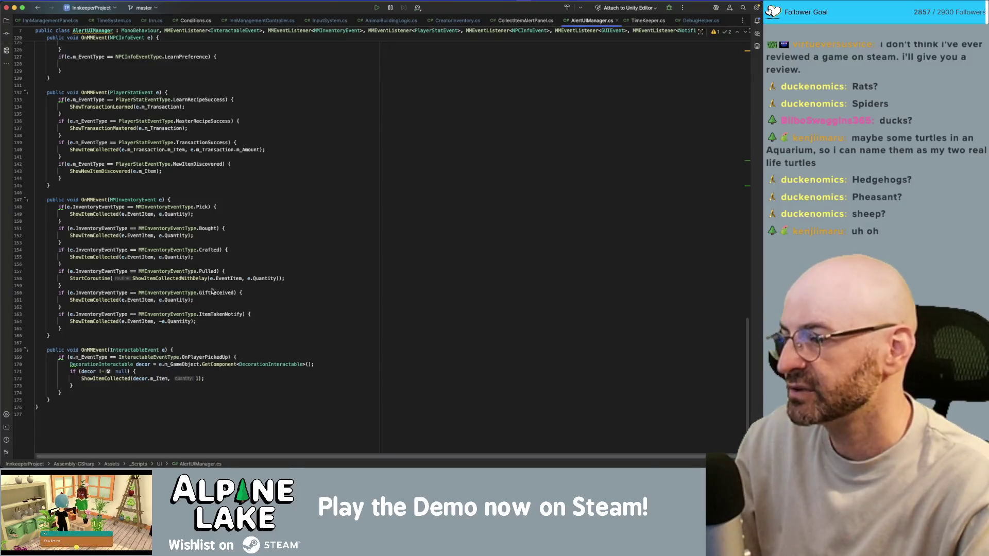
left_click(211, 316)
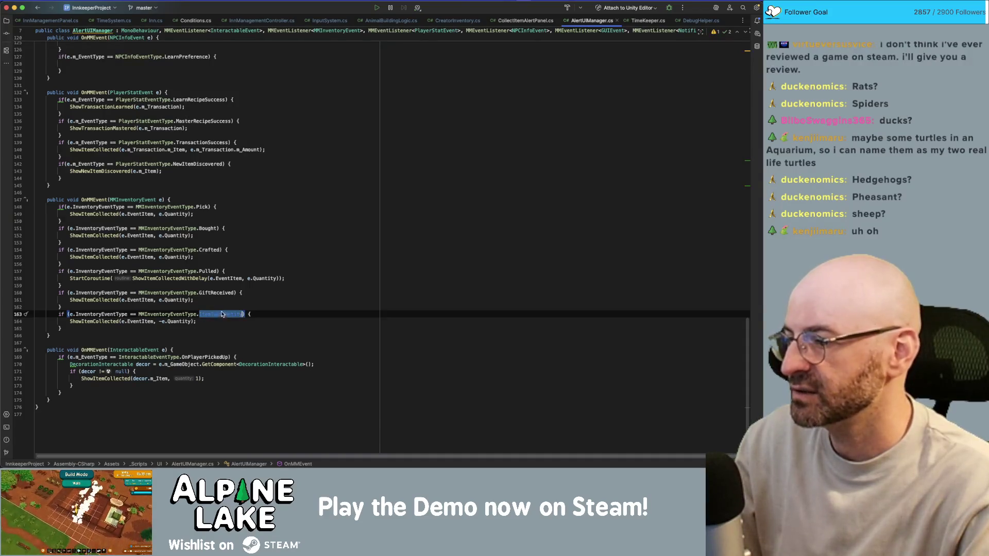
key("super+shift+f")
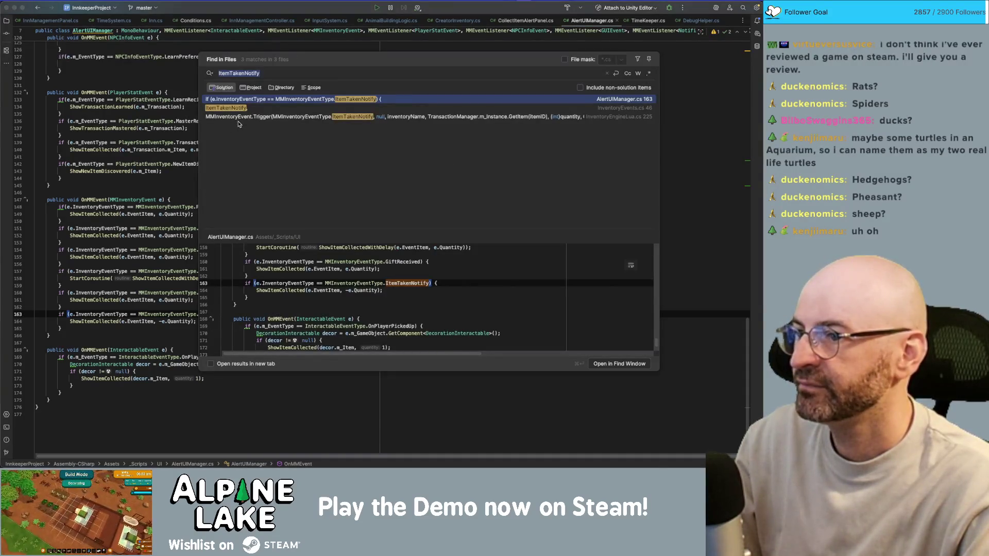
Review the ItemTakenNotify trigger at line 225 of InventoryEngineLua, then inspect the Pick, Bought, Crafted and Pulled cases
double_click(248, 116)
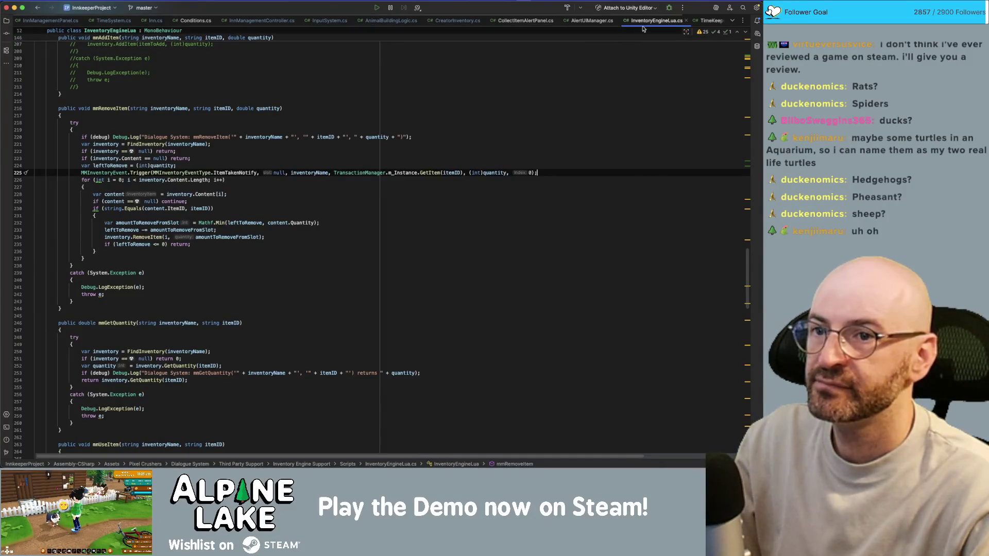
middle_click(659, 22)
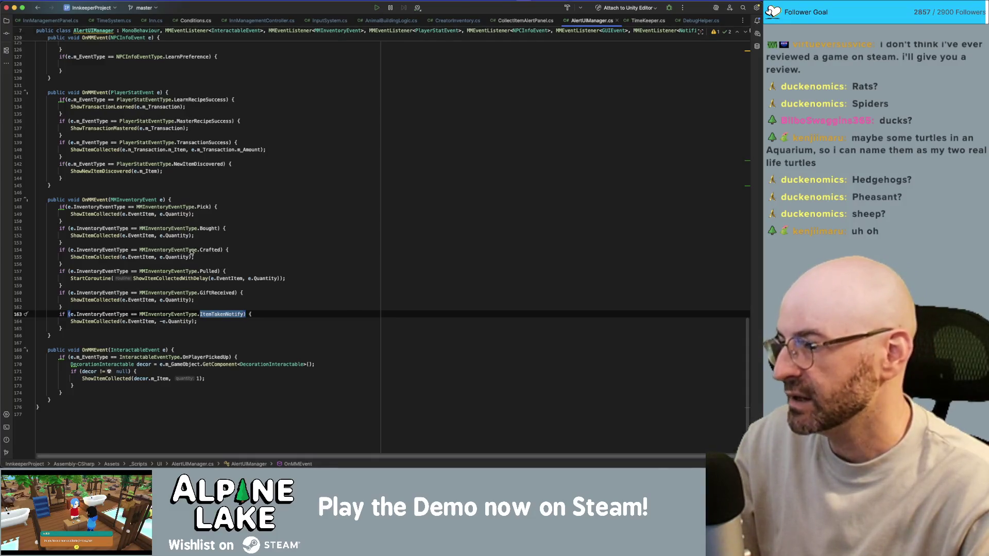
left_click(214, 231)
left_click(212, 250)
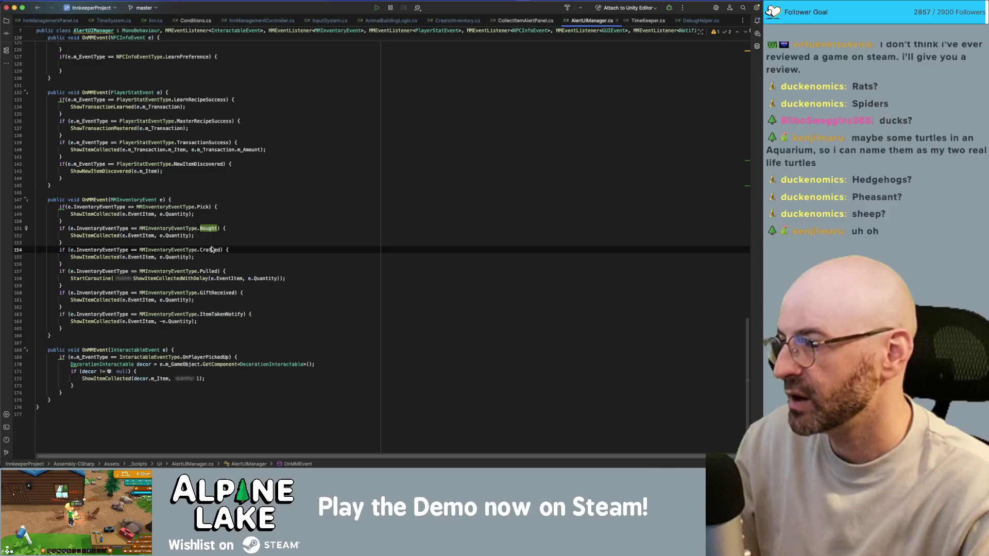
left_click(212, 232)
double_click(212, 231)
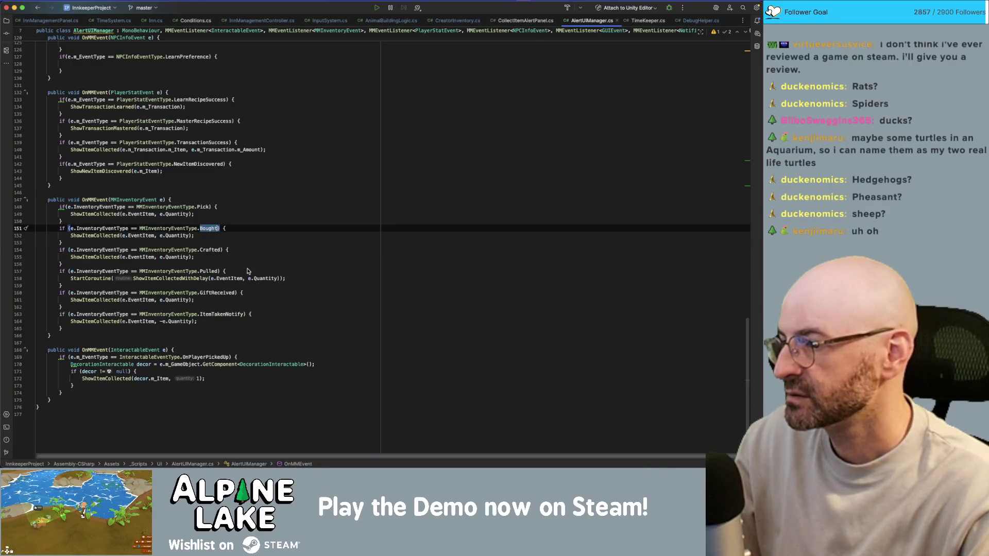
double_click(213, 271)
double_click(204, 208)
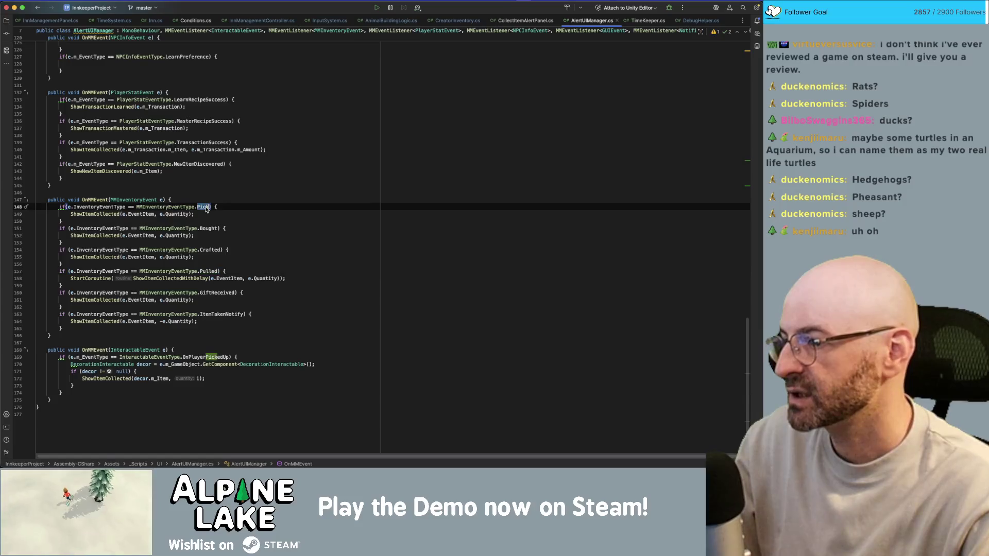
left_click(209, 222)
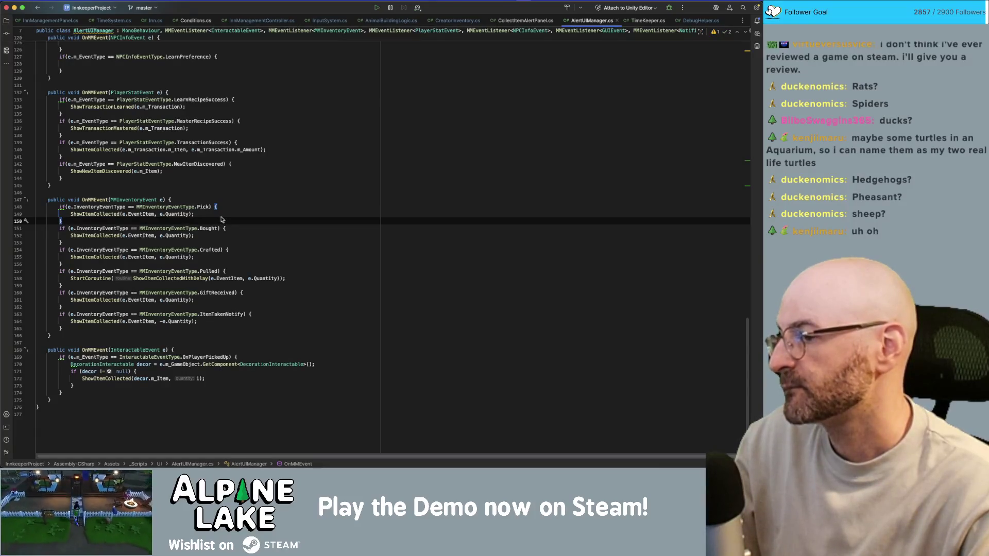
Inspect the Pick if statement and the TransactionSuccess case in the inventory handler
left_click(65, 208)
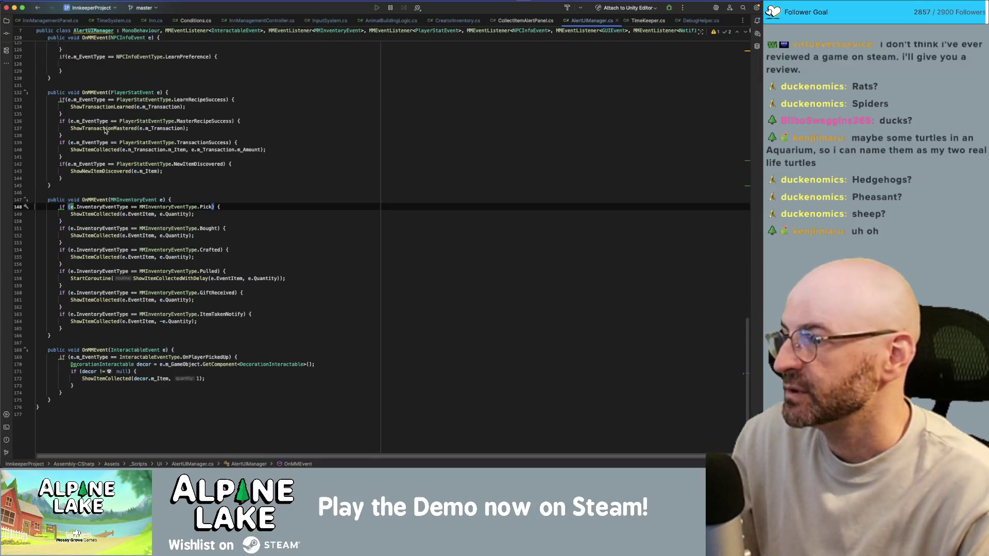
double_click(181, 143)
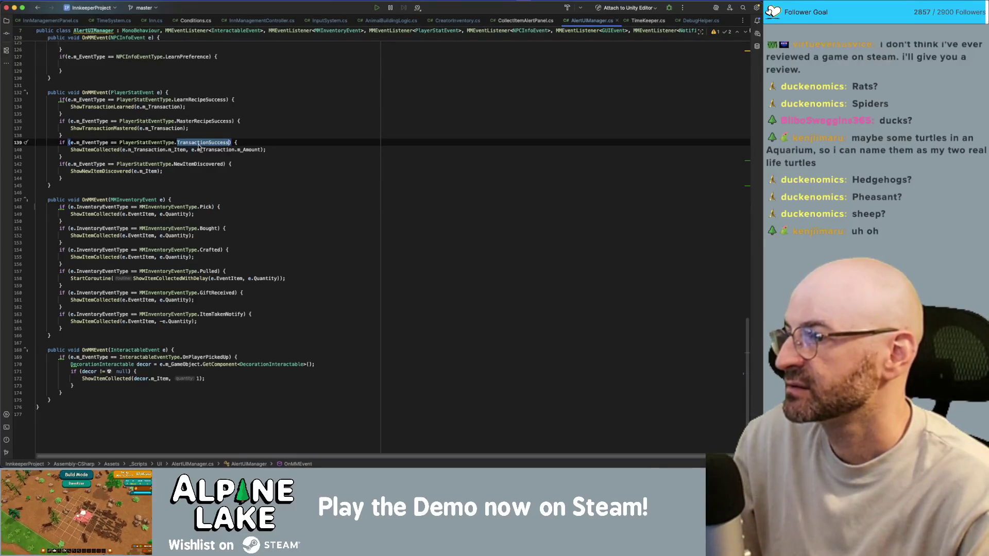
scroll(201, 144, "up", 4)
scroll(200, 146, "up", 4)
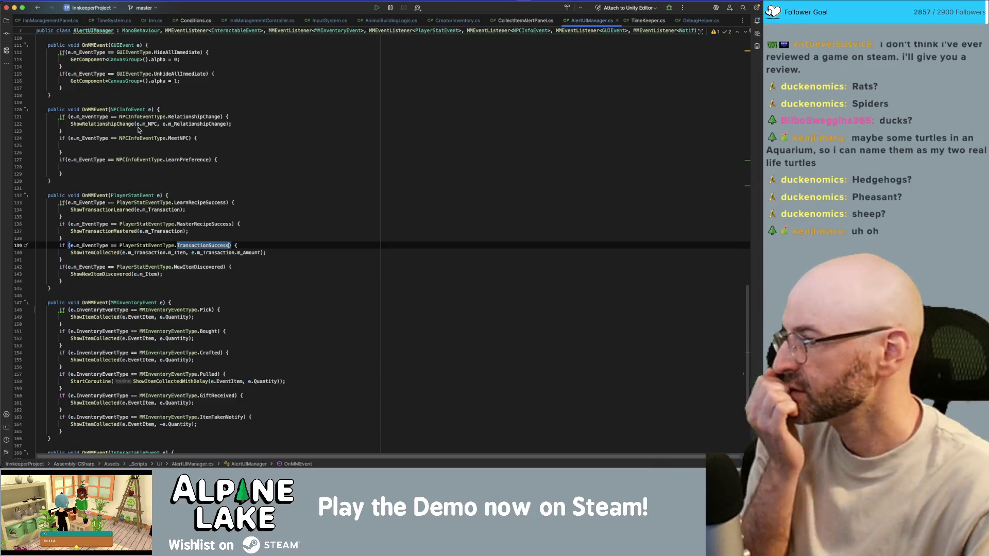
scroll(170, 183, "down", 5)
scroll(170, 183, "down", 1)
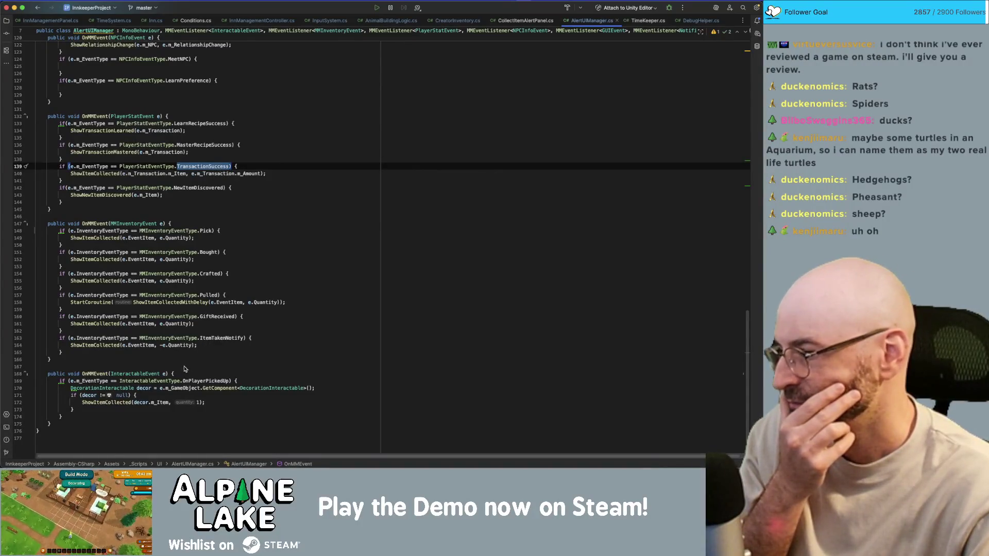
Highlight MMInventoryEventType usages and open its enum definition in InventoryEvents.cs
left_click(196, 382)
key("Up")
key("Up")
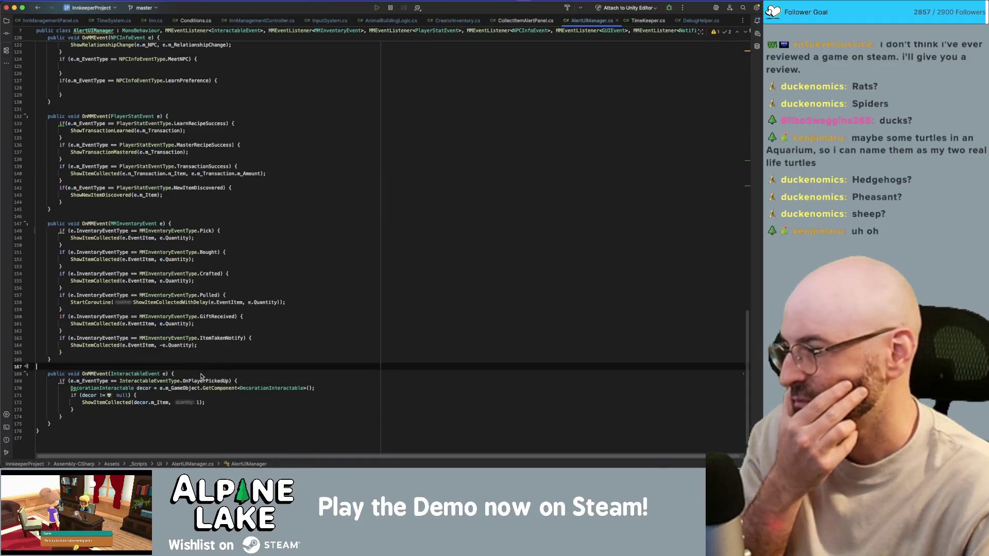
double_click(201, 381)
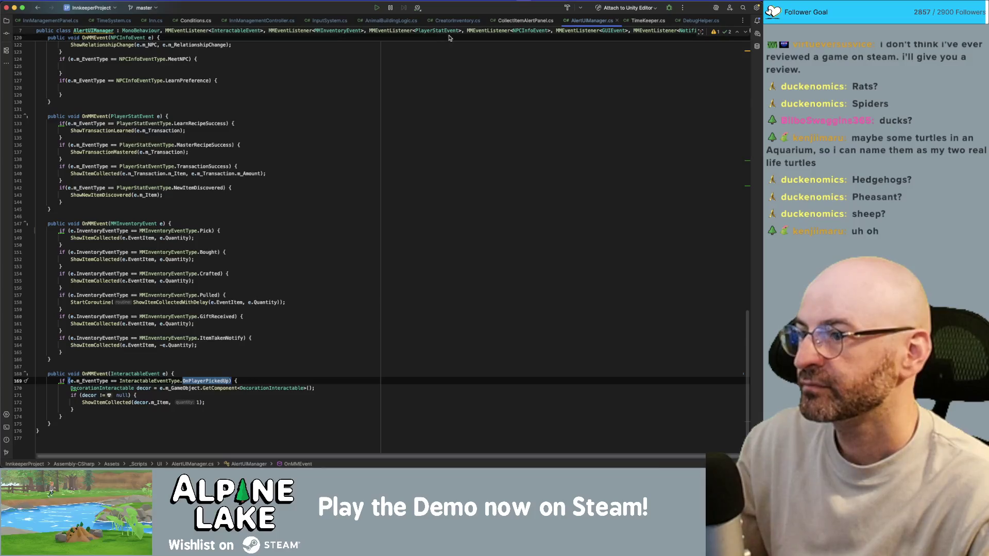
left_click(174, 232)
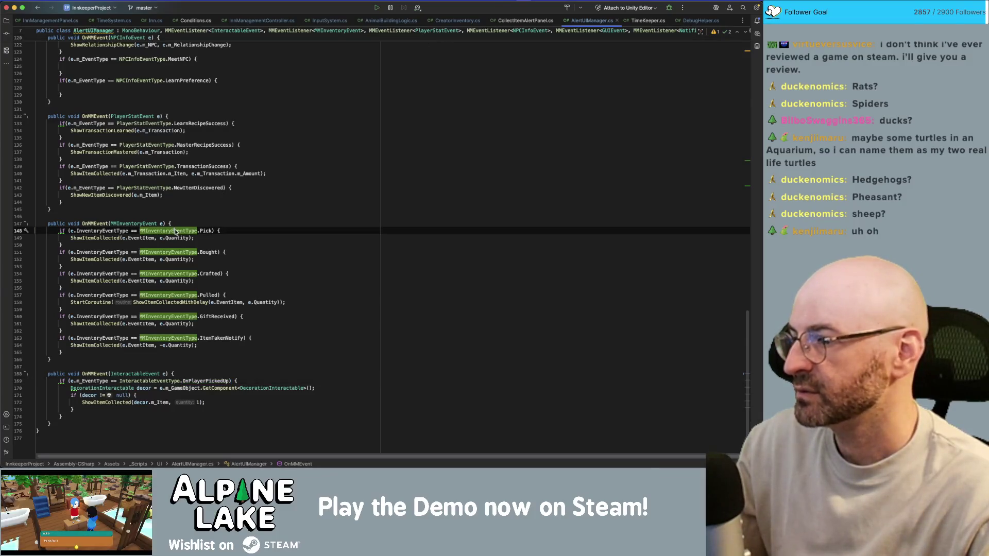
left_click(174, 232, "super")
left_click(125, 366)
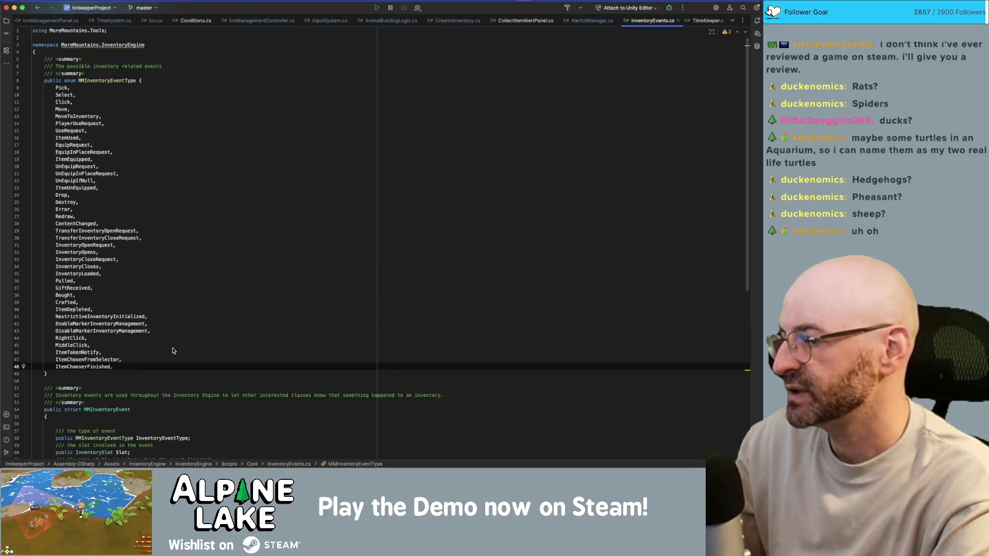
Append GenericItemCollectedNotification as the last MMInventoryEventType value after ItemChooserFinished
key("Return")
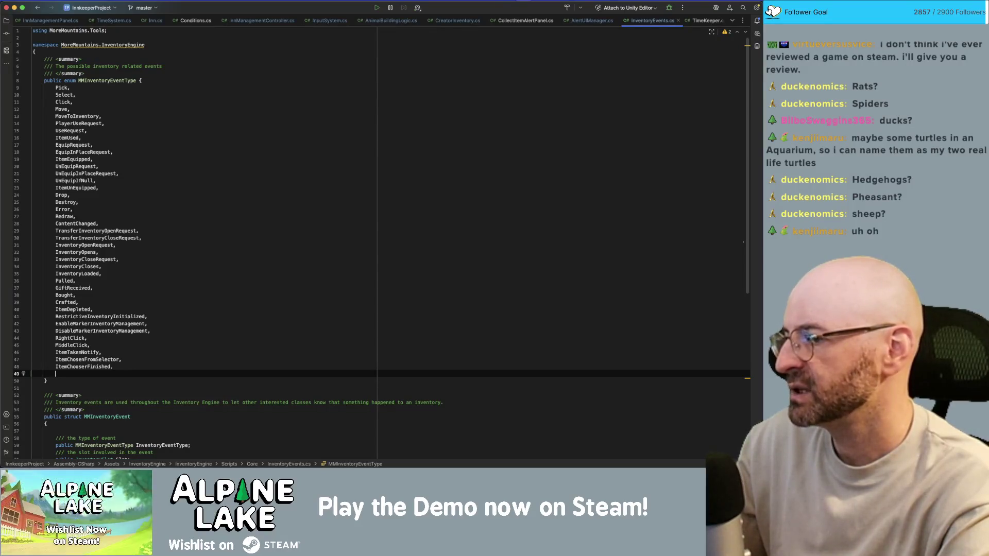
key("Tab")
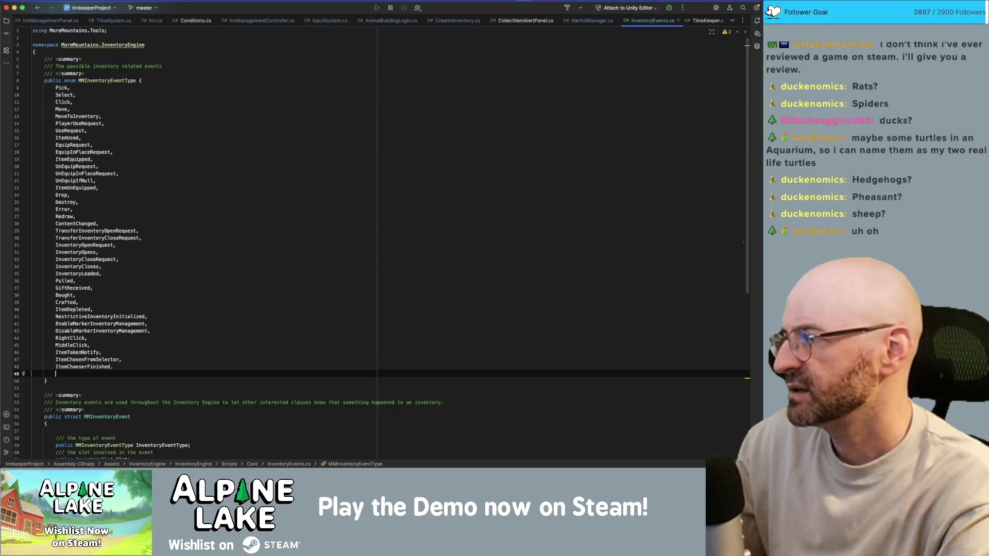
type("ItemCollectedFrom")
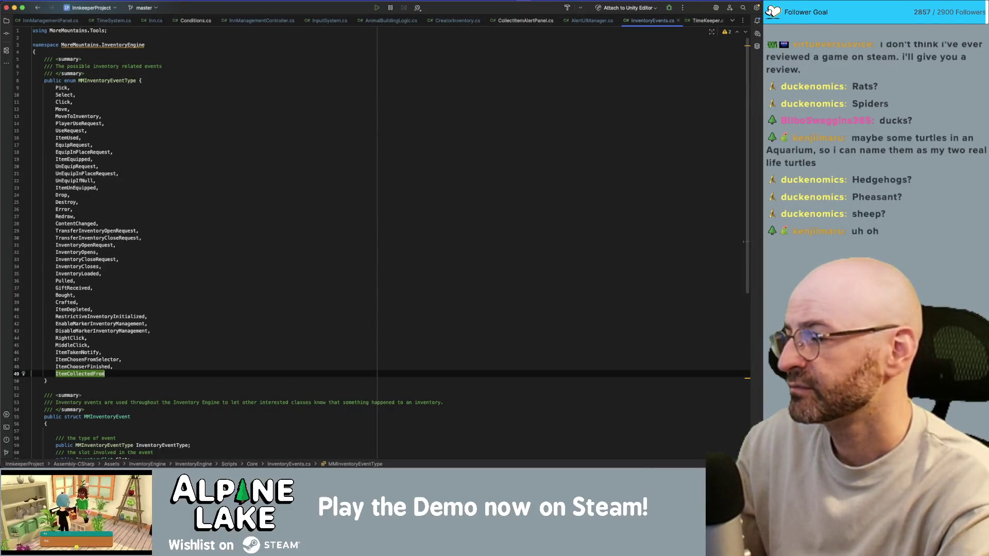
type("Inventory,")
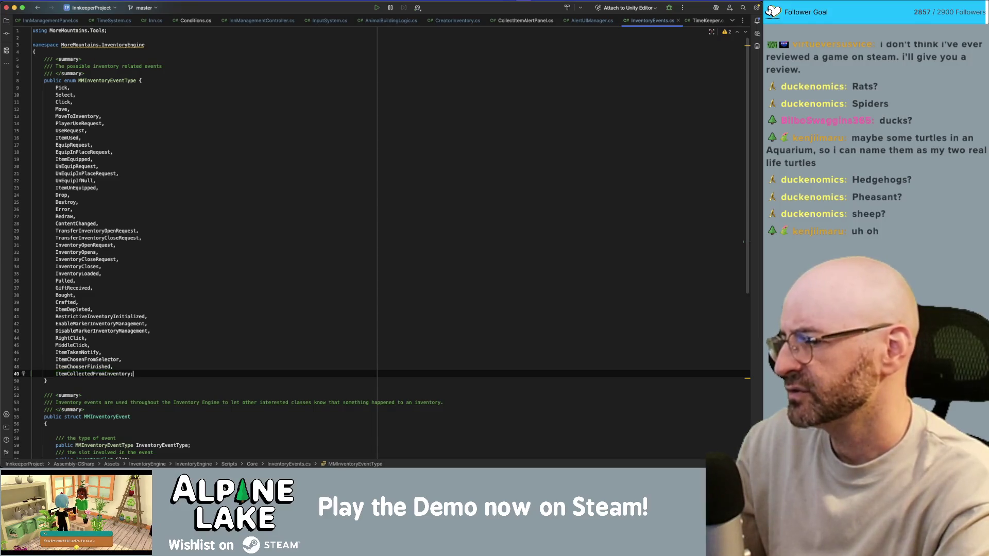
key("alt+Up")
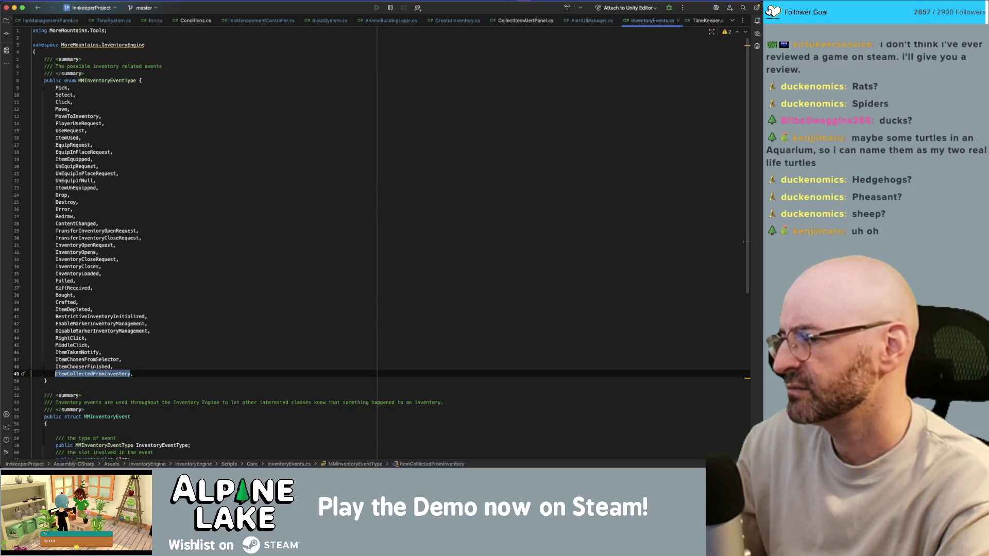
type("ItemTakenFromNewInventory")
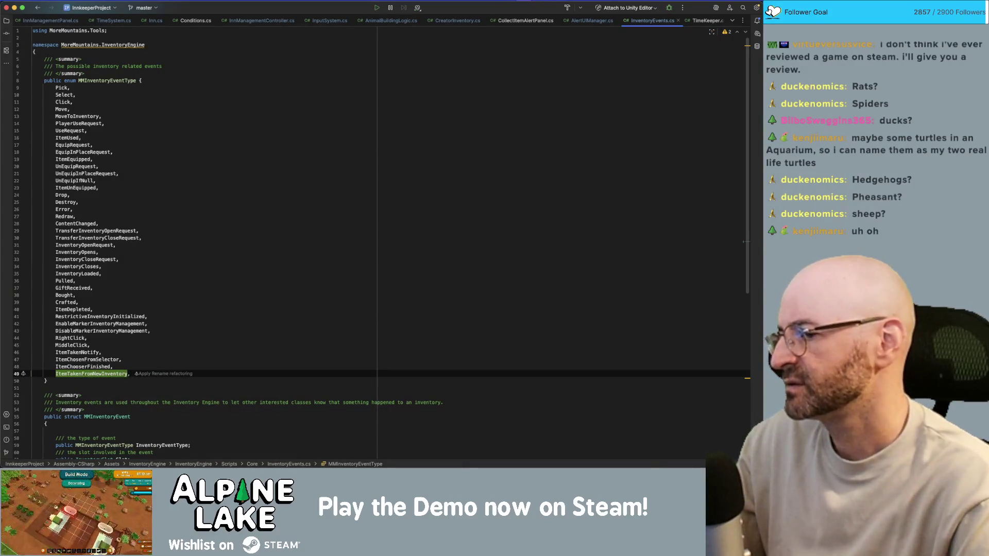
type("Item")
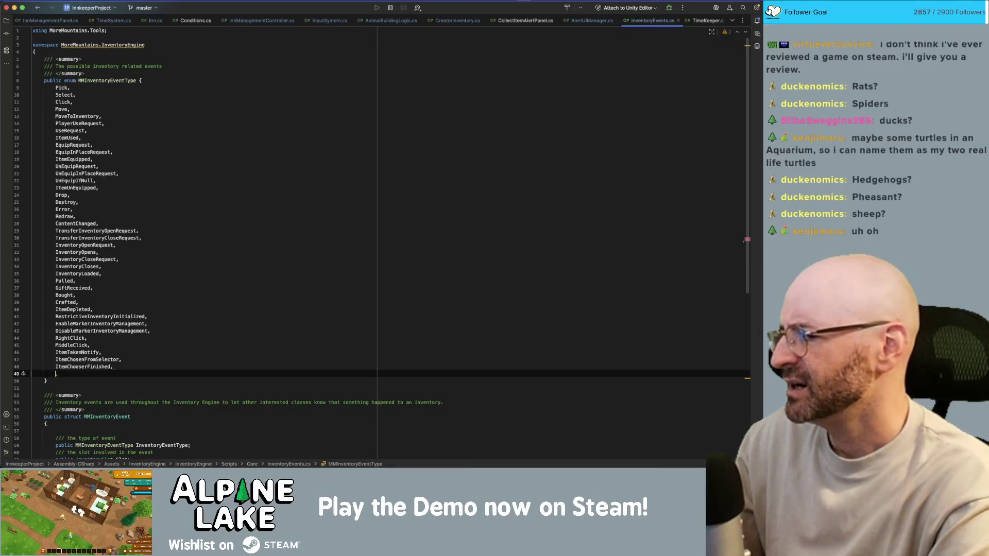
type("ollectedNotificat")
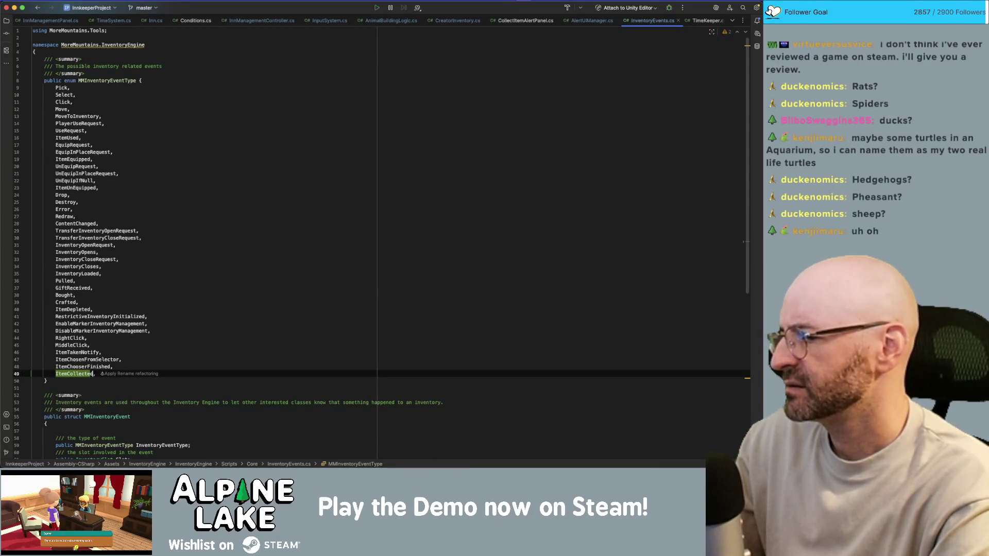
type("ion")
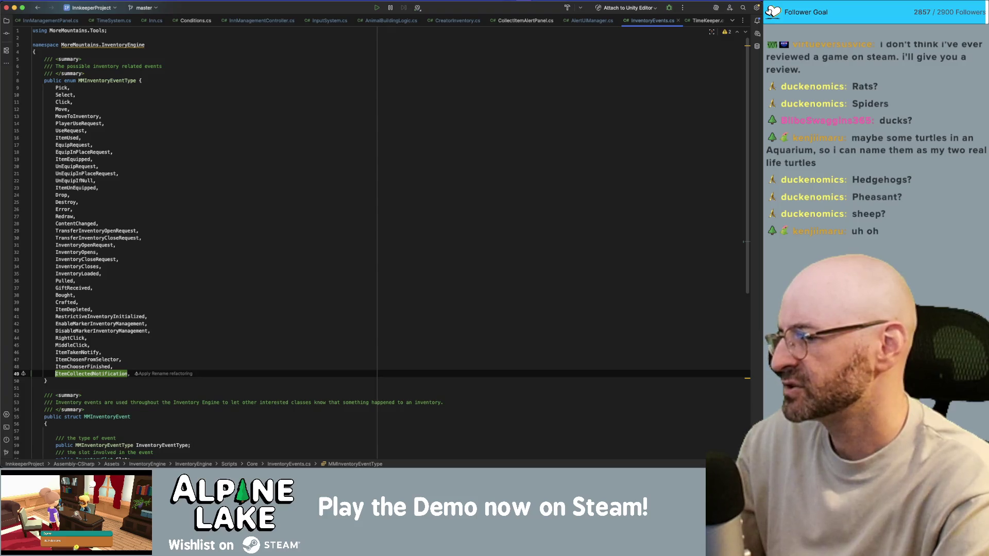
type("Generic")
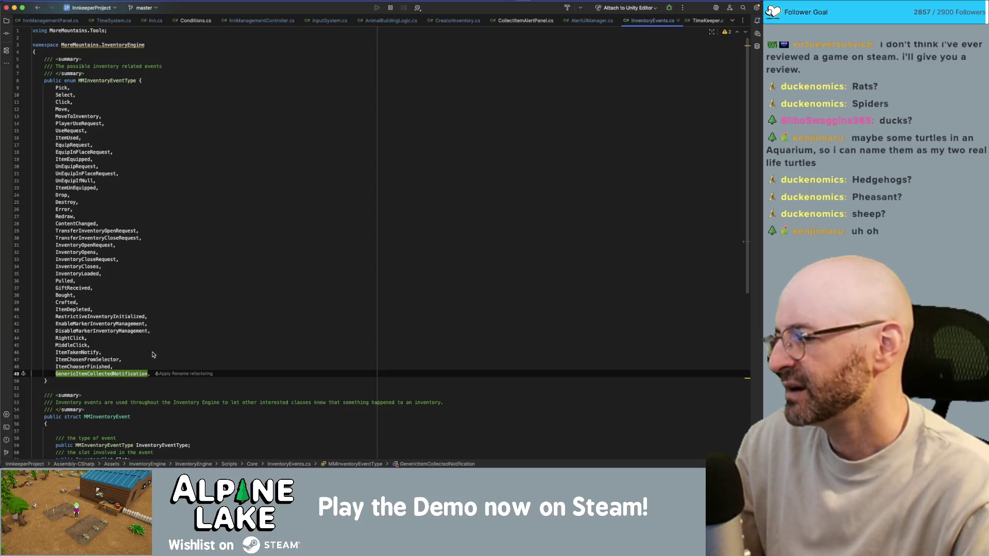
double_click(132, 374)
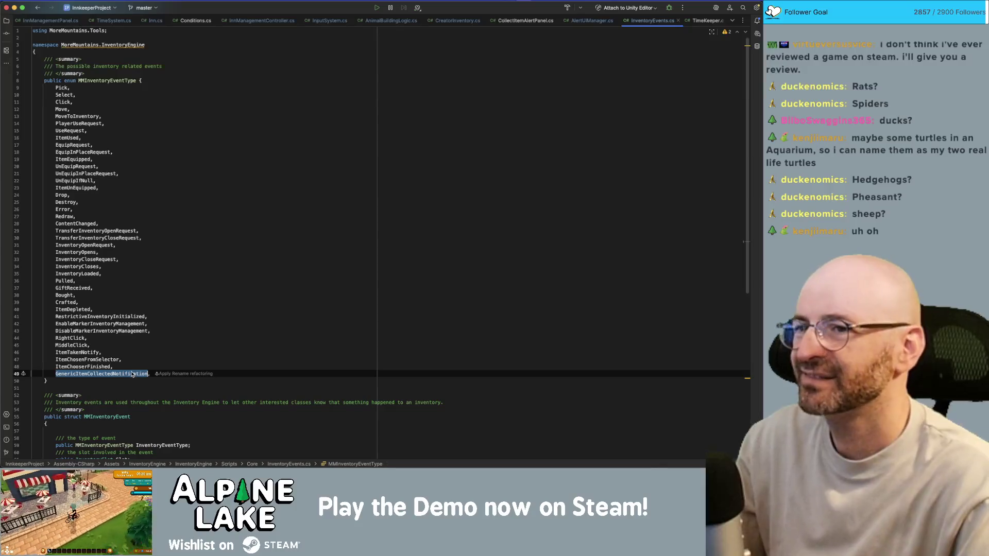
left_click(456, 22)
Start an MMInventoryEvent statement on a new line inside the item transfer block
left_click(236, 290)
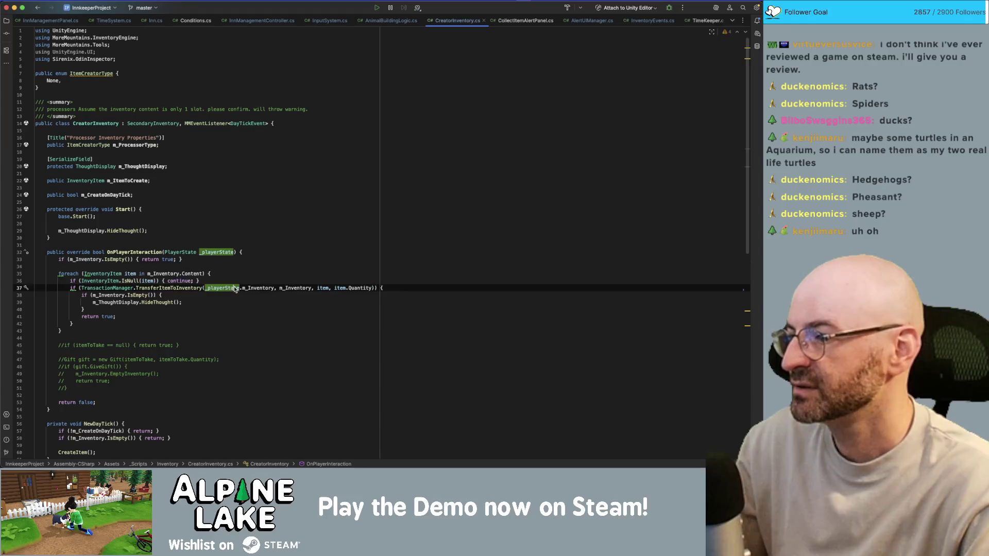
left_click(384, 288)
key("Return")
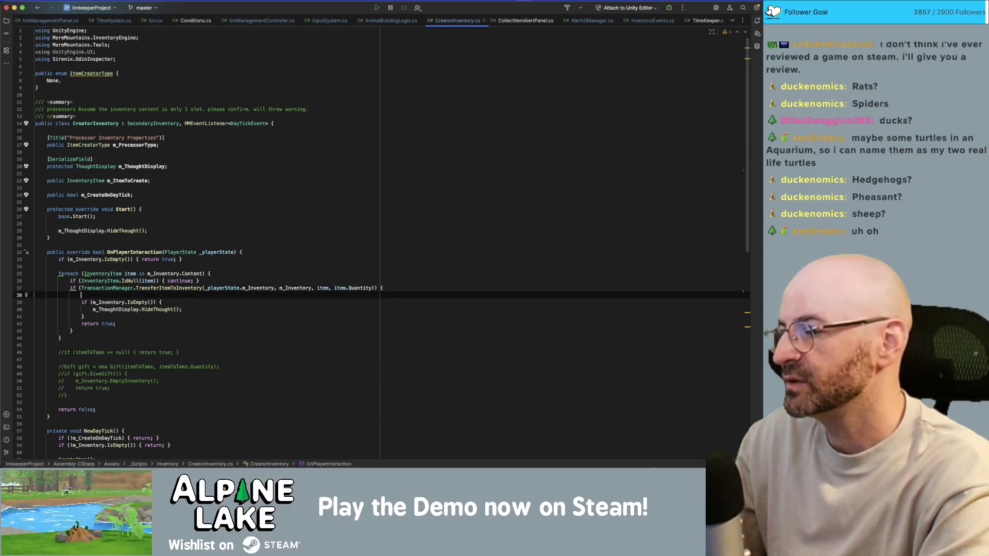
type("m")
key("BackSpace")
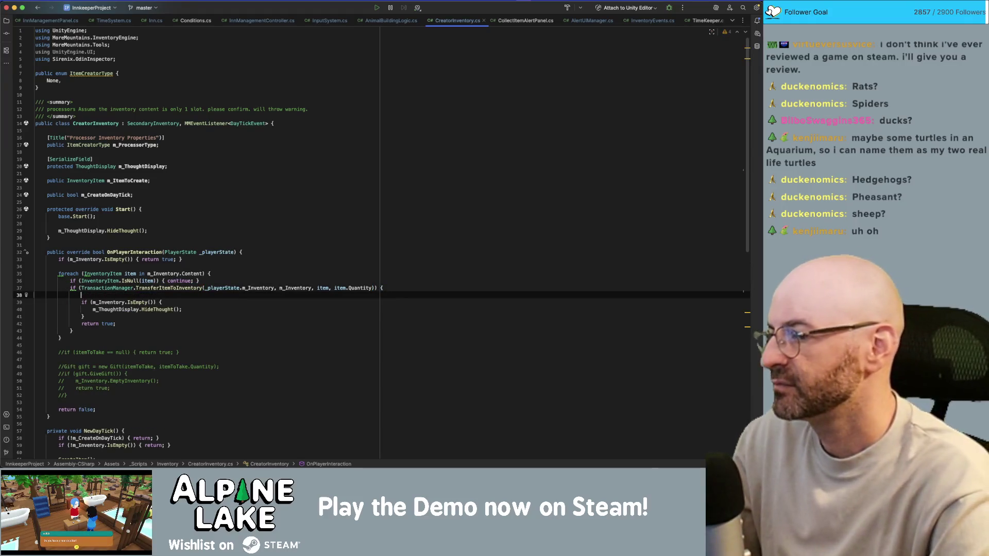
key("BackSpace")
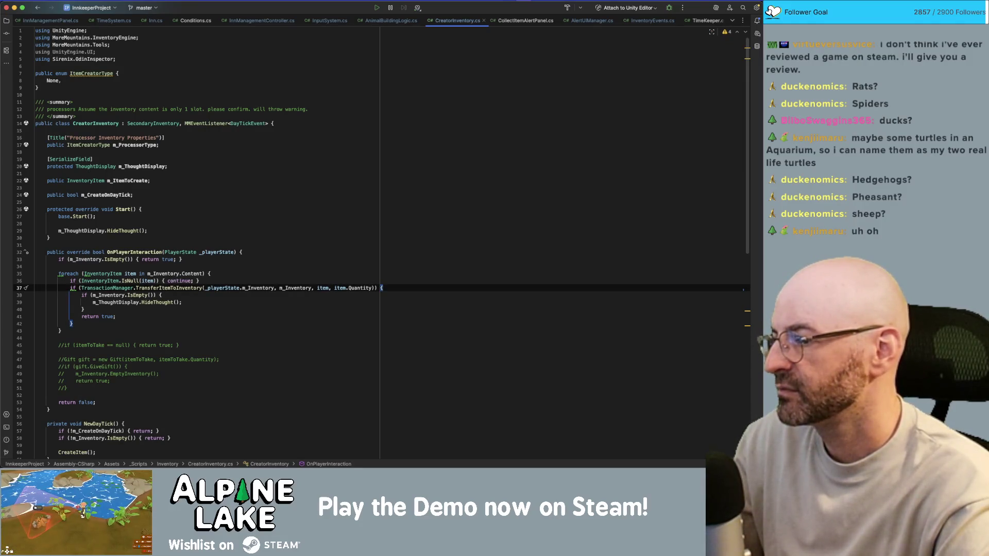
key("Return")
type("MM")
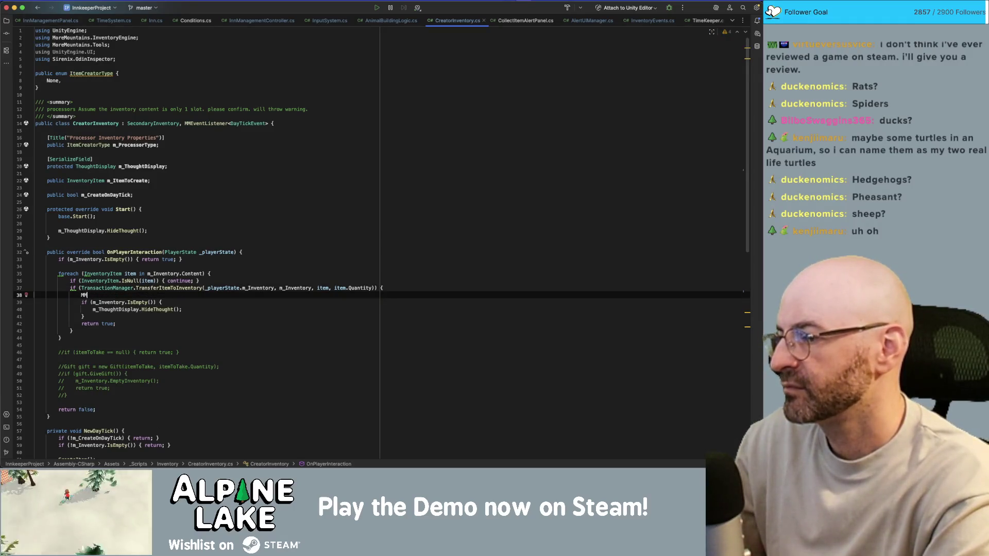
key("BackSpace")
key("BackSpace")
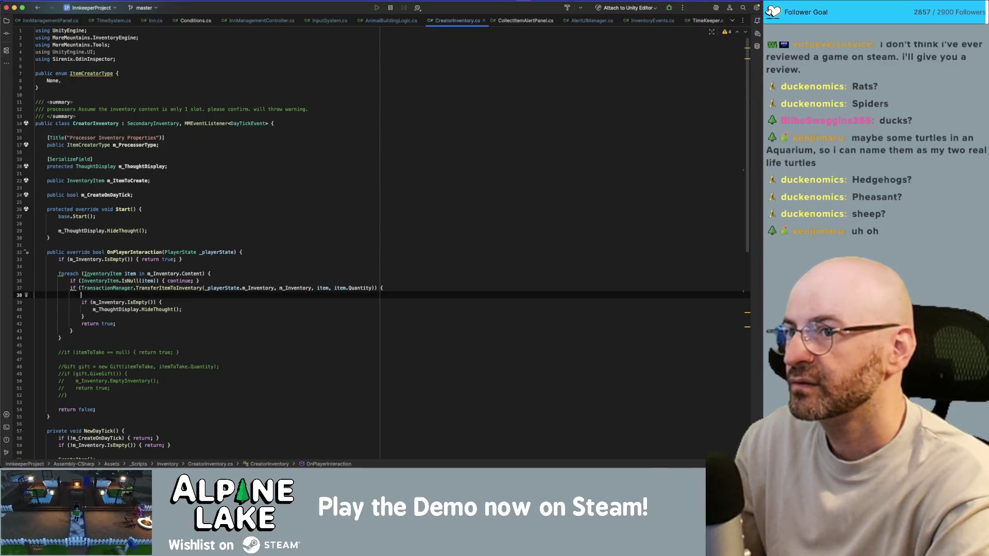
type("MMIve")
key("BackSpace")
type("nventoryevent")
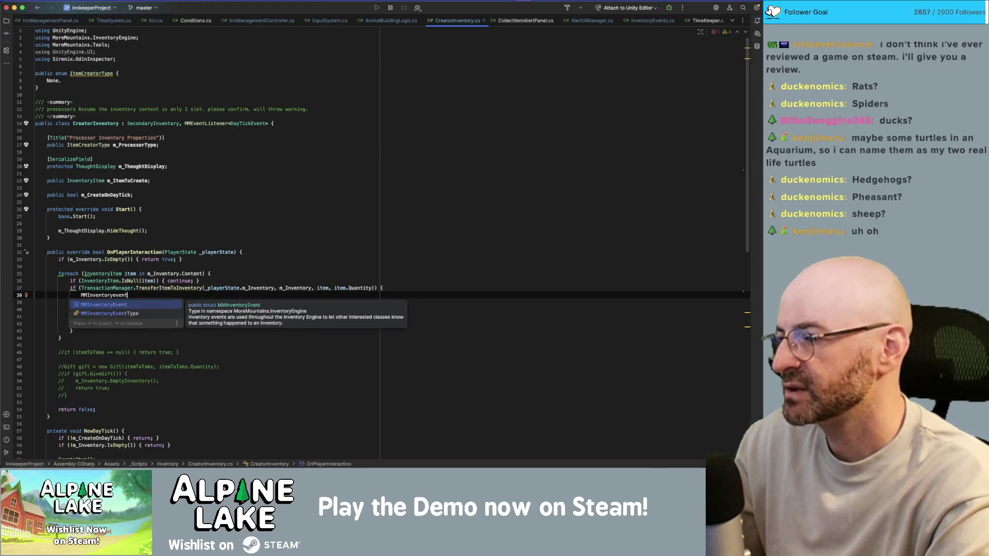
key("Return")
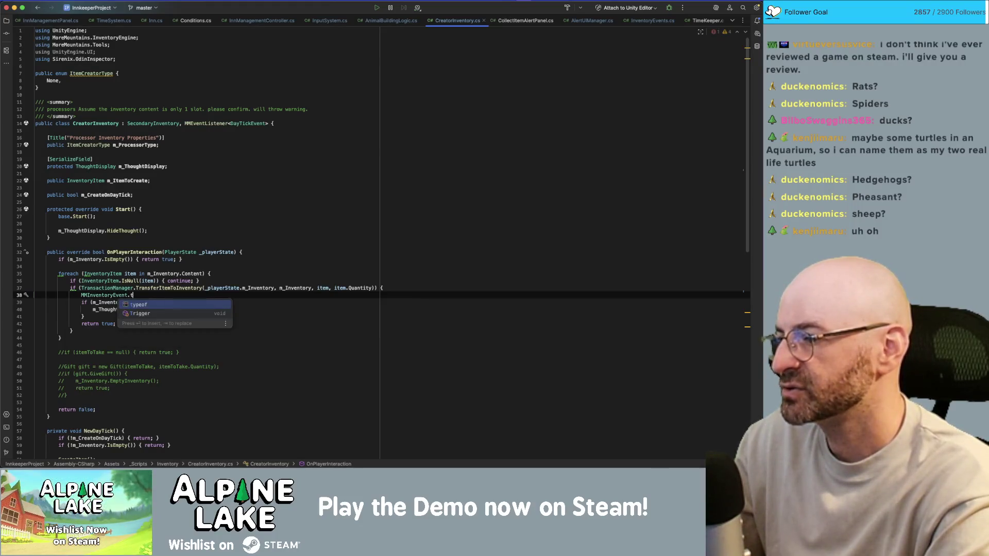
Call .Trigger with MMInventoryEventType.GenericItemCollectedNotification as the first argument
type(".Trigger();")
key("Tab")
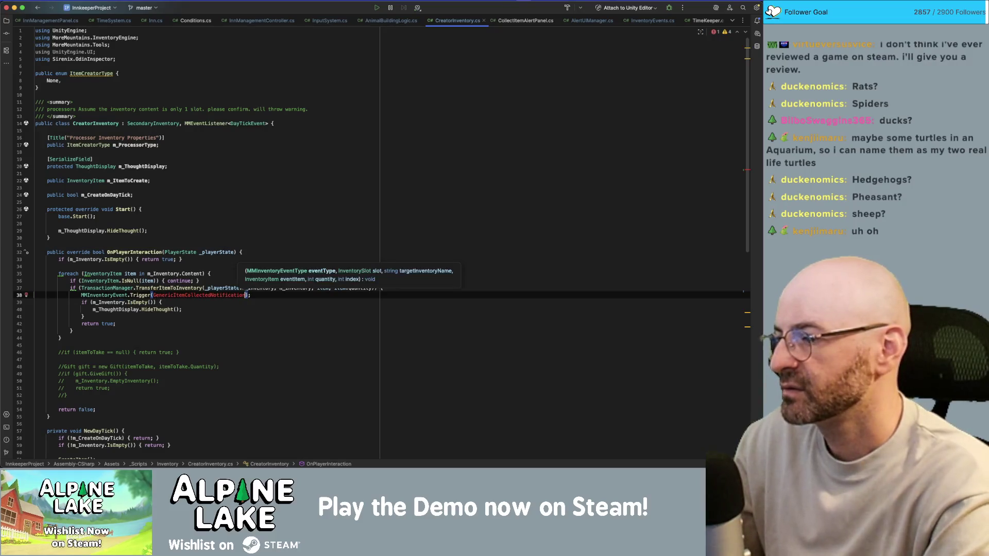
left_click(153, 295)
type("MM")
type("InventoryEventType")
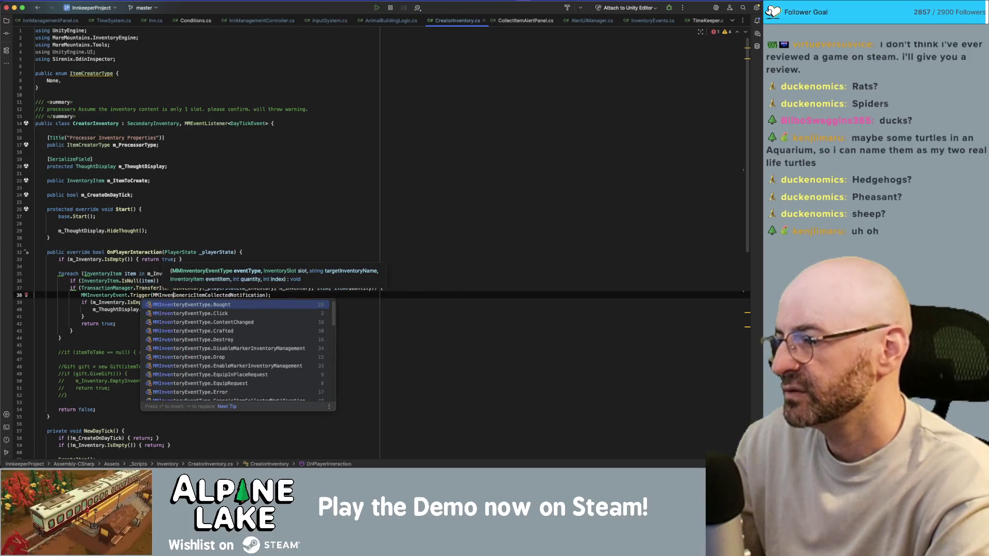
type(".")
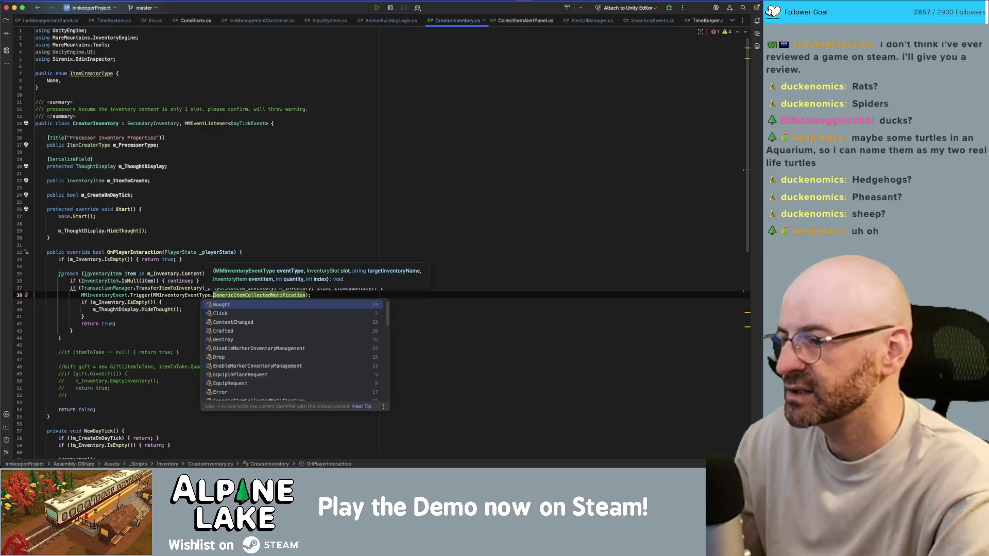
key("Escape")
type(", ")
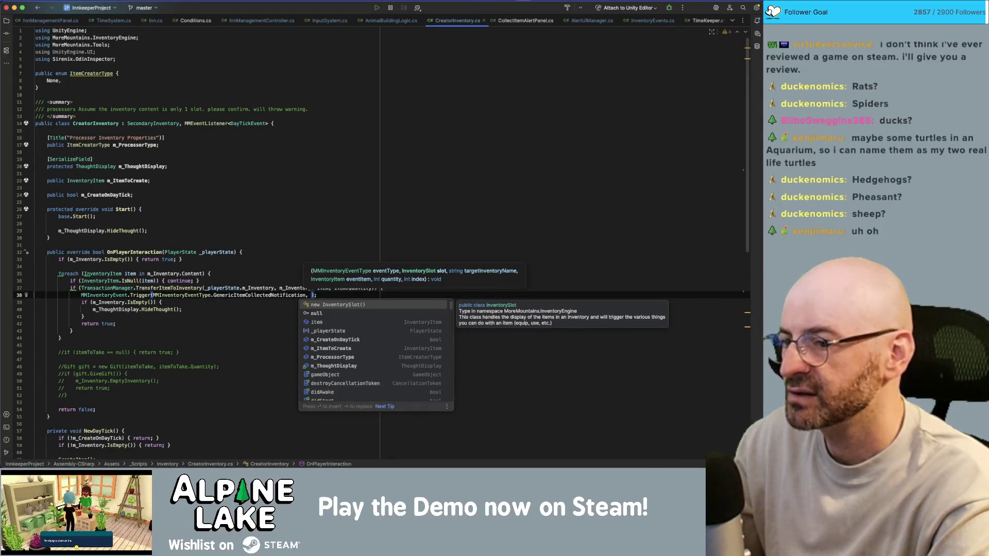
type("null, null")
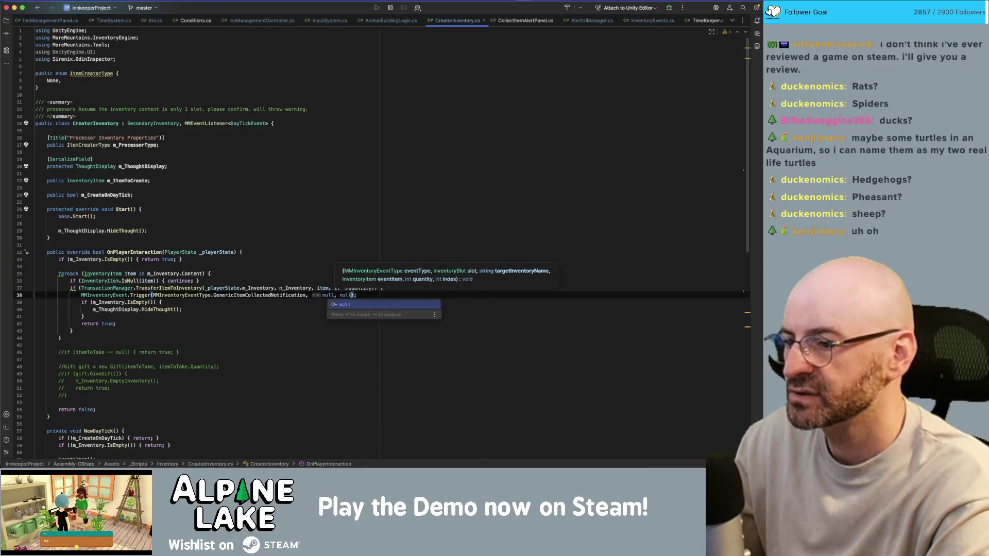
key("BackSpace")
key("BackSpace")
key("BackSpace")
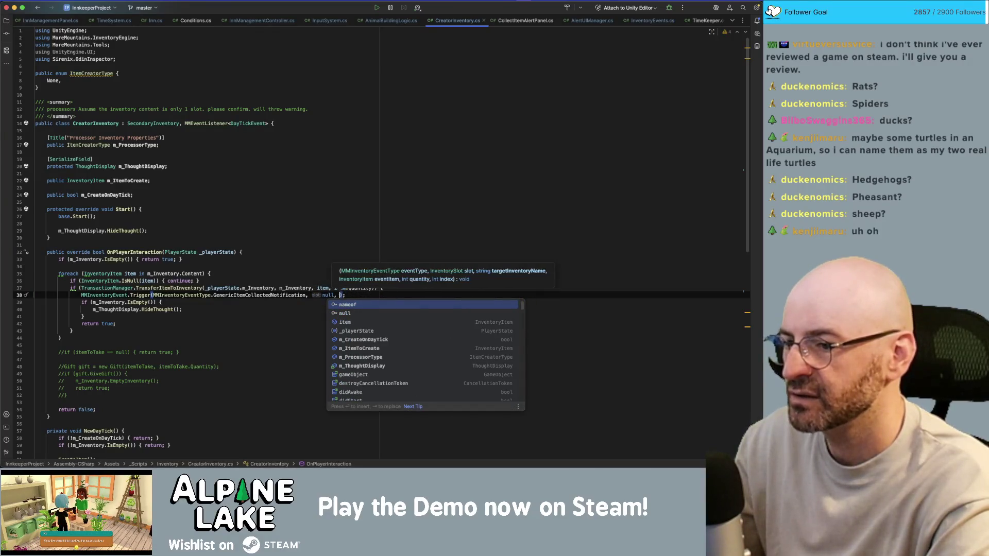
type("\"")
key("Right")
type(",")
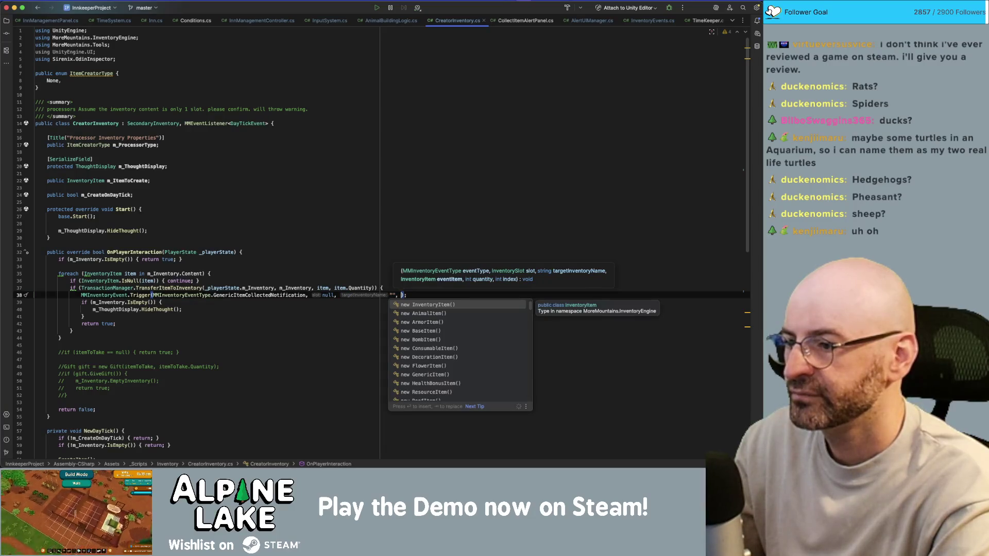
key("BackSpace")
key("BackSpace")
key("BackSpace")
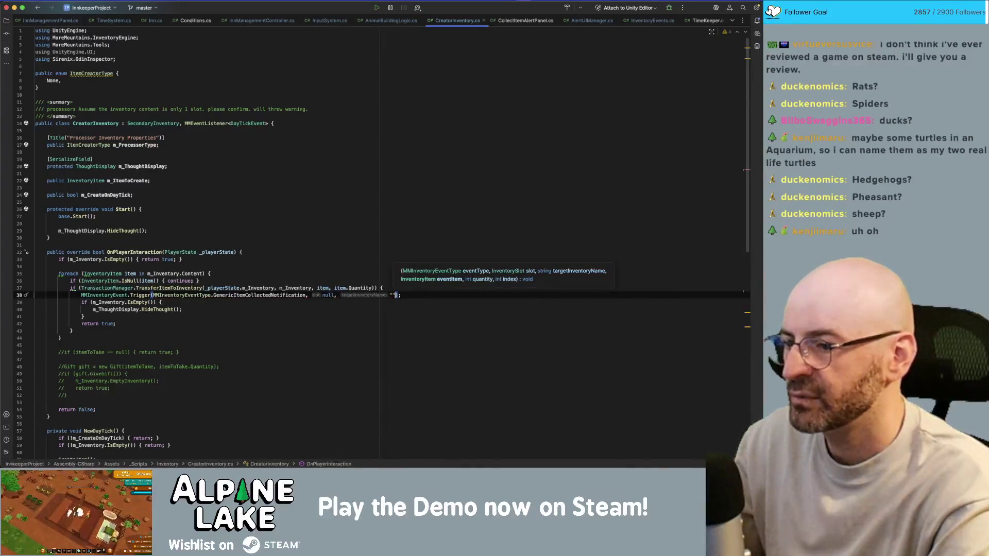
Pass m_Inventory.name, item, item.Quantity and -1 as the remaining trigger arguments
type("m_Inven")
key("Return")
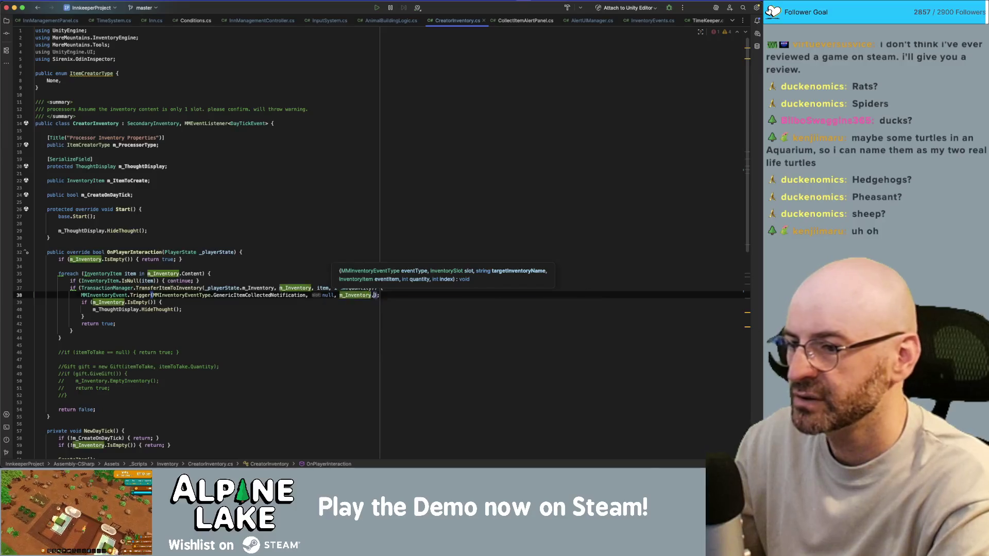
type(",")
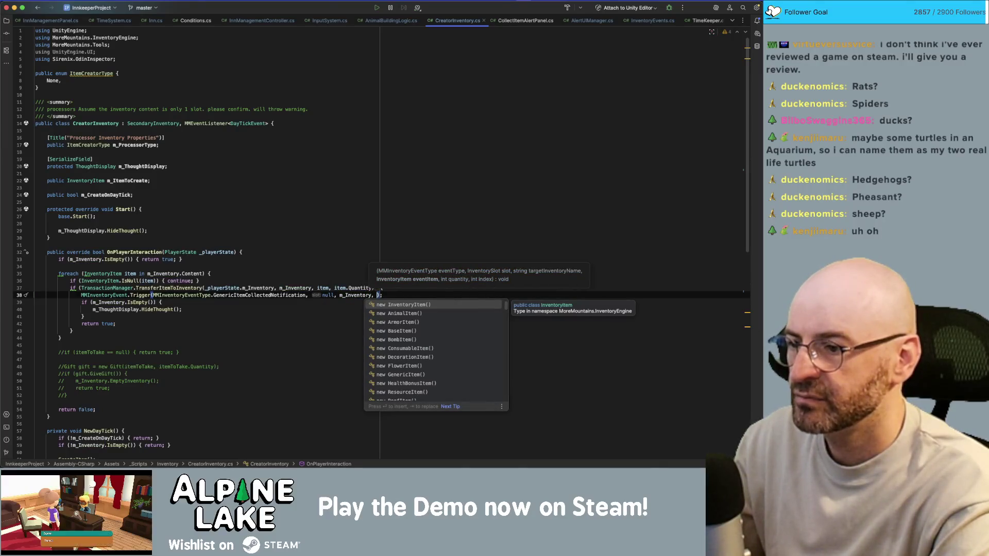
key("Left")
key("Left")
type(".name")
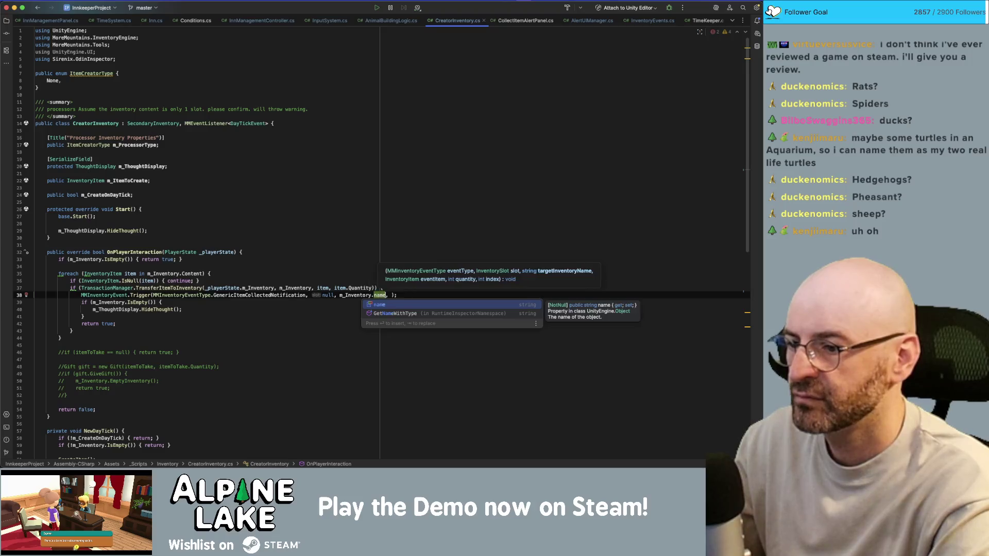
key("BackSpace")
key("BackSpace")
key("BackSpace")
type("inventorynam")
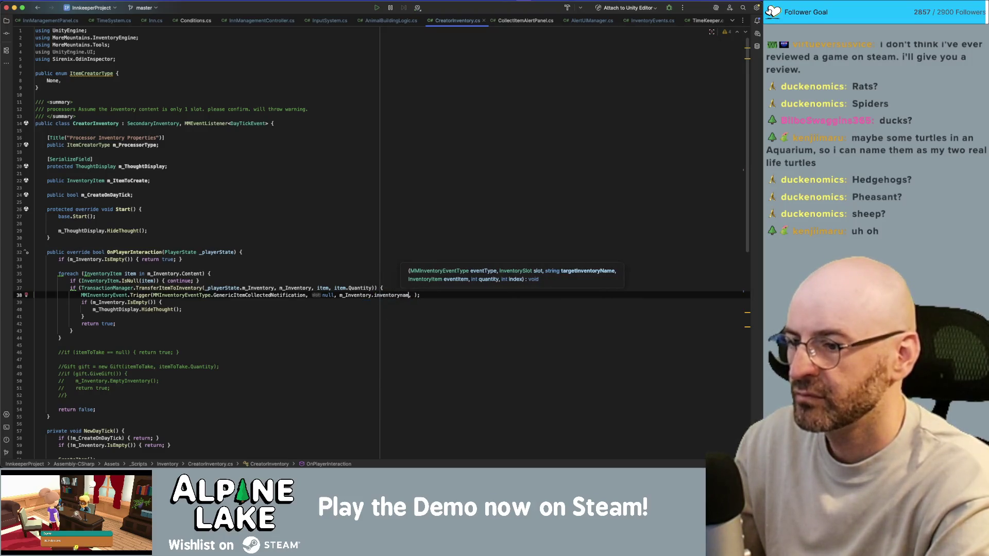
key("alt+BackSpace")
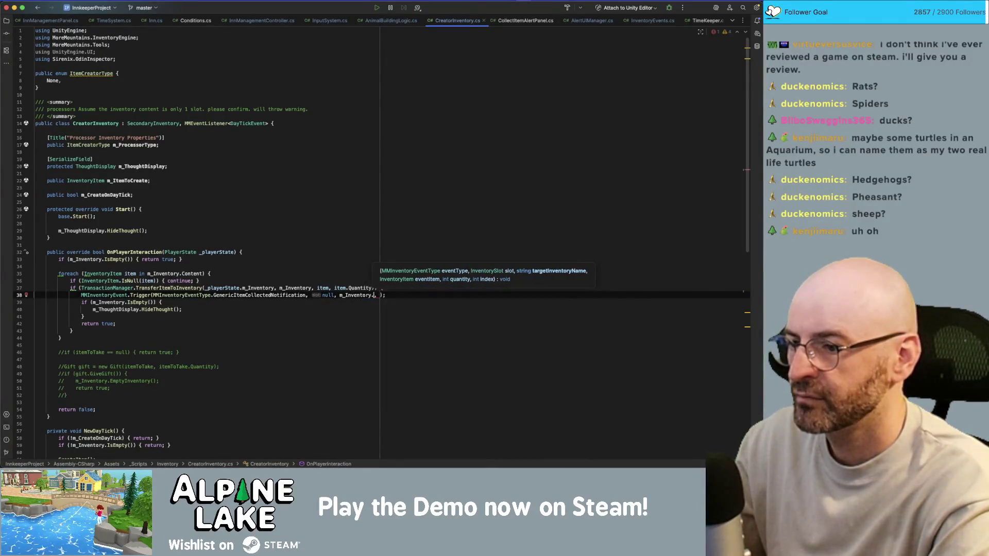
type("I")
key("BackSpace")
type("nvNa")
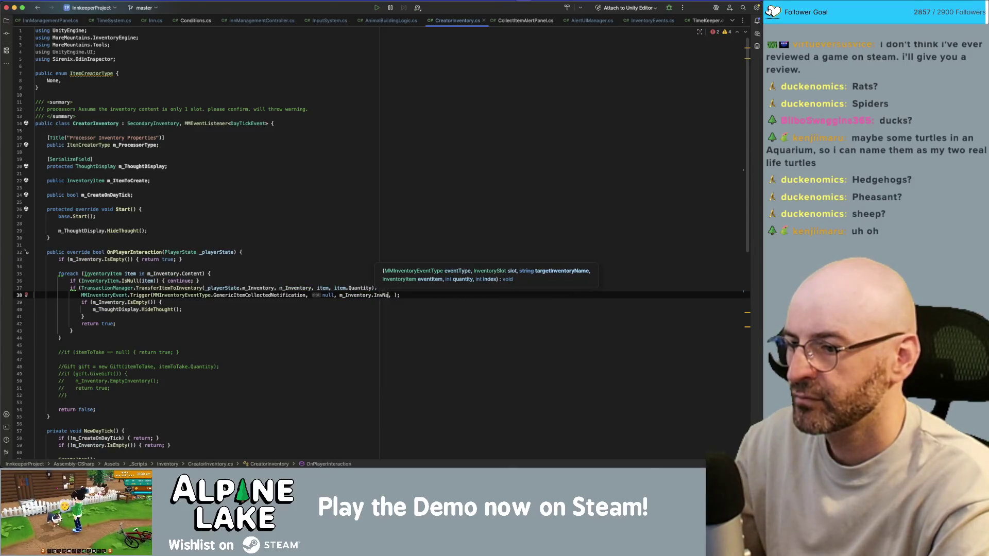
type("me")
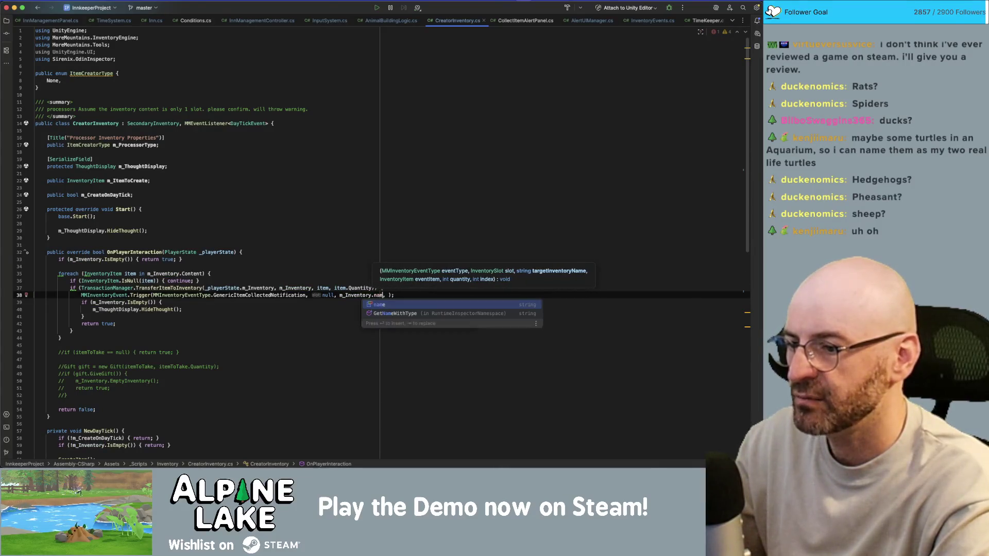
key("Right")
key("Right")
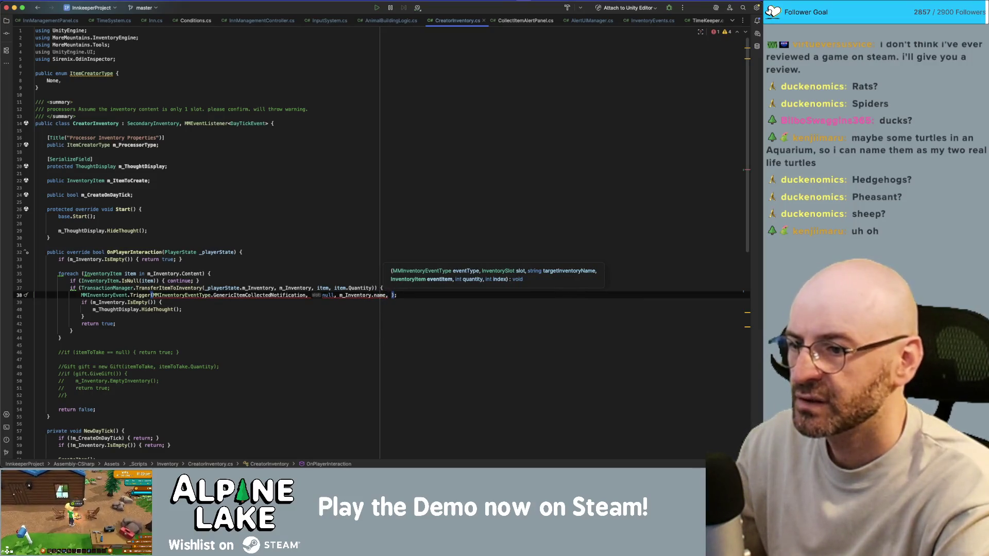
type("item")
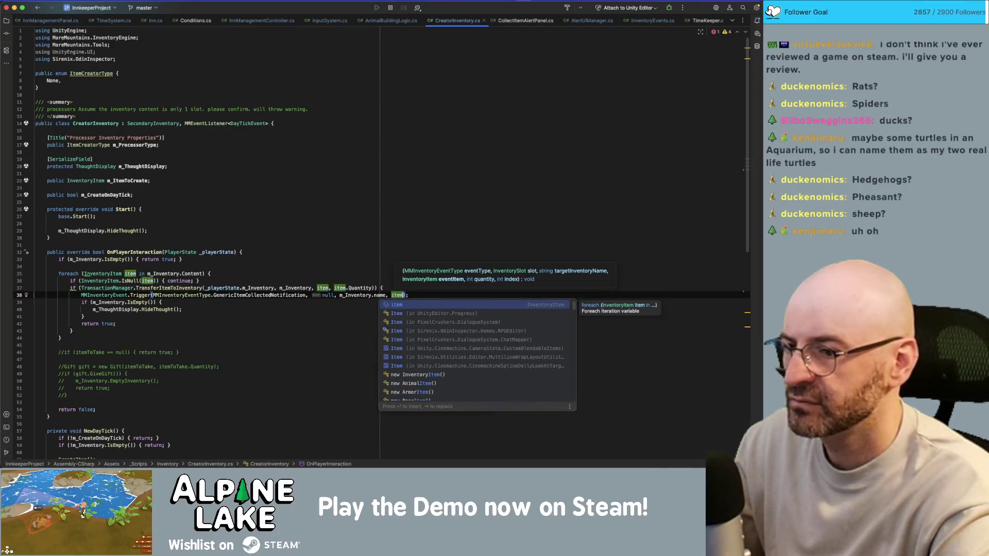
type(", item.quan")
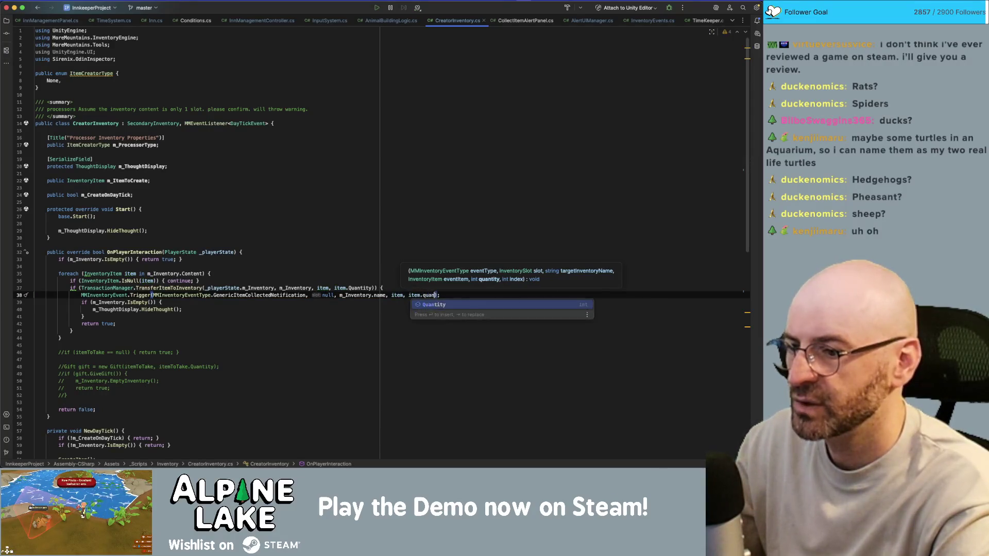
key("Return")
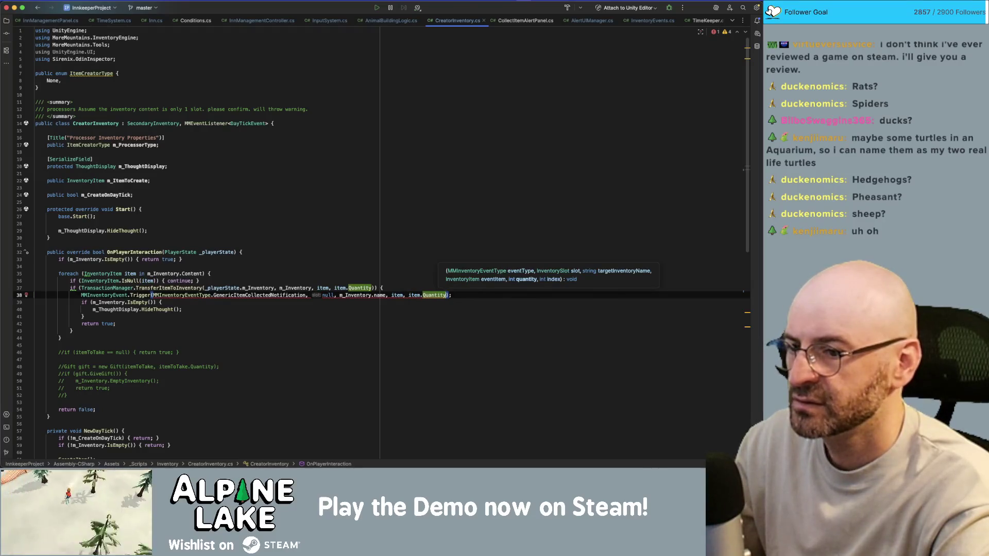
type(", ")
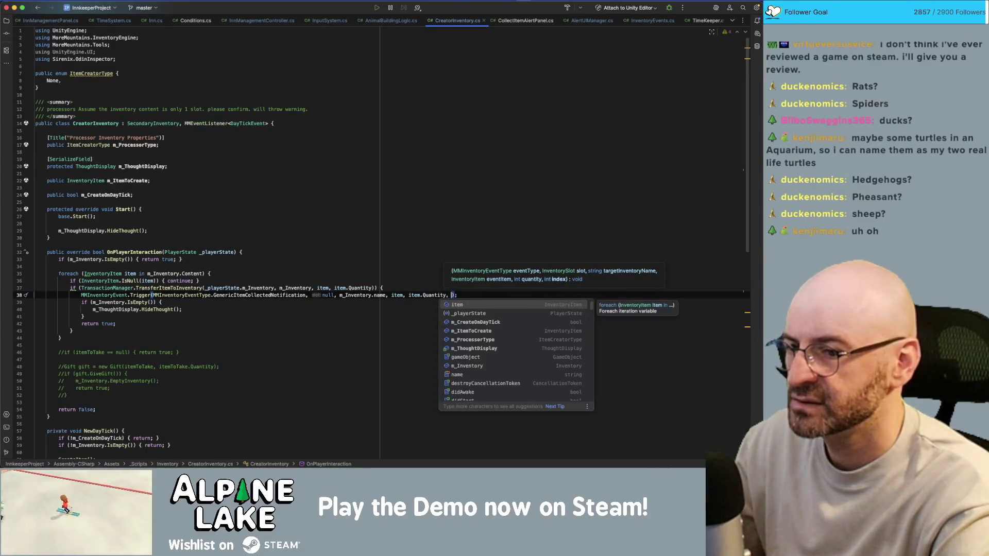
type("-1")
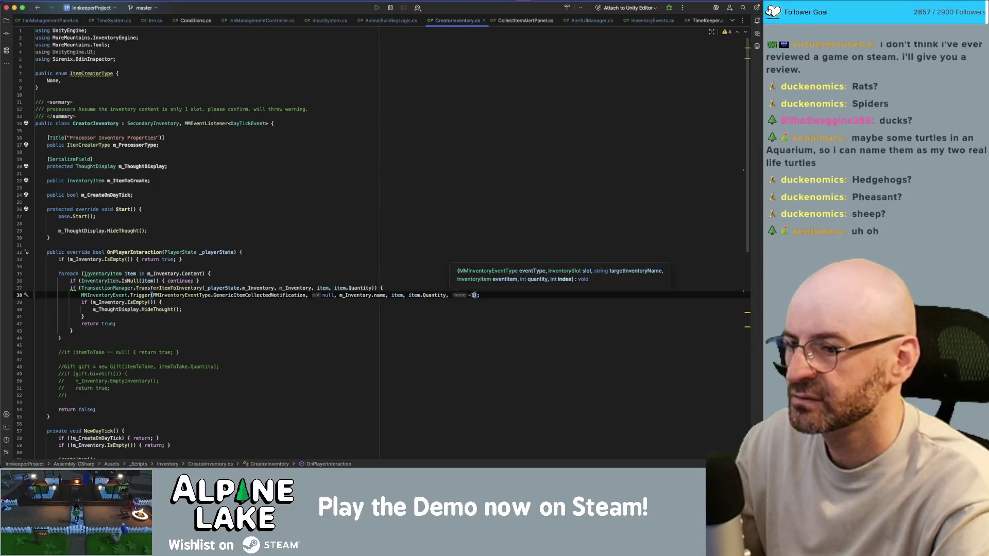
key("Escape")
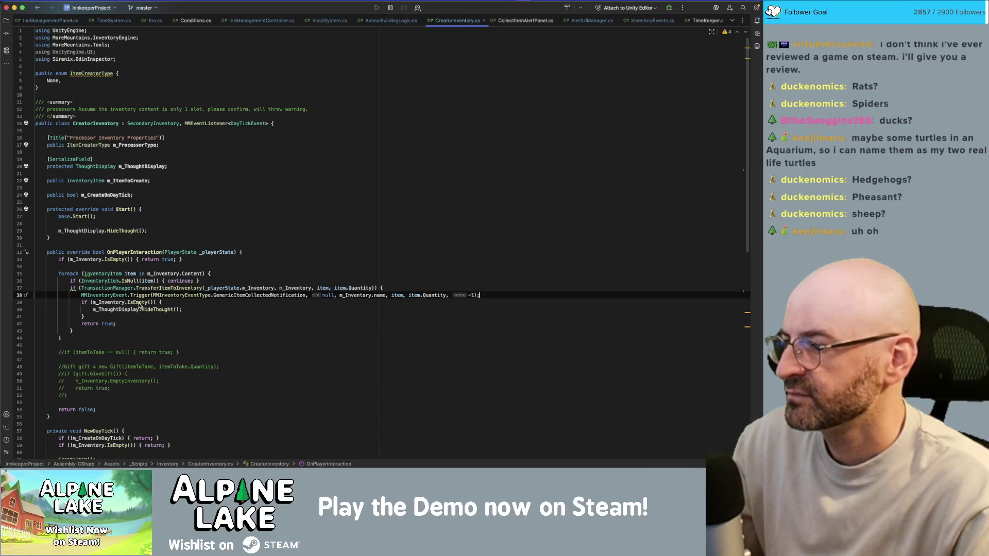
double_click(258, 296)
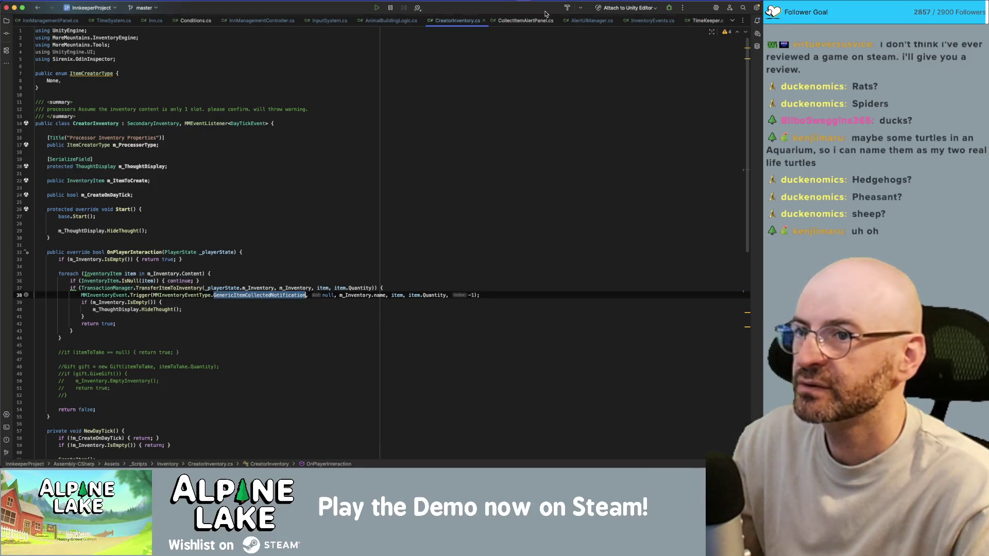
In AlertUIManager, add an if block for InventoryEventType == GenericItemCollectedNotification after ItemTakenNotify
left_click(613, 21)
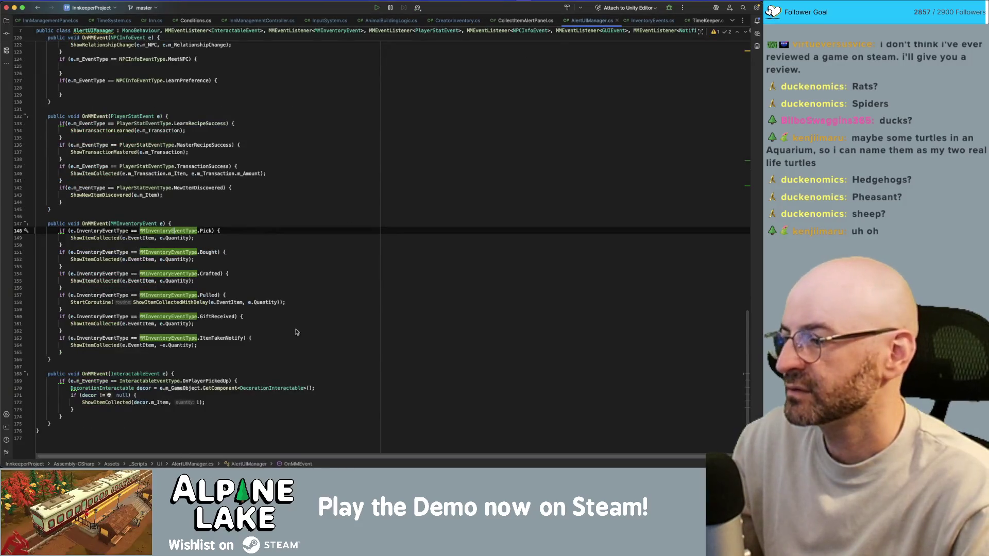
left_click(290, 347)
key("Down")
key("Return")
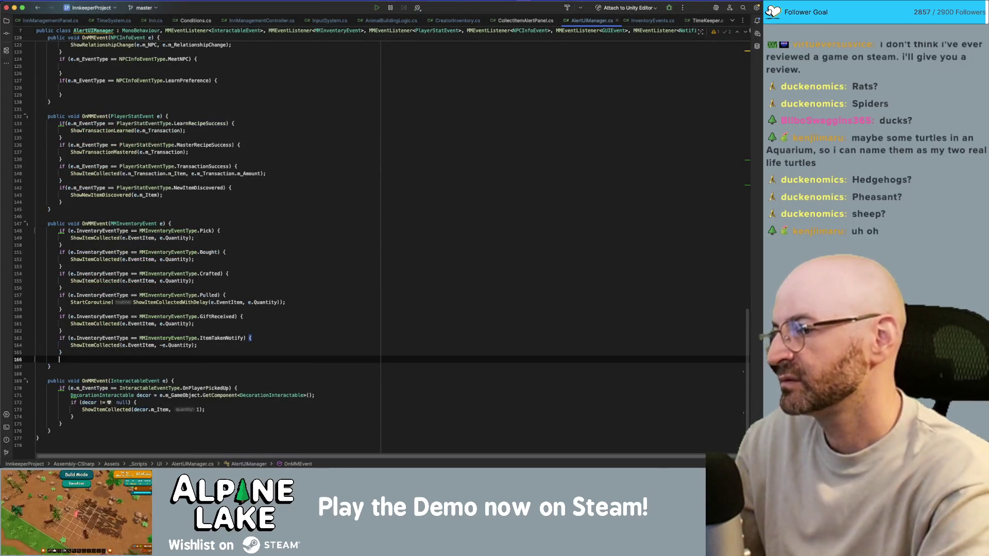
type("if(e.m")
type("_InventoryEventT")
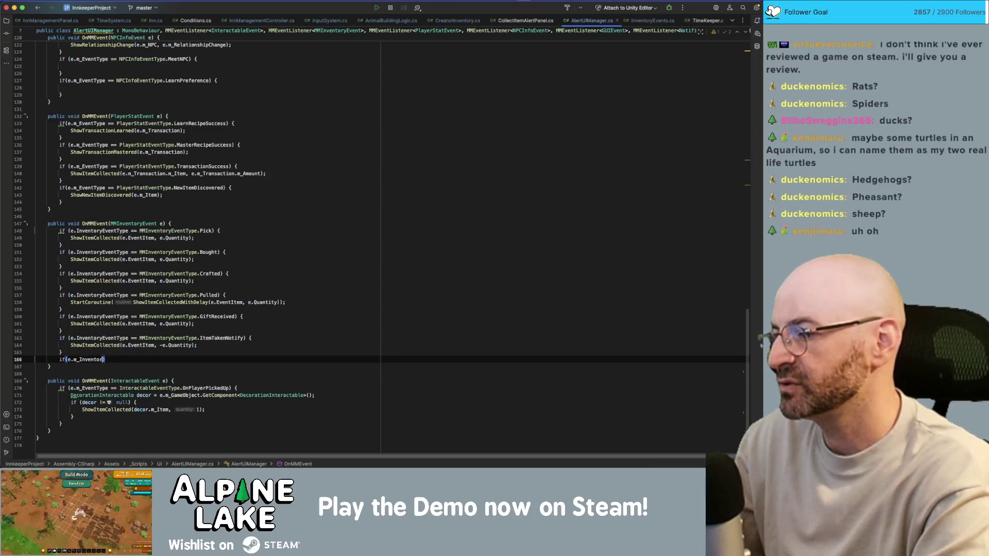
type("= MMInventoryeven")
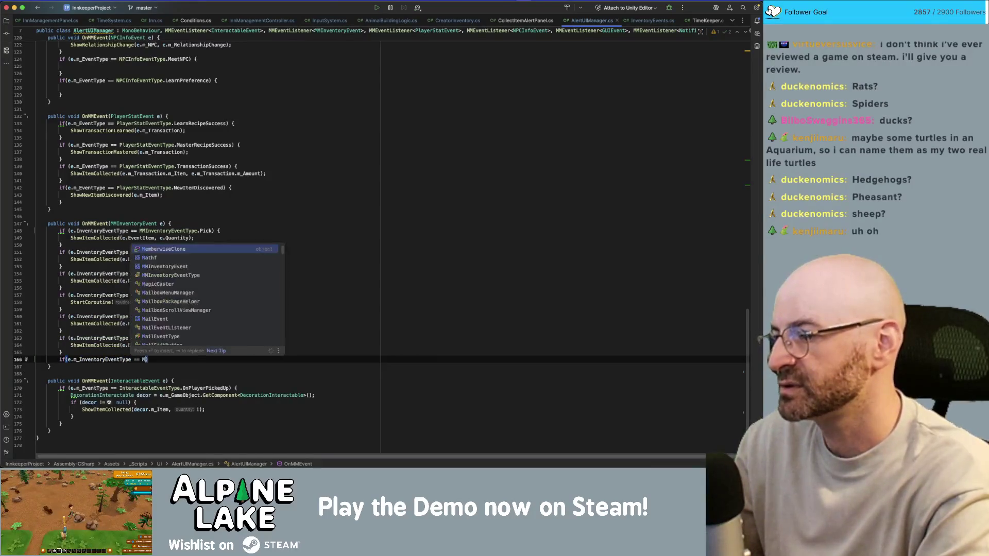
type("tType.")
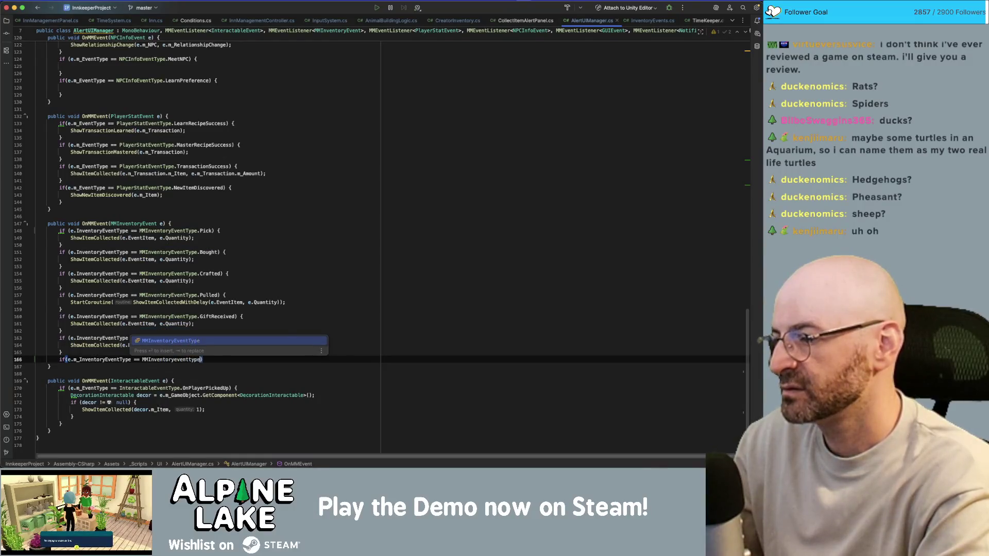
key("Return")
type("){")
key("Return")
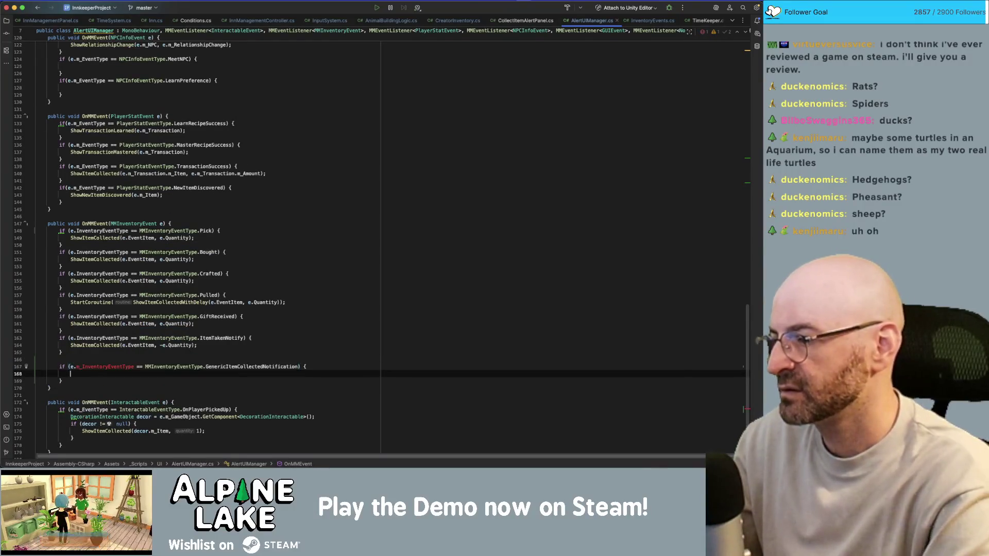
key("Up")
key("Home")
key("Return")
double_click(95, 338)
key("ctrl+c")
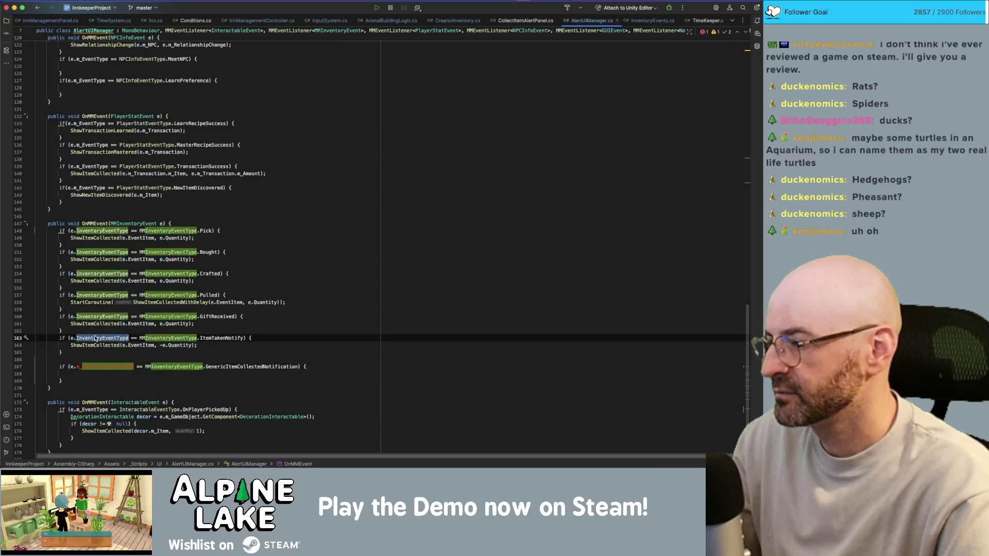
double_click(103, 368)
key("ctrl+v")
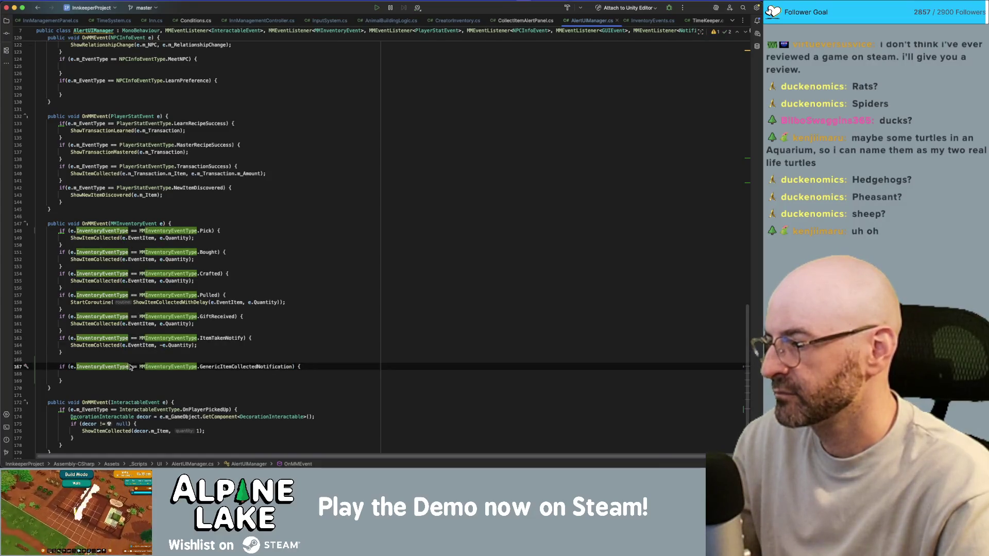
key("Down")
Copy the ShowItemCollected call into the new block with a positive quantity, then return to Unity
left_click(125, 347)
key("Home")
key("shift+End")
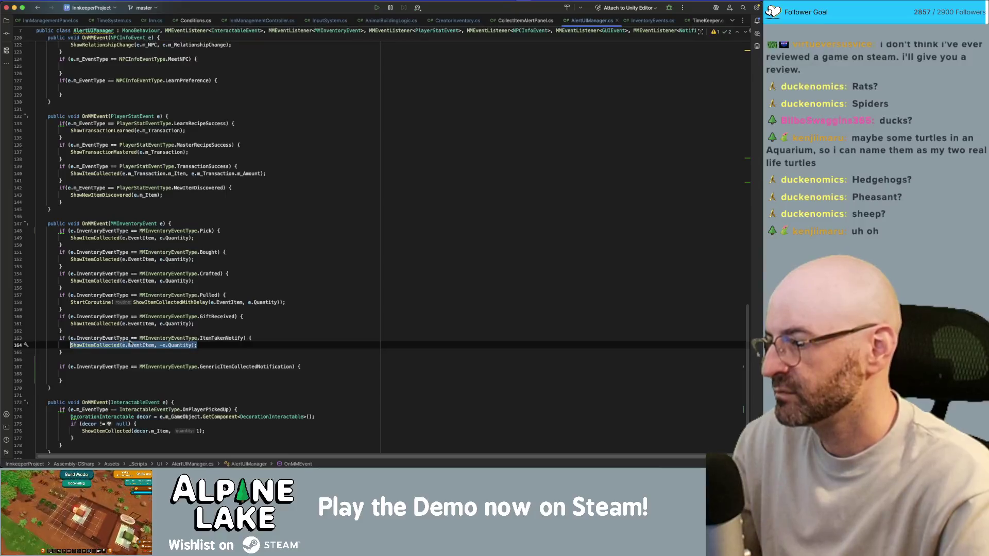
key("ctrl+c")
left_click(115, 375)
key("ctrl+v")
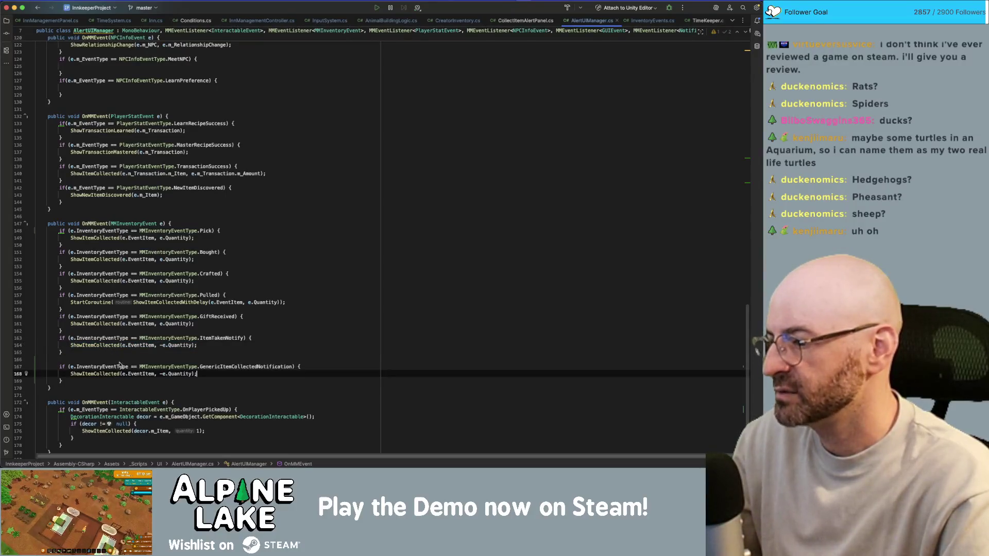
left_click(162, 374)
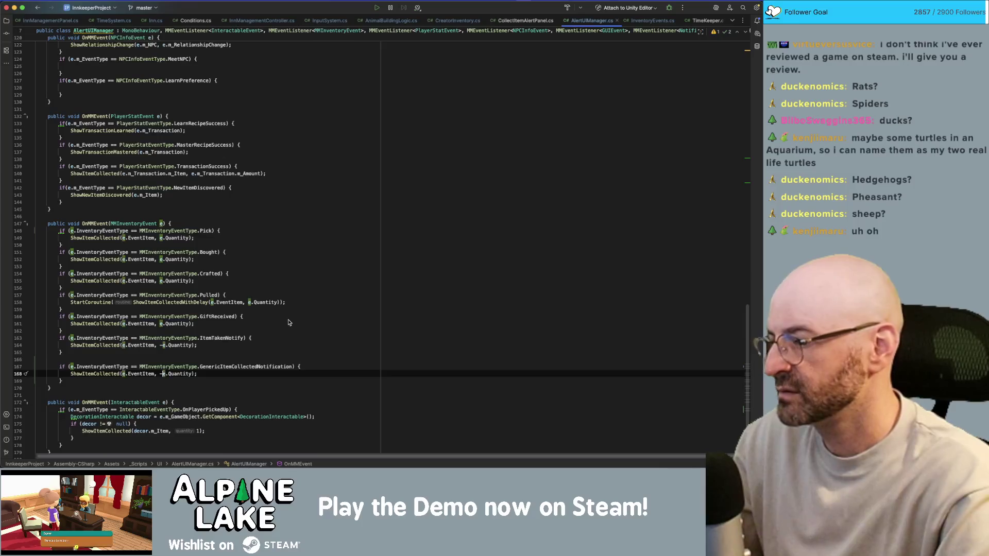
key("BackSpace")
left_click(129, 374)
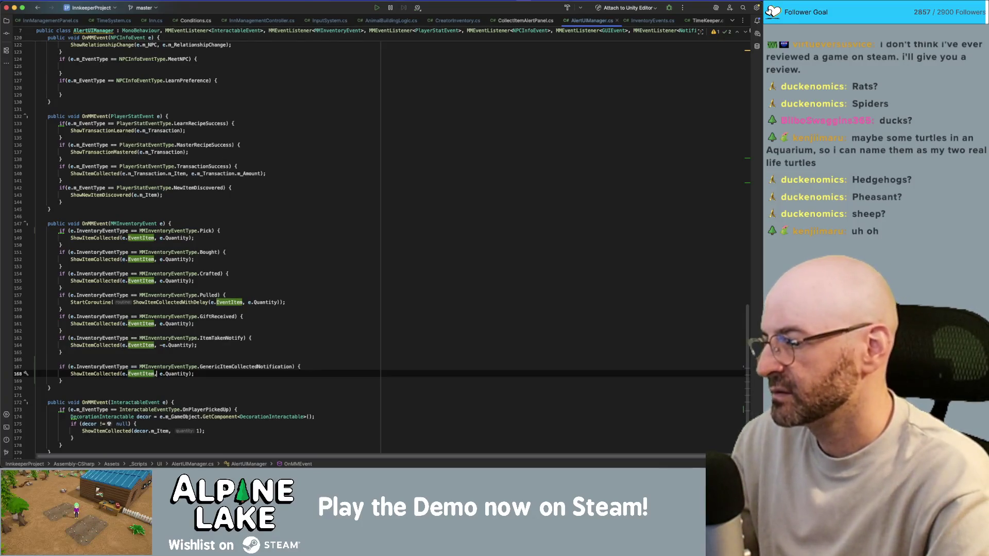
left_click(162, 374)
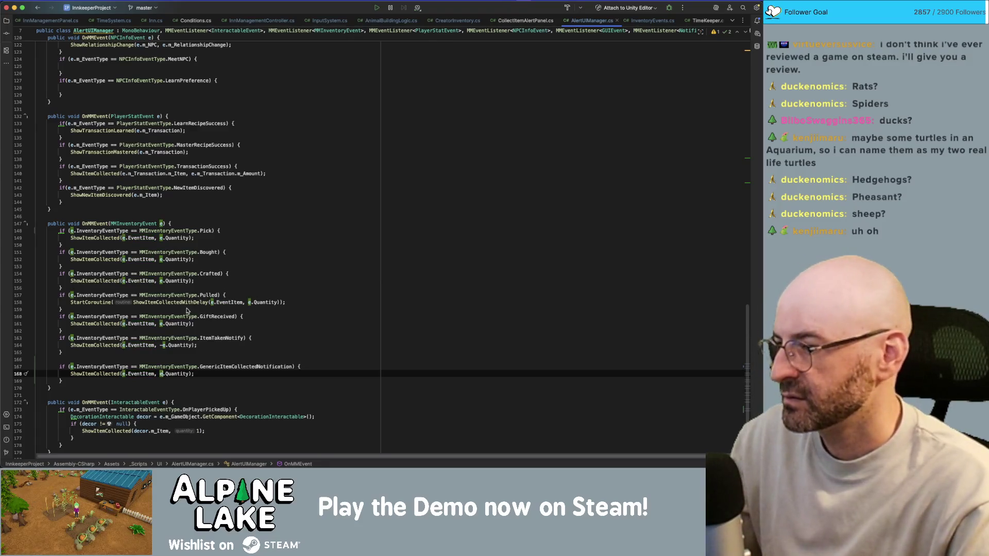
left_click(281, 251)
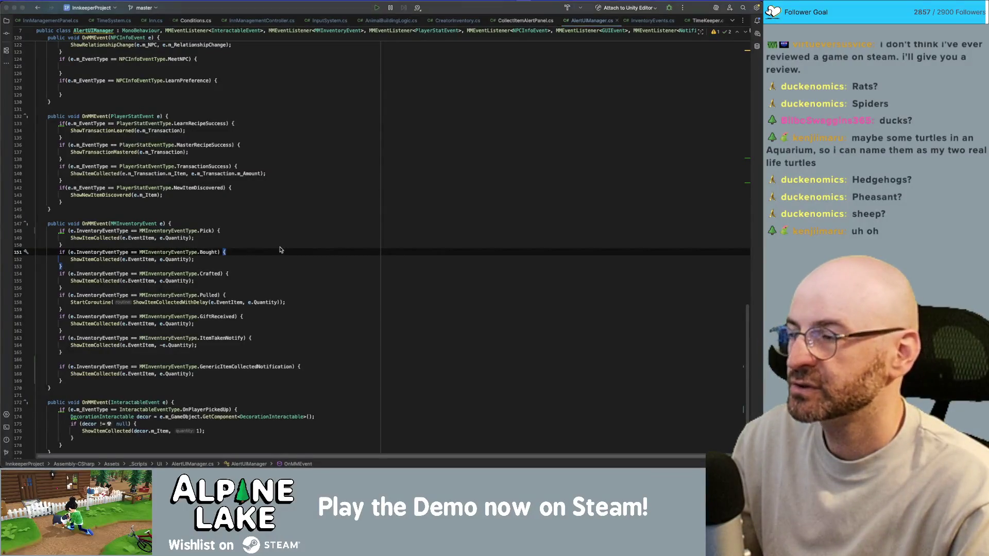
key("super+Tab")
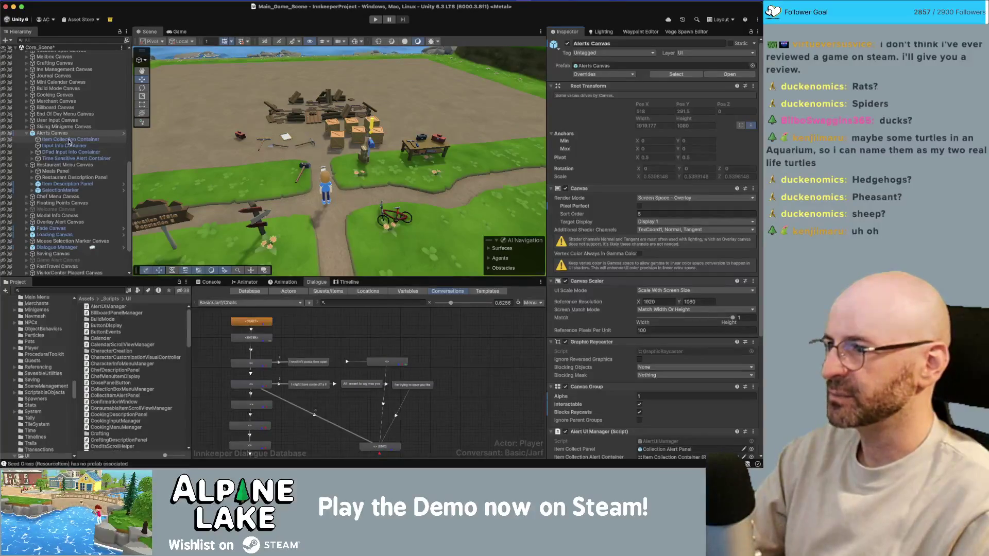
left_click(107, 290)
Find the Decor Beehive prefab with a 'bee' search and open it
type("b")
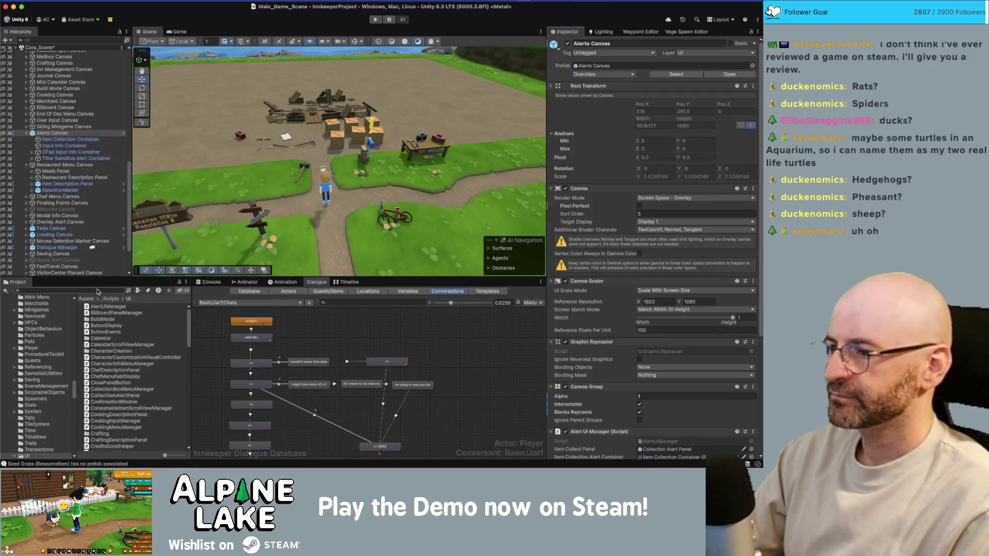
type("eehive")
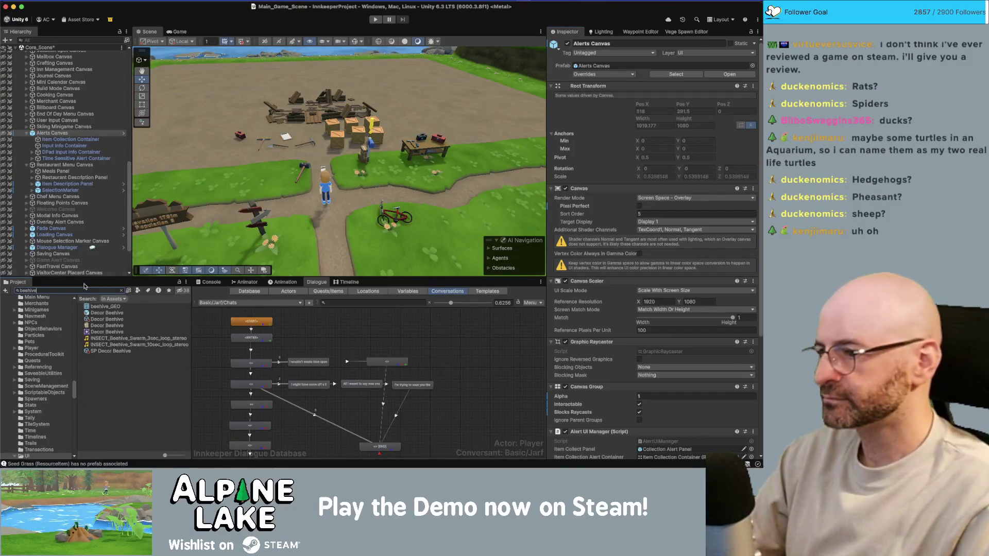
left_click(101, 313)
double_click(101, 313)
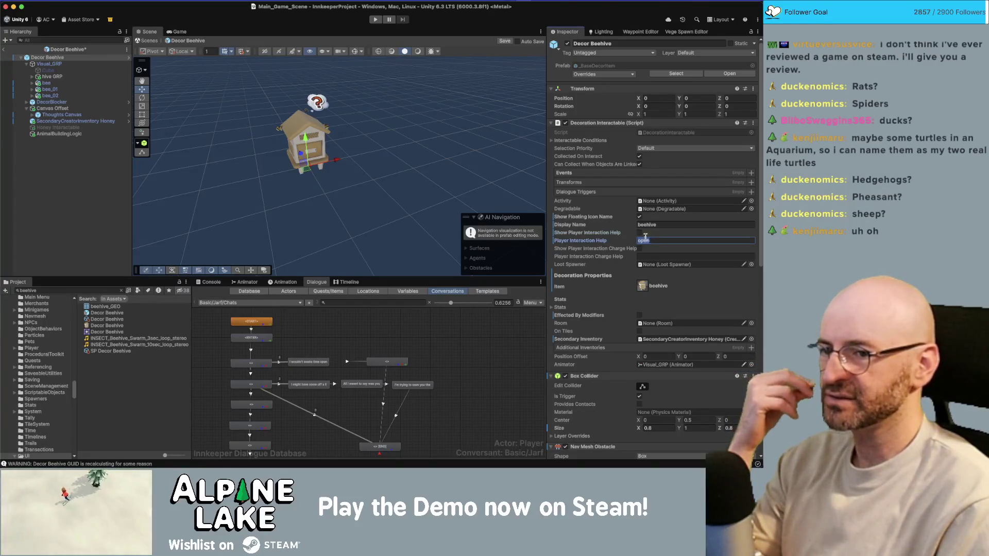
Clear the interaction help text, turn off Show Player Interaction Help, and save the prefab
left_click(640, 233)
key("BackSpace")
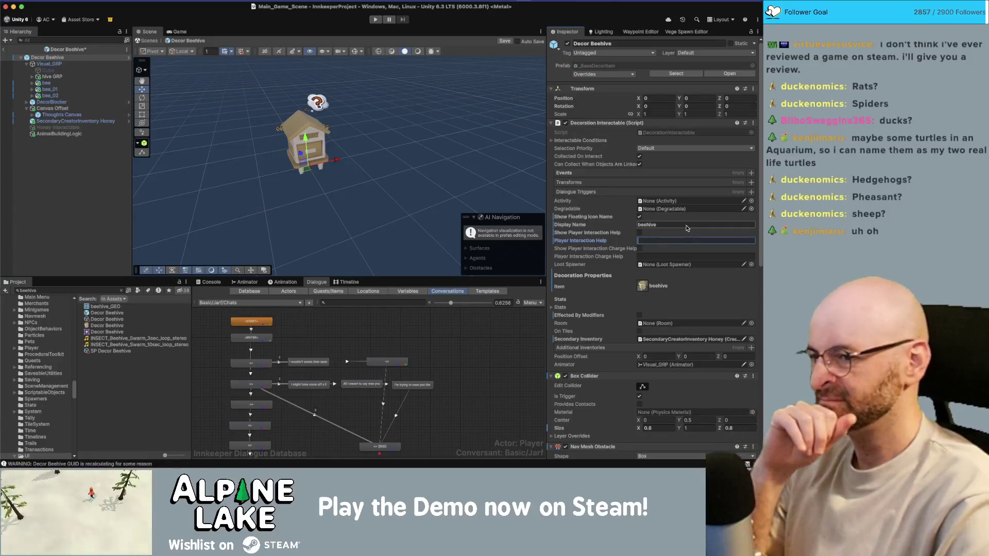
left_click(640, 233)
type("take honey")
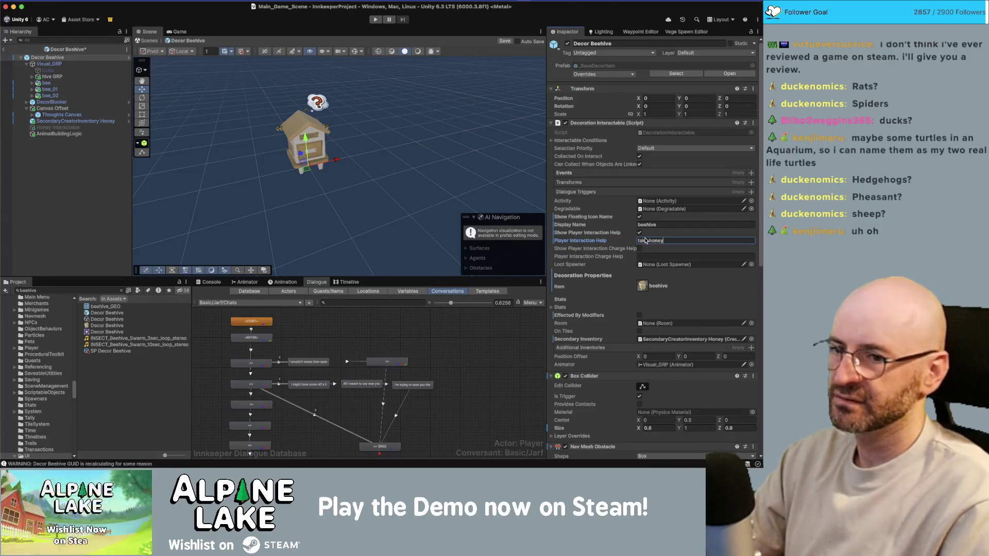
left_click(639, 233)
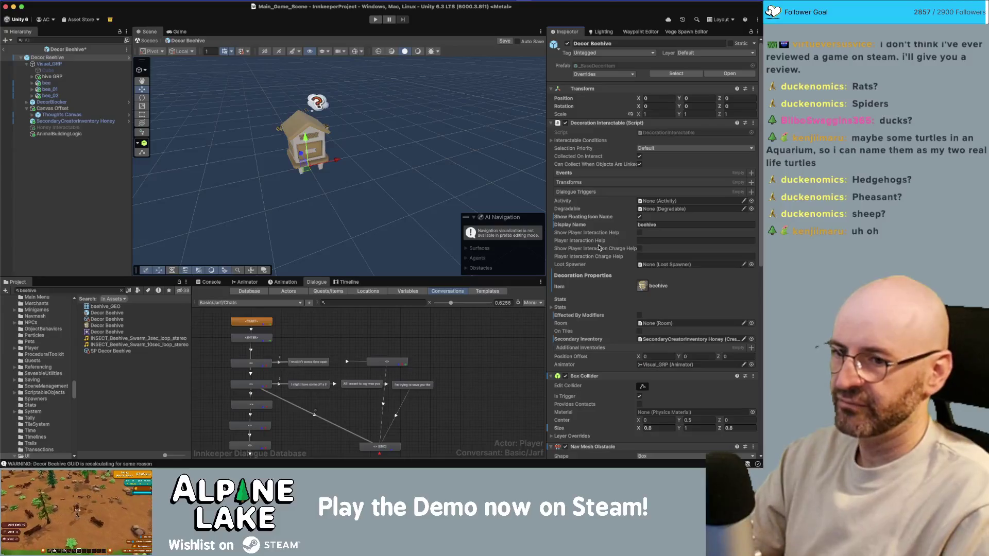
left_click(105, 180)
key("super+s")
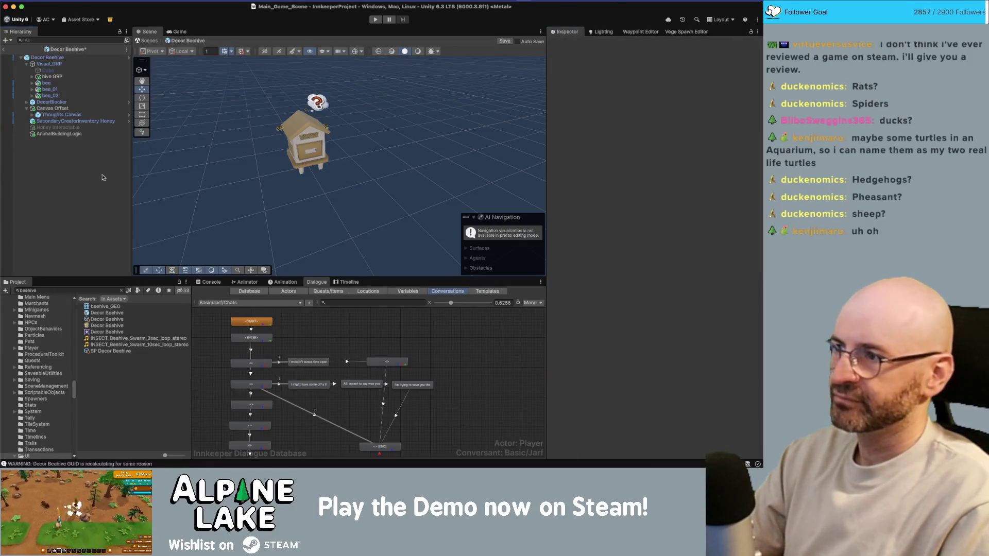
Exit prefab mode, playtest walking the character up to the beehives, then stop and return to Rider
left_click(4, 50)
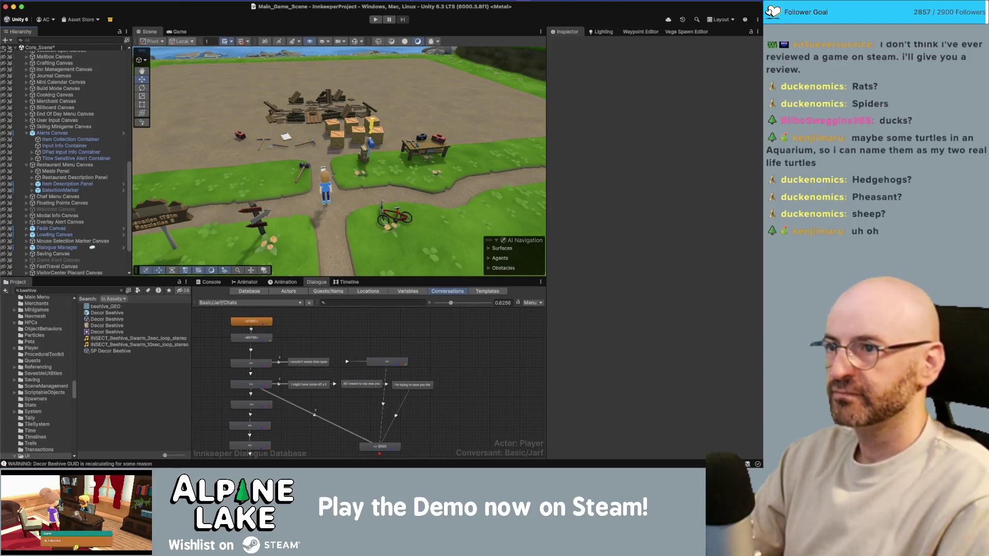
left_click(379, 22)
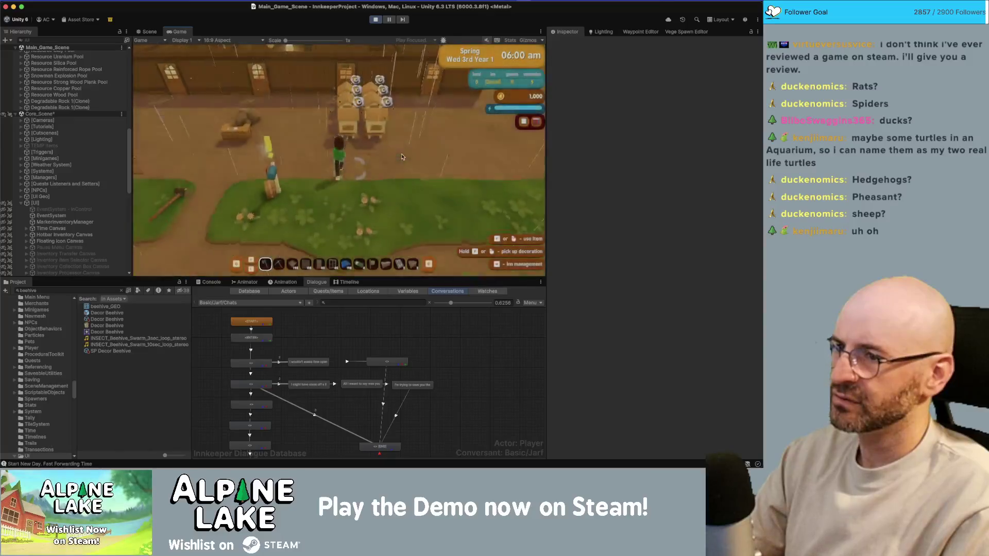
key("d")
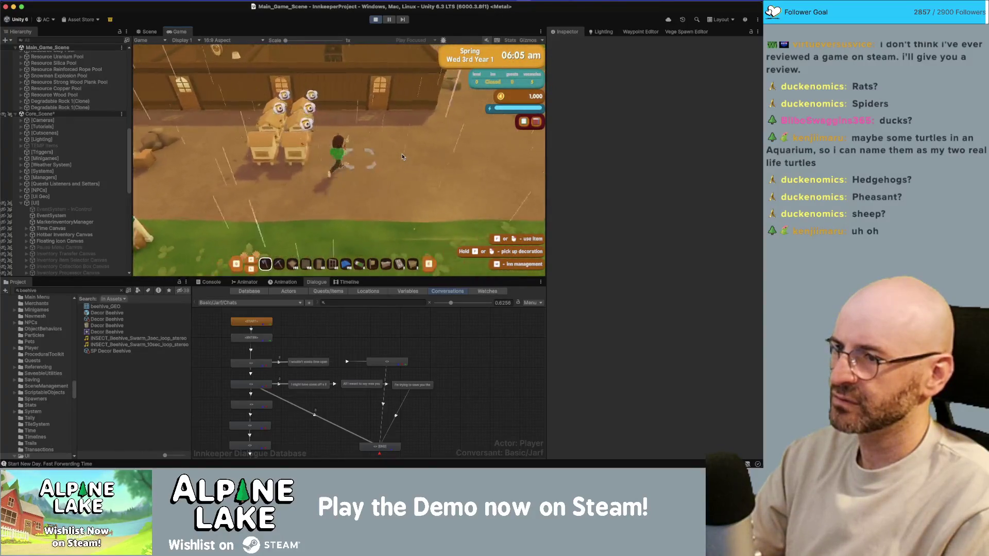
key("w")
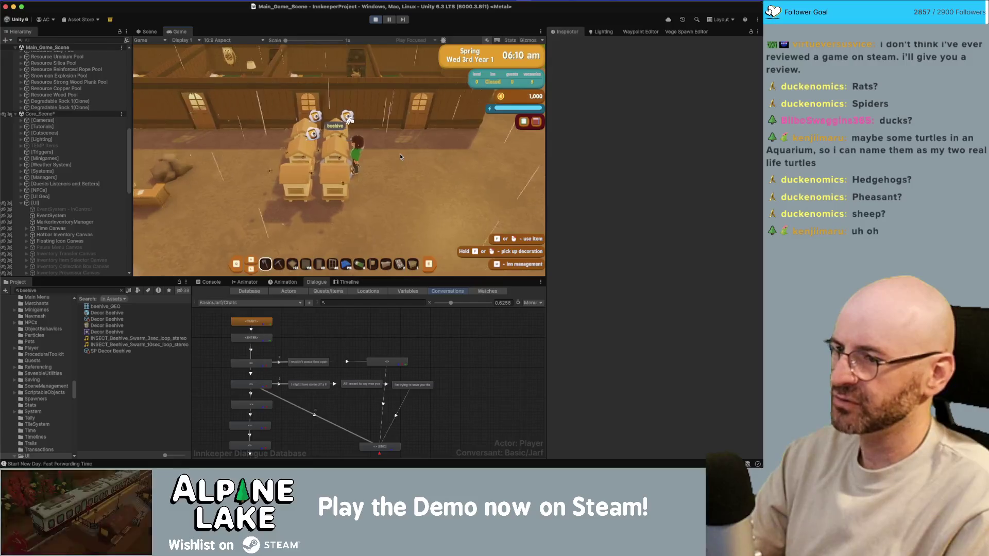
key("s")
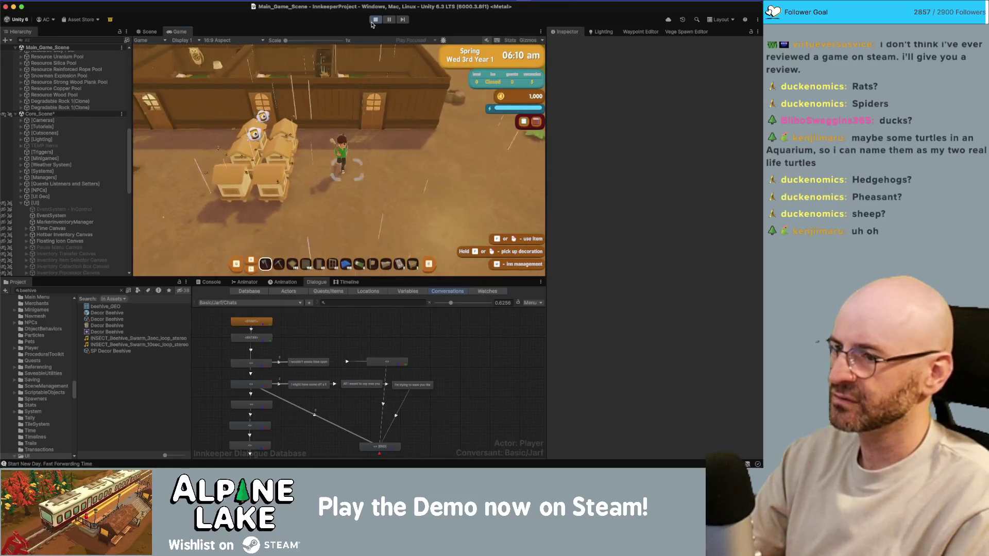
key("w")
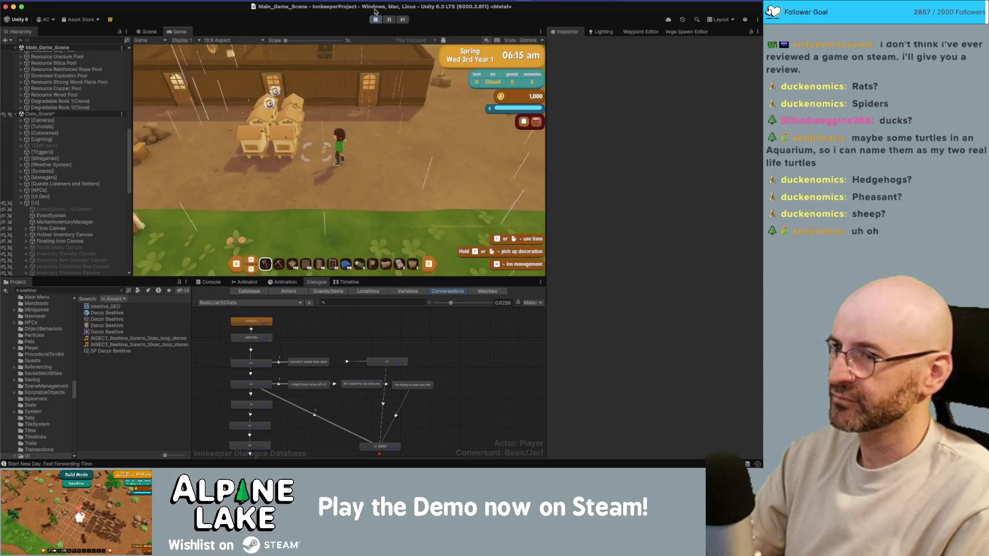
left_click(376, 20)
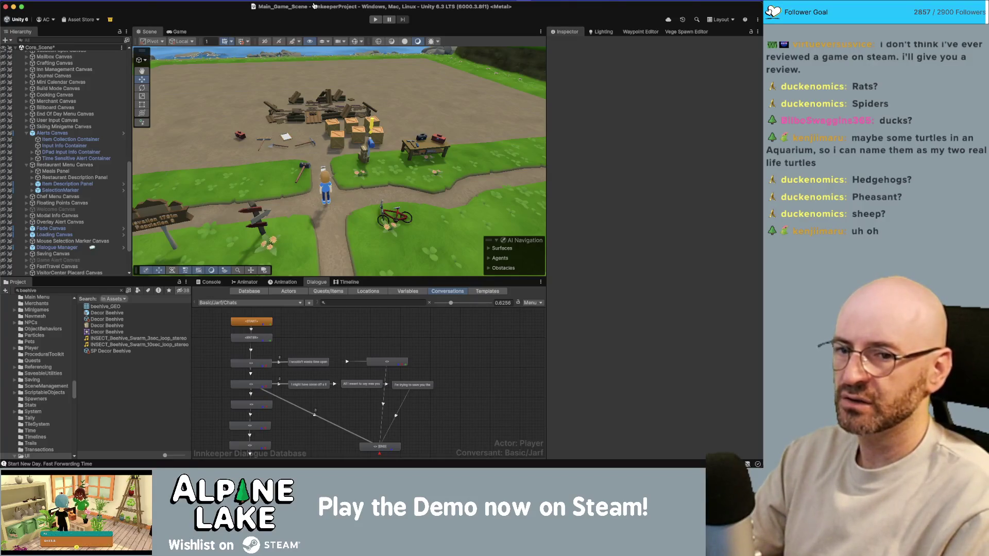
key("super+Tab")
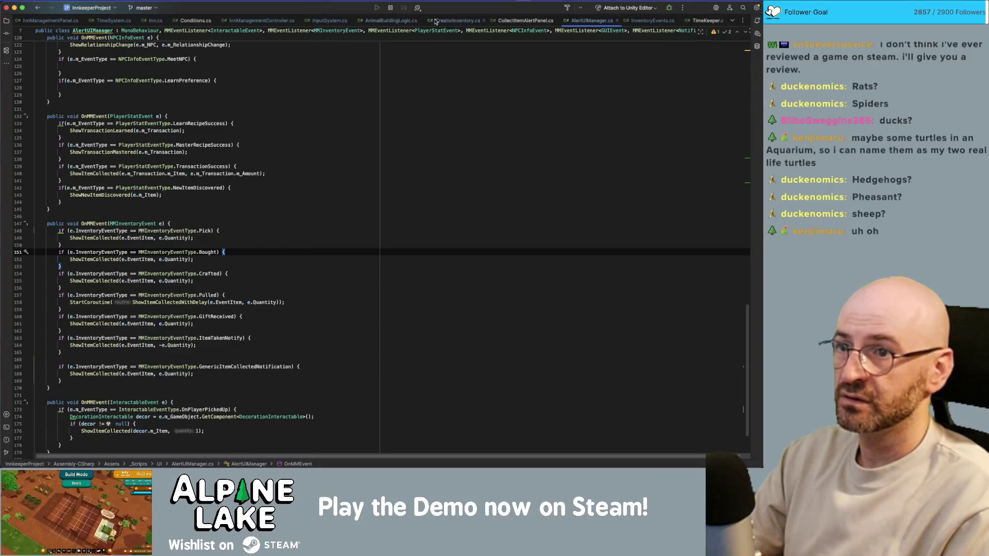
Review the TransferItemToInventory call and GenericItemCollectedNotification trigger in CreatorInventory.cs
left_click(461, 21)
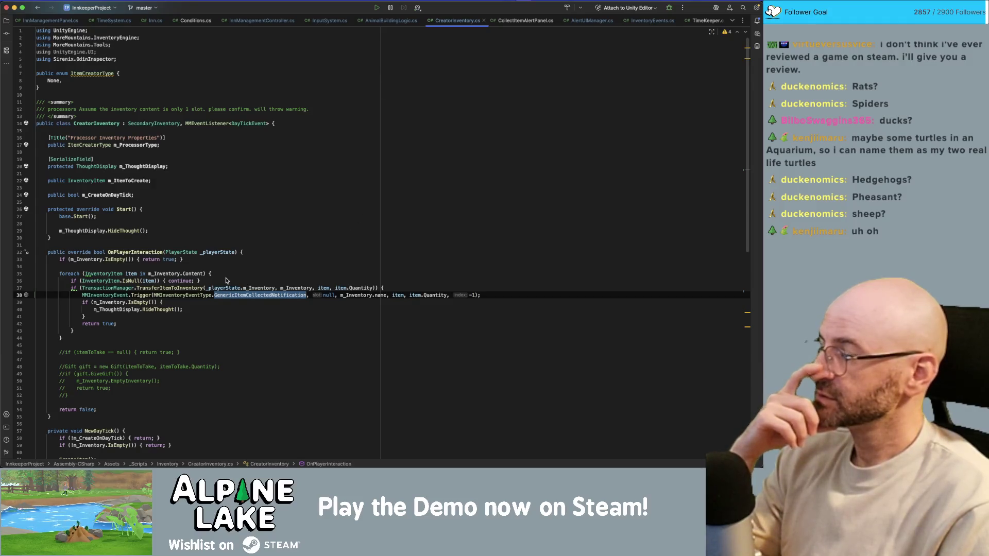
double_click(176, 289)
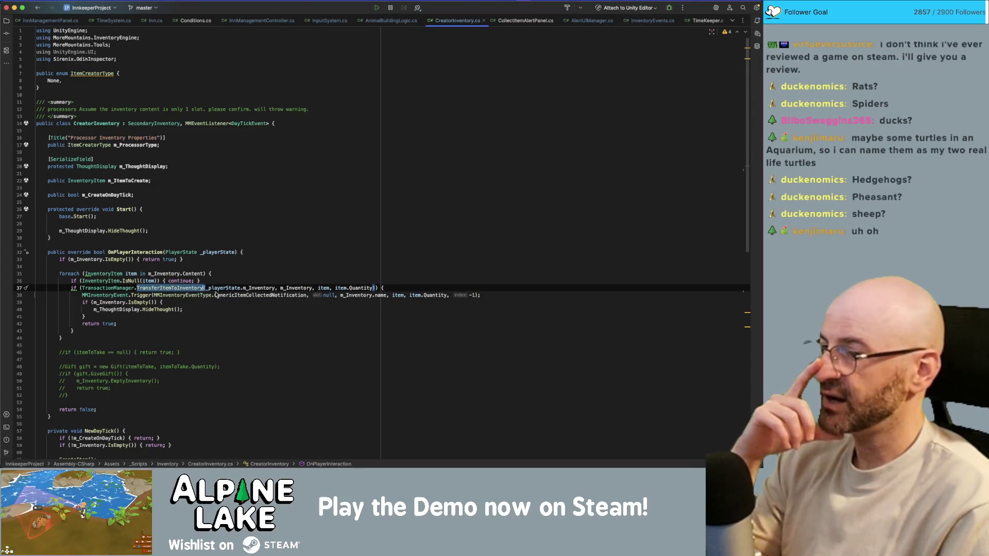
double_click(278, 296)
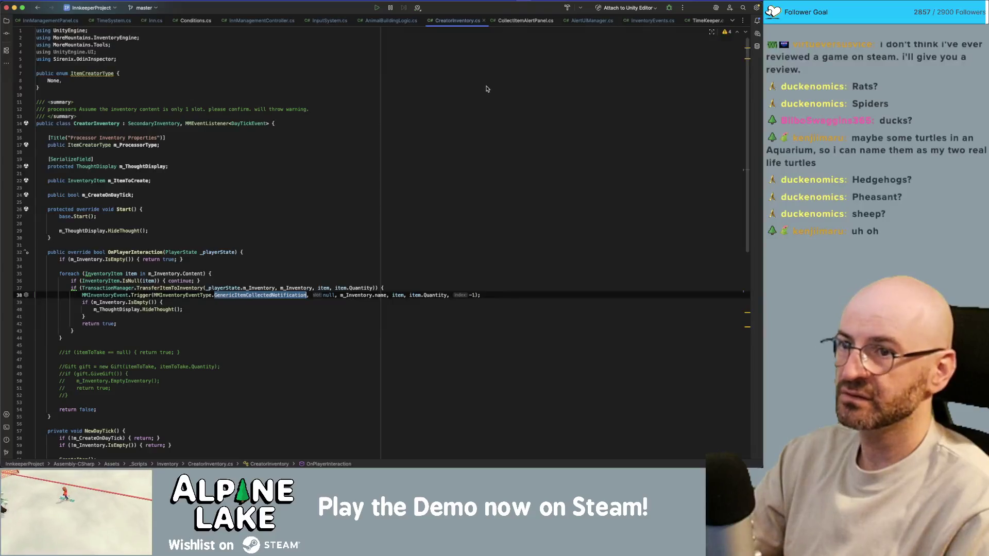
left_click(589, 22)
left_click(497, 118)
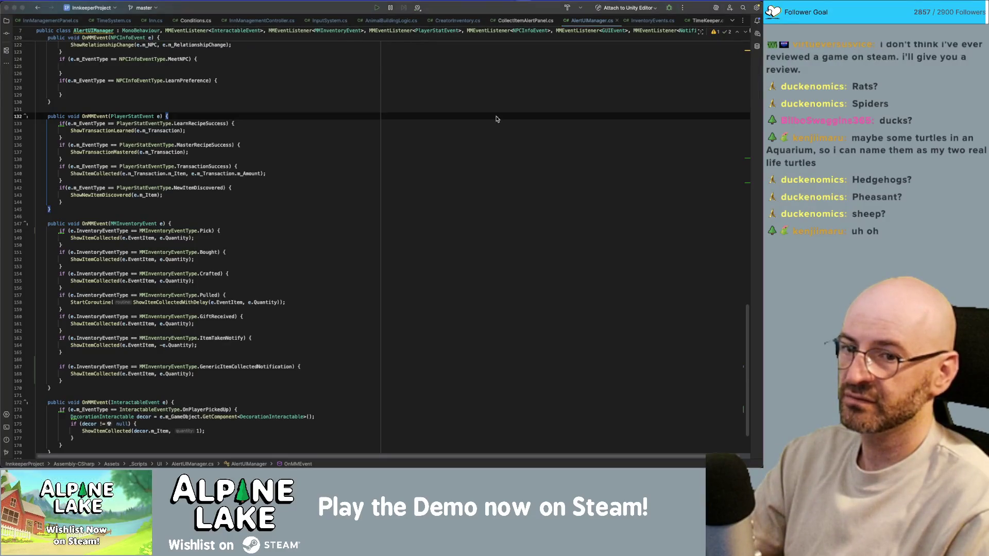
key("super+Tab")
key("super+Tab")
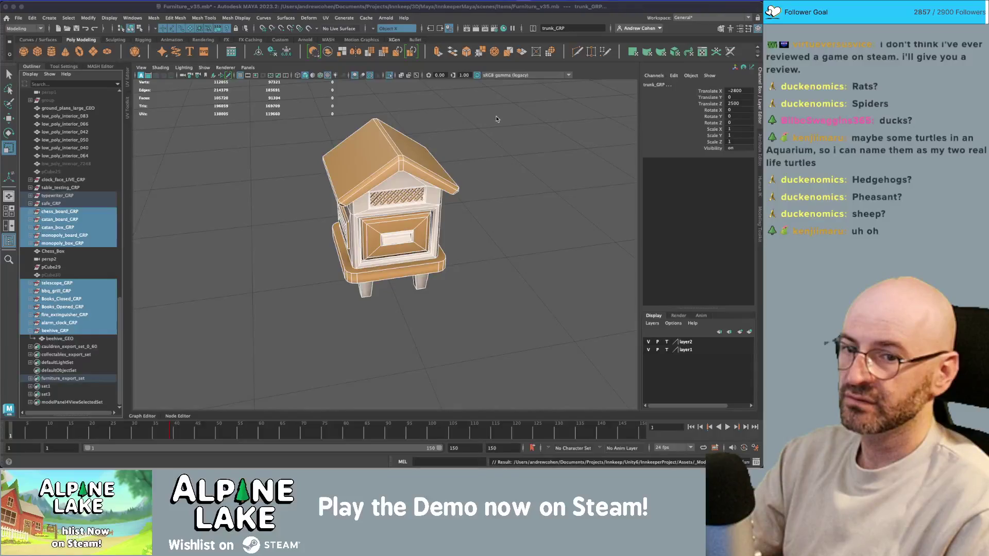
key("super+Tab")
scroll(496, 119, "down", 5)
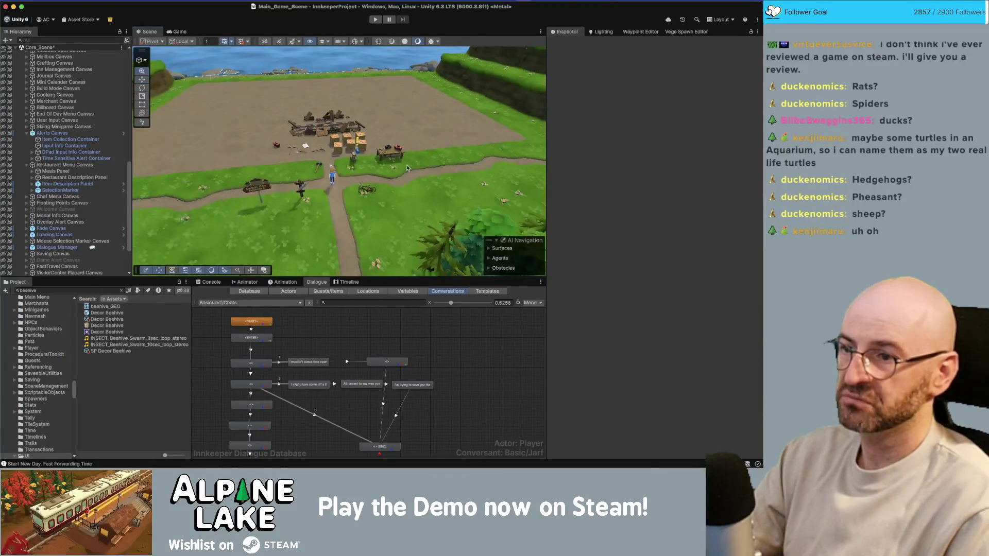
key("super+Tab")
key("super+Tab")
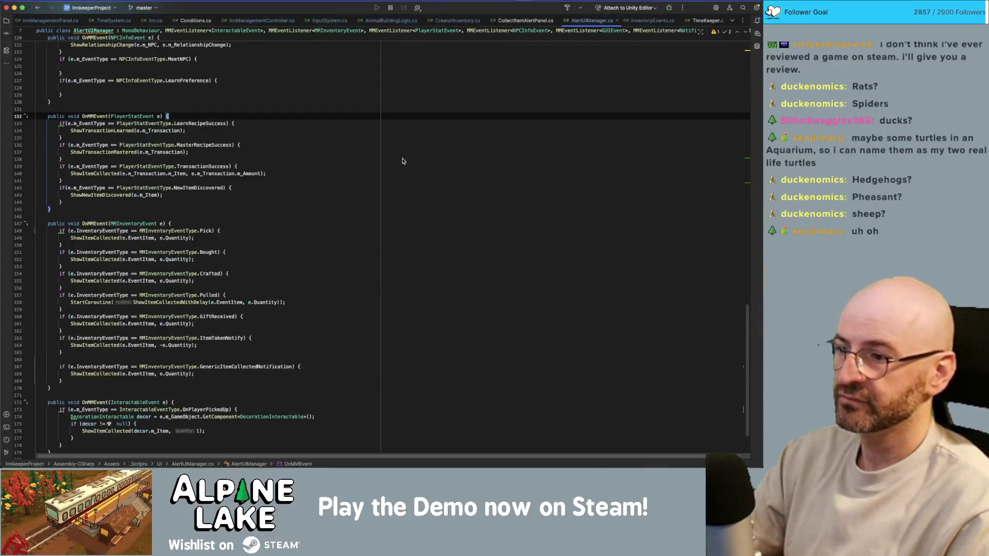
Delete the blank line after the ItemTakenNotify block and jump to the ShowItemCollected definition
left_click(365, 310)
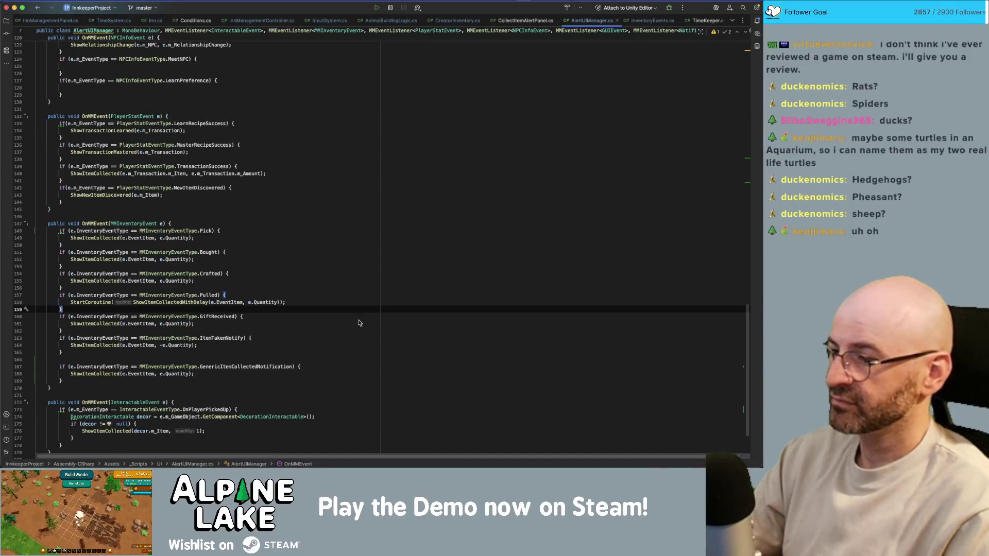
left_click(350, 358)
key("BackSpace")
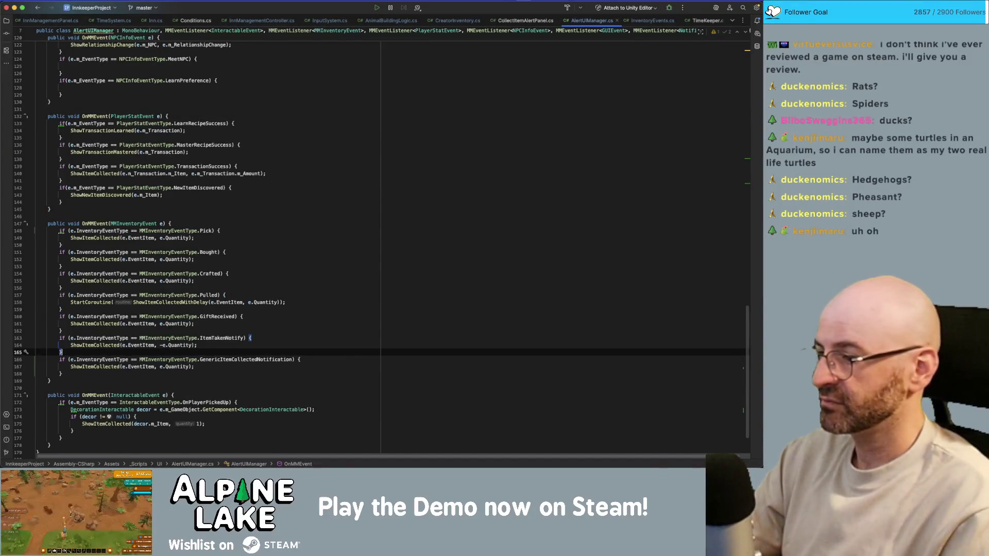
left_click(103, 367)
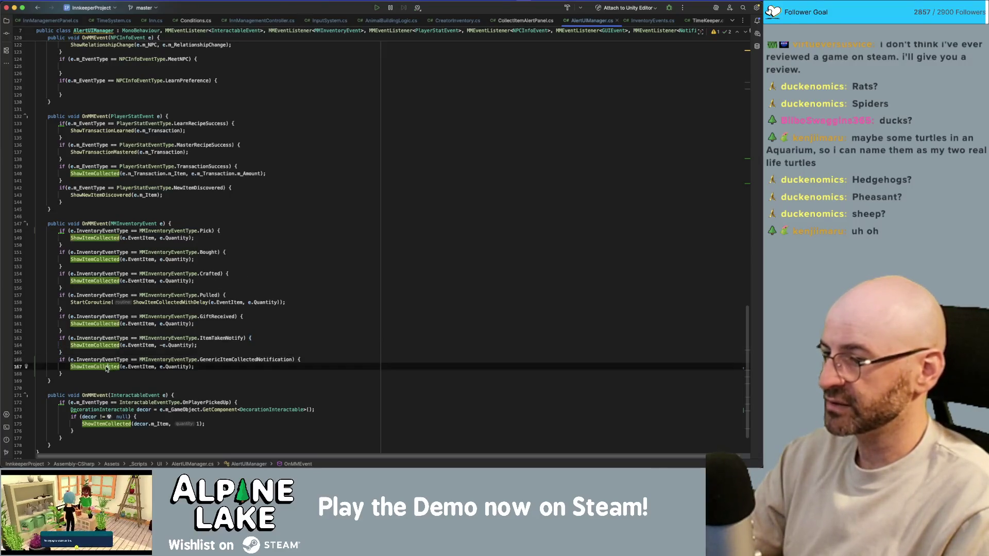
key("super+b")
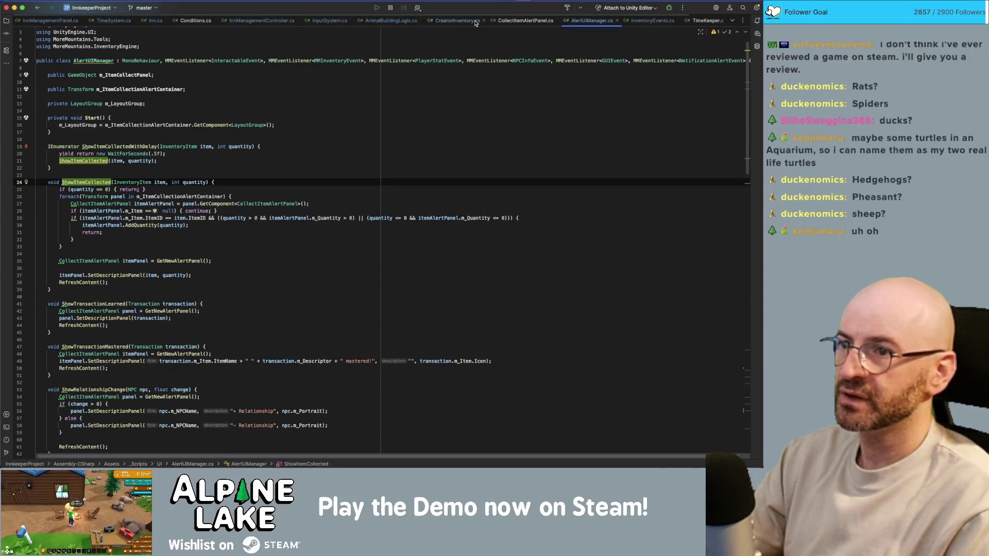
In CreatorInventory.cs, add print($"Transfering {item.ItemName} quantity: {item.Quantity}") below line 37
left_click(458, 20)
left_click(396, 289)
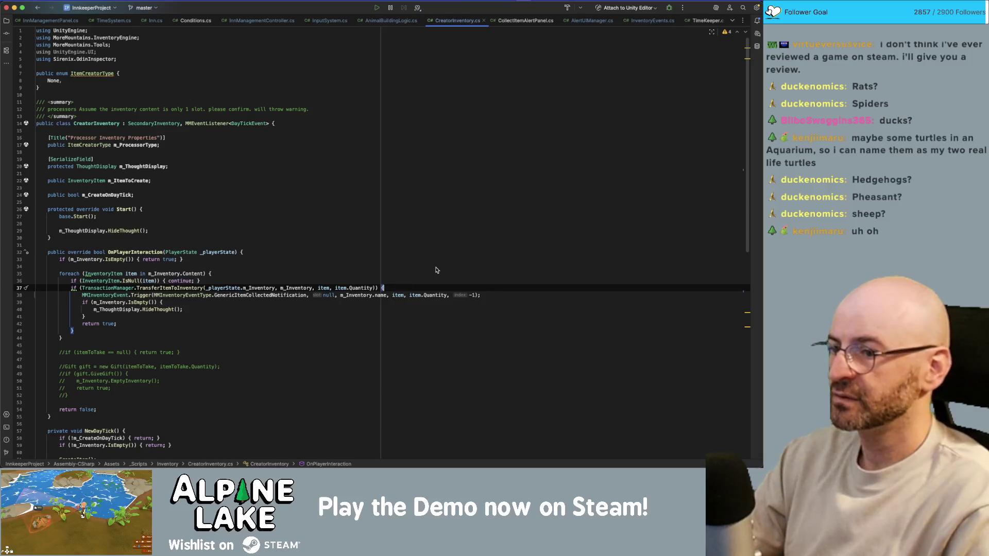
key("Return")
type("print")
key("Return")
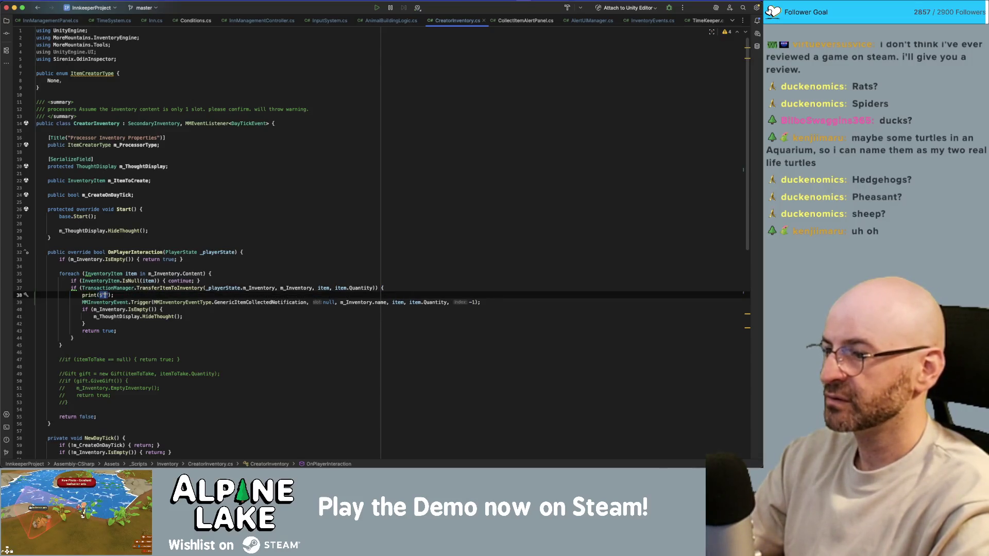
type("$\"Transfer")
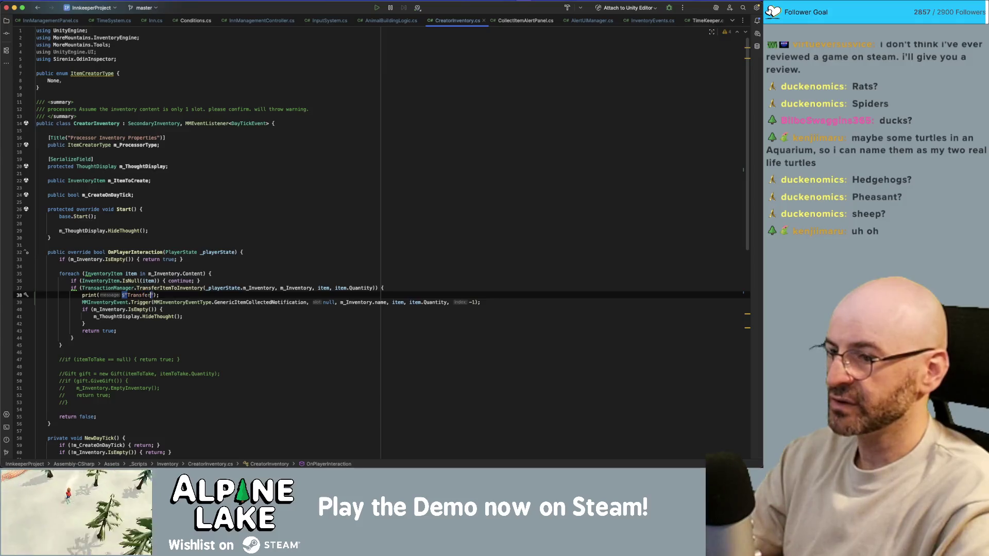
type("ing {i")
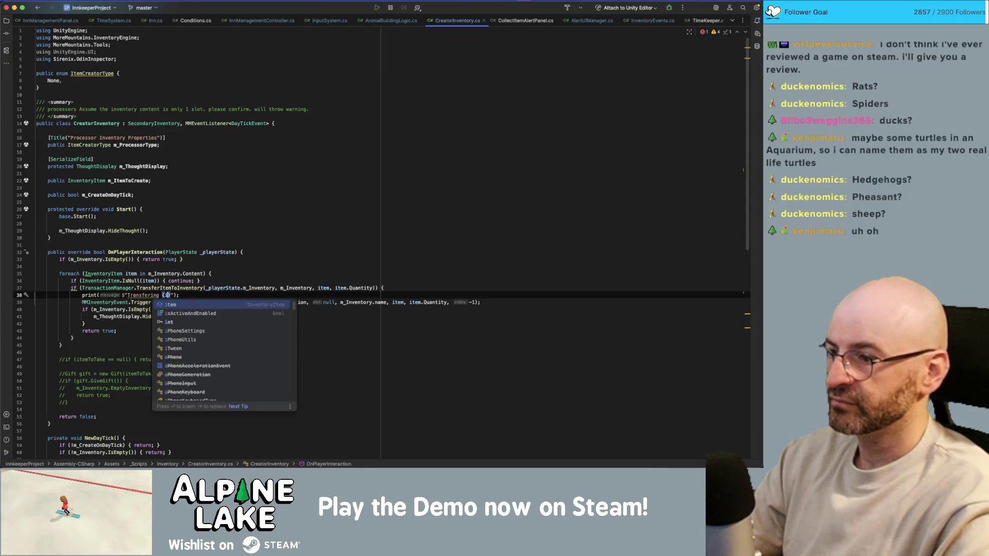
type("tem.itemname")
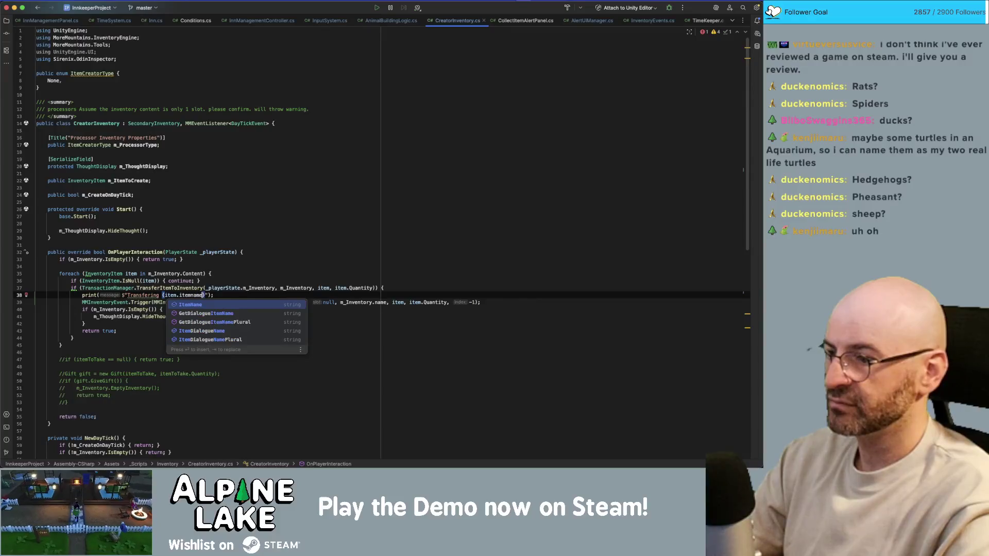
key("Return")
type("} quant")
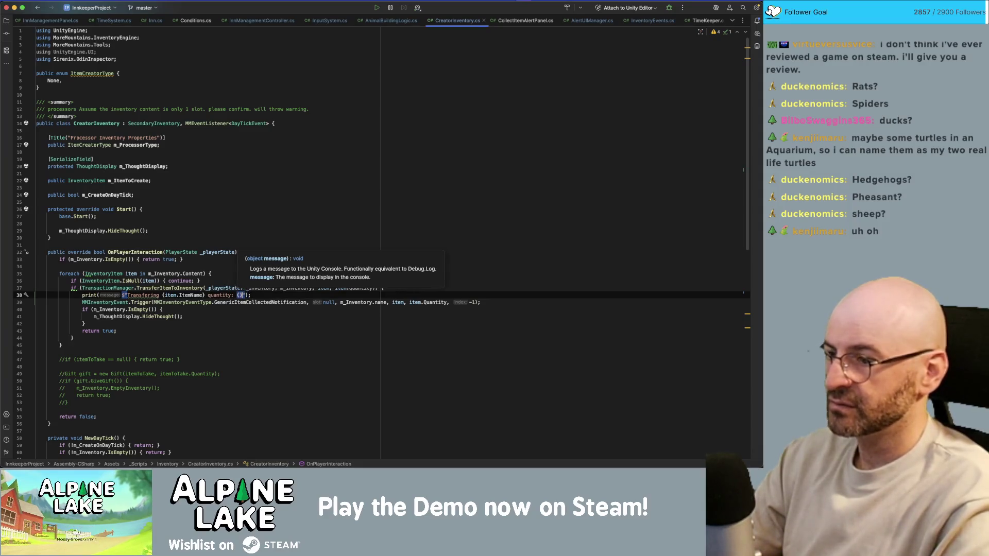
type("ity: {item.Q")
key("Return")
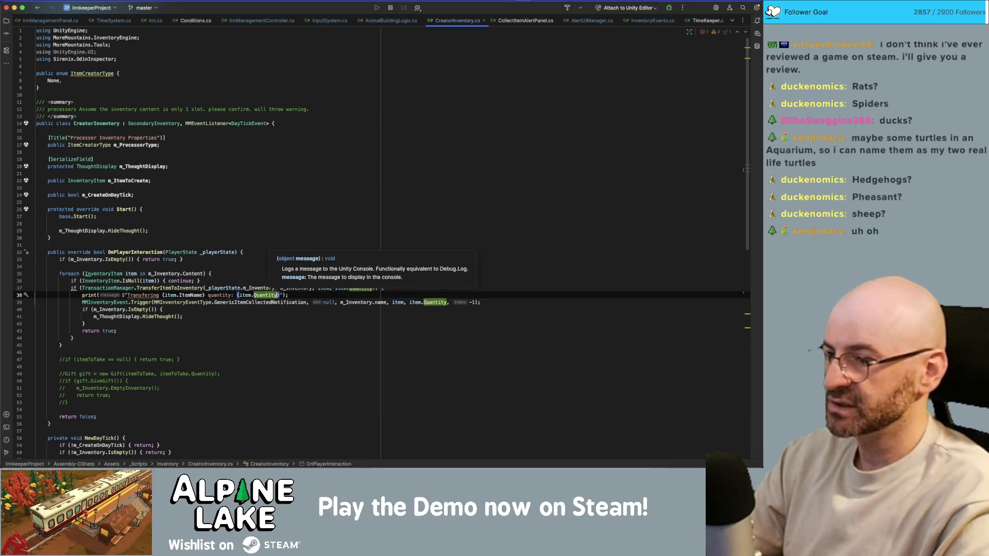
key("super+Tab")
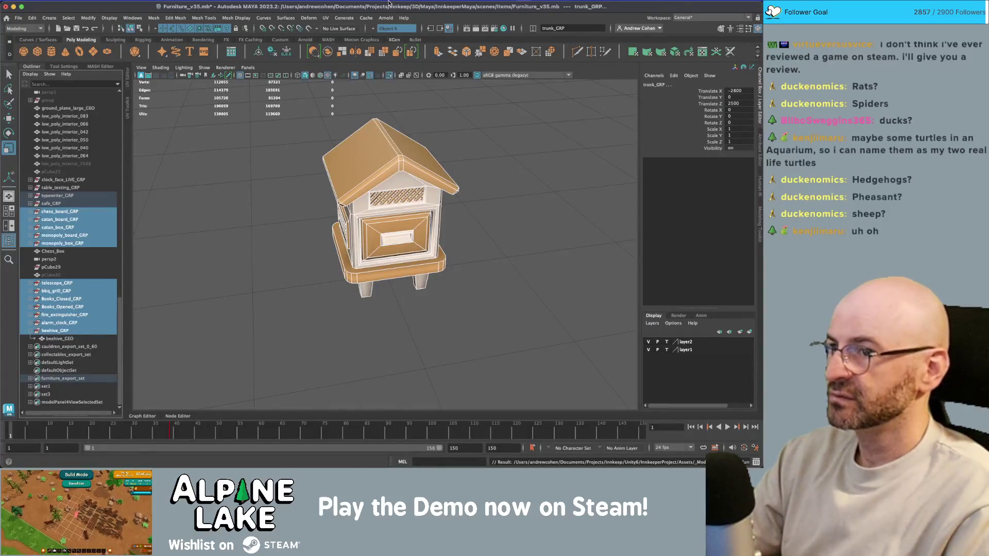
Turn Maya's symmetry off, clear the selection, and save the beehive scene
key("super+Tab")
key("super+Tab")
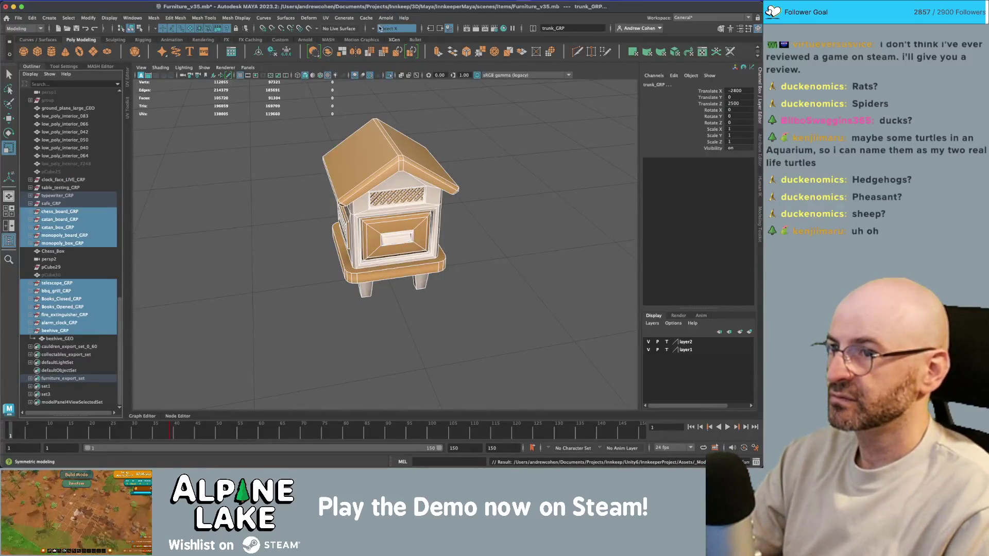
left_click(380, 29)
left_click(391, 34)
left_click(445, 116)
key("ctrl+s")
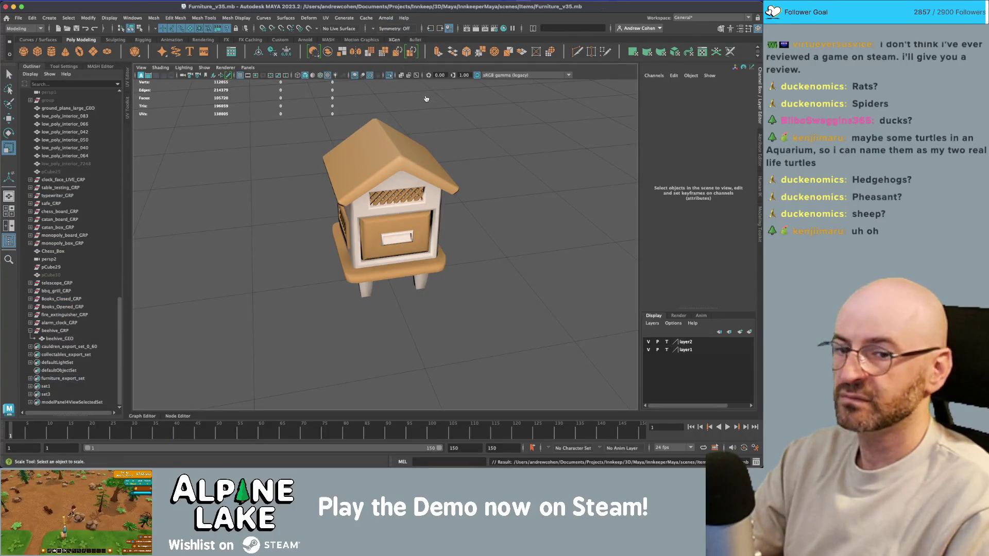
key("super+Tab")
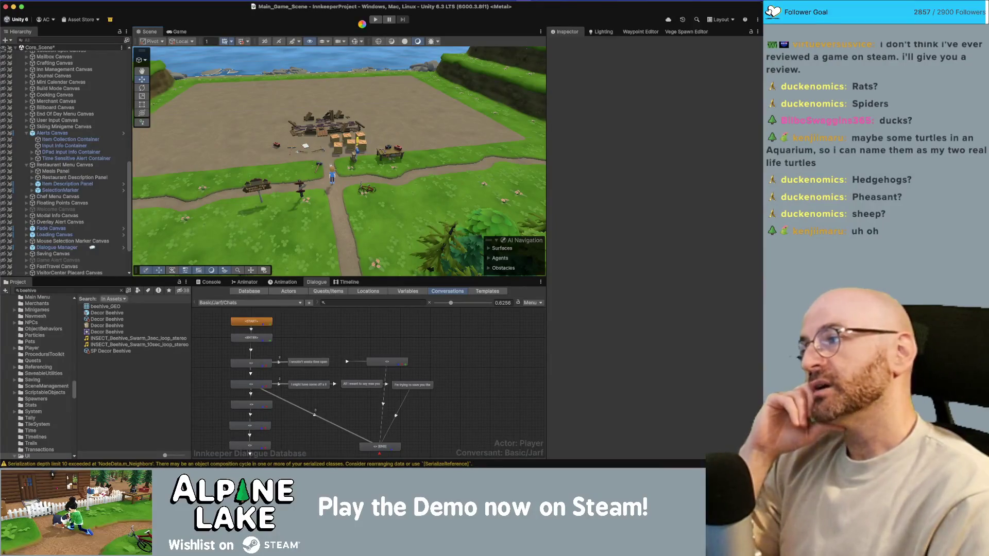
Play the game, walk the player to the beehives to collect, then stop play mode
left_click(375, 20)
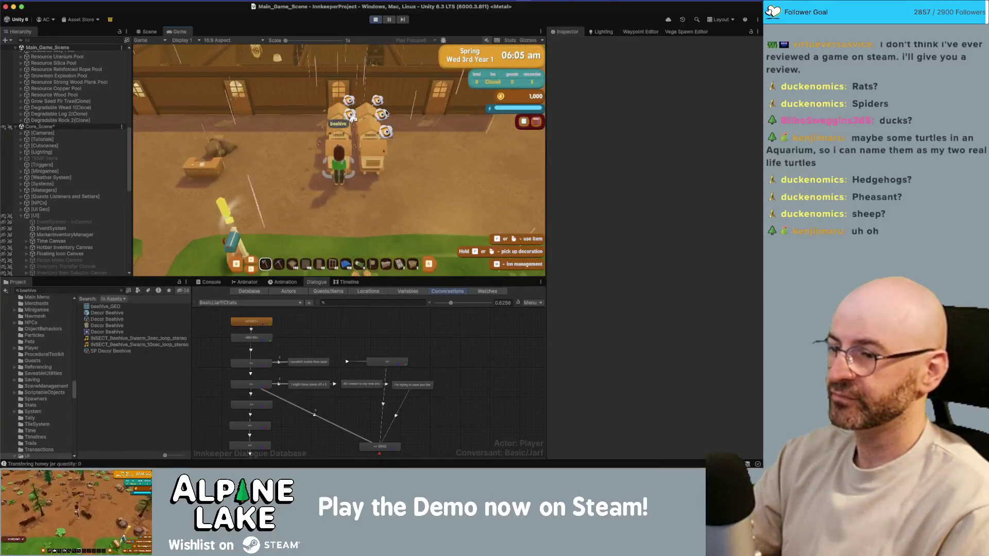
key("d")
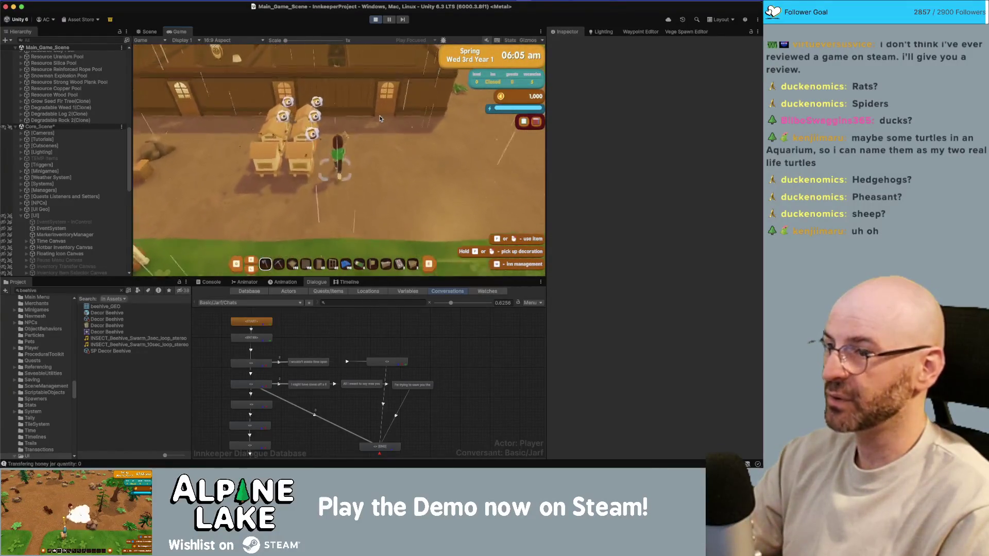
key("w")
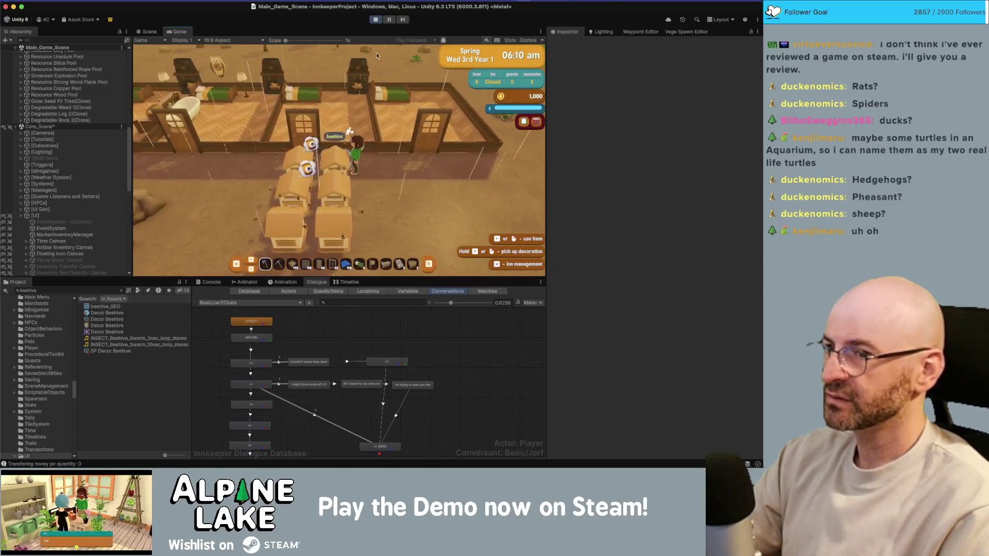
left_click(375, 20)
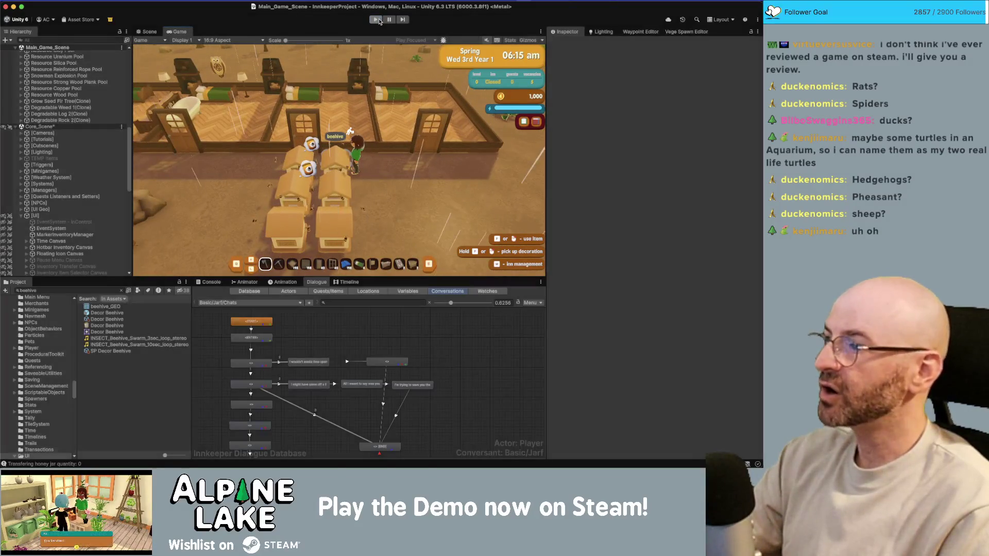
key("super+Tab")
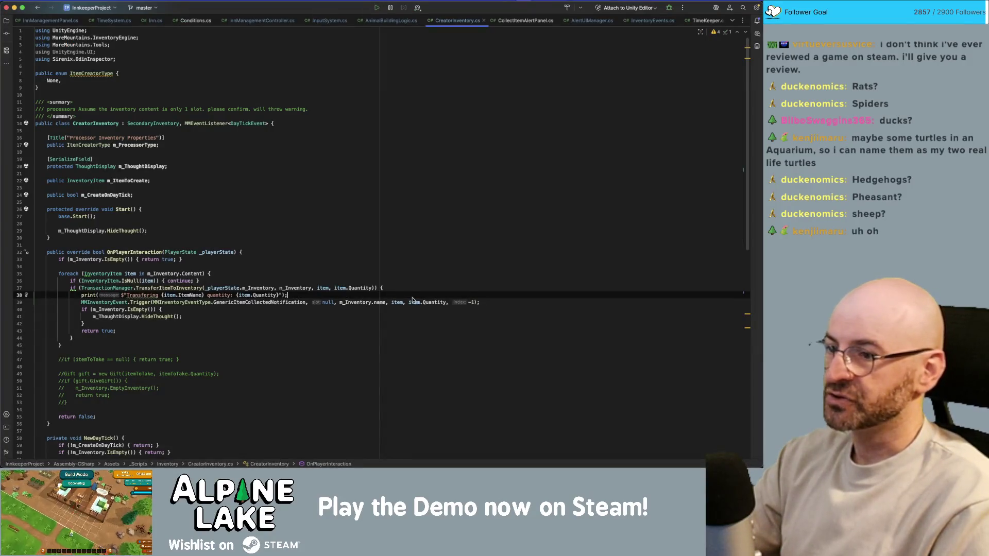
Add 'InventoryItem transferedItem = item.Copy();' above the transfer check in the loop
left_click(289, 288)
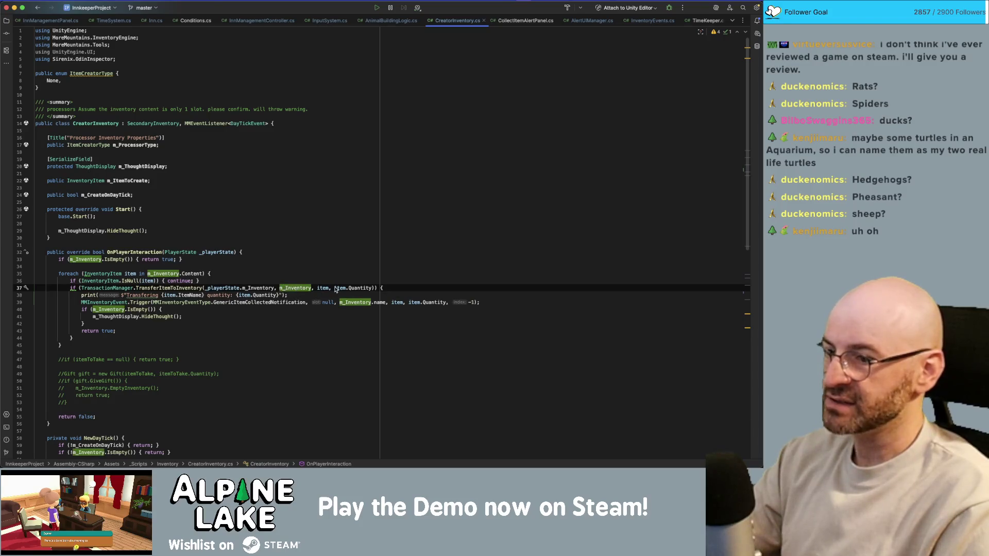
double_click(390, 304)
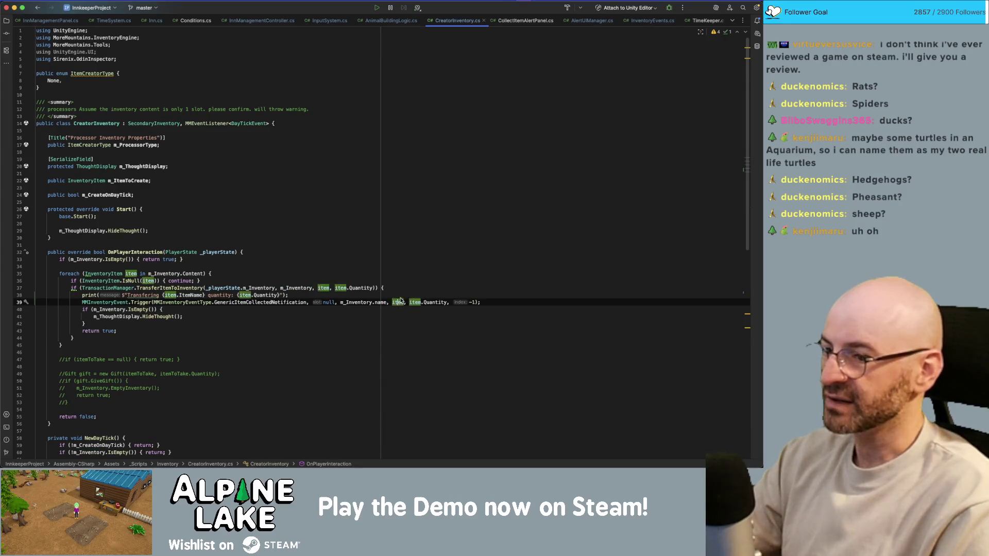
left_click(406, 287)
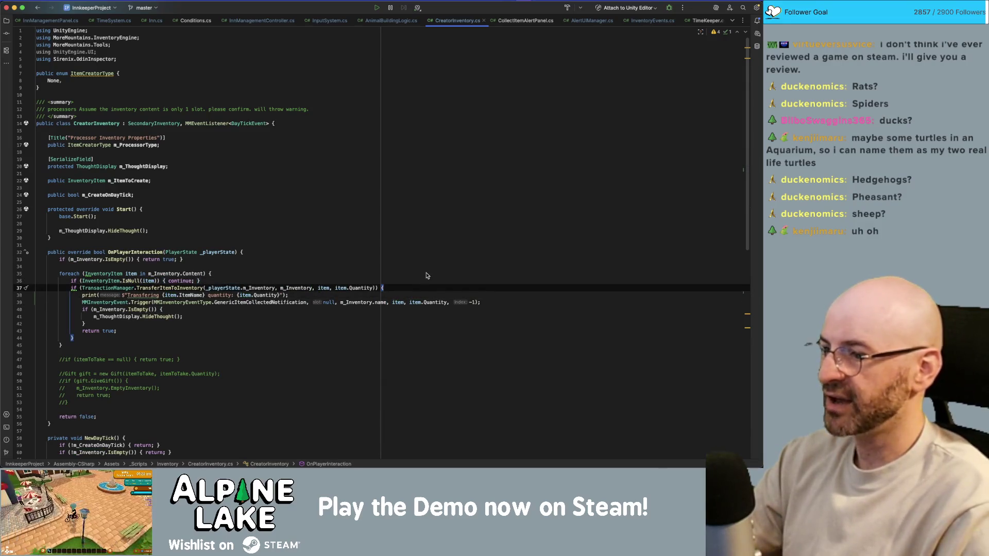
left_click(72, 288)
key("Return")
key("Up")
type("I")
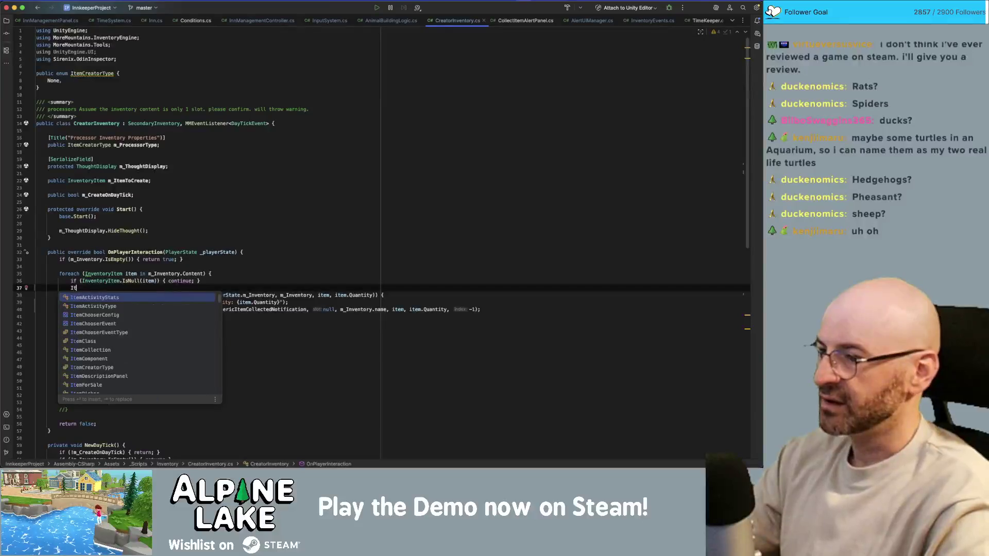
type("nvento")
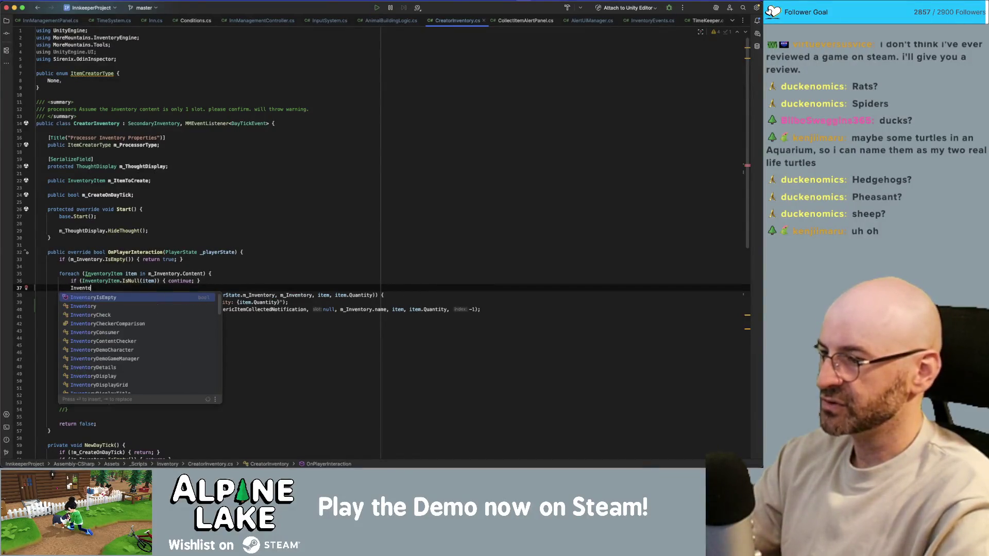
type("ryItem trans")
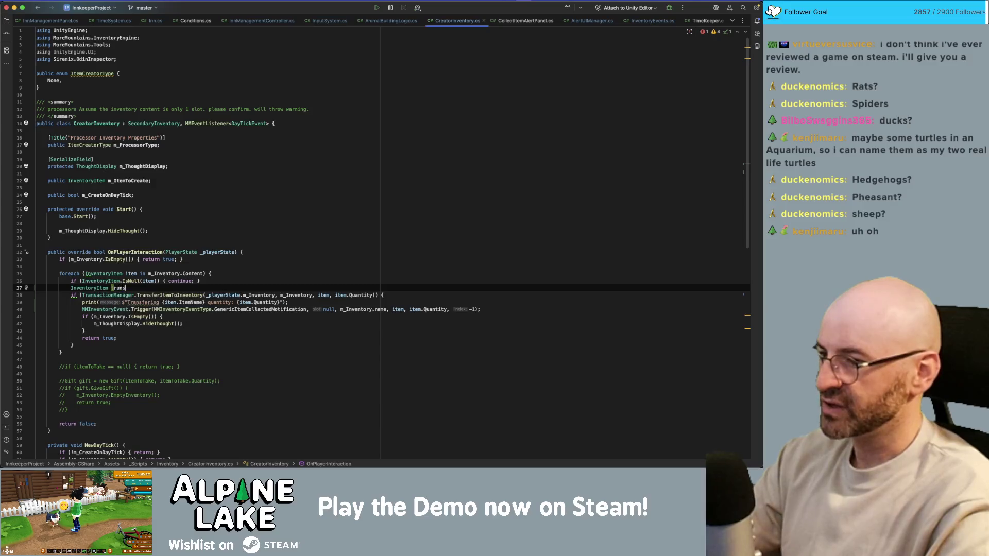
type("feredItem = ")
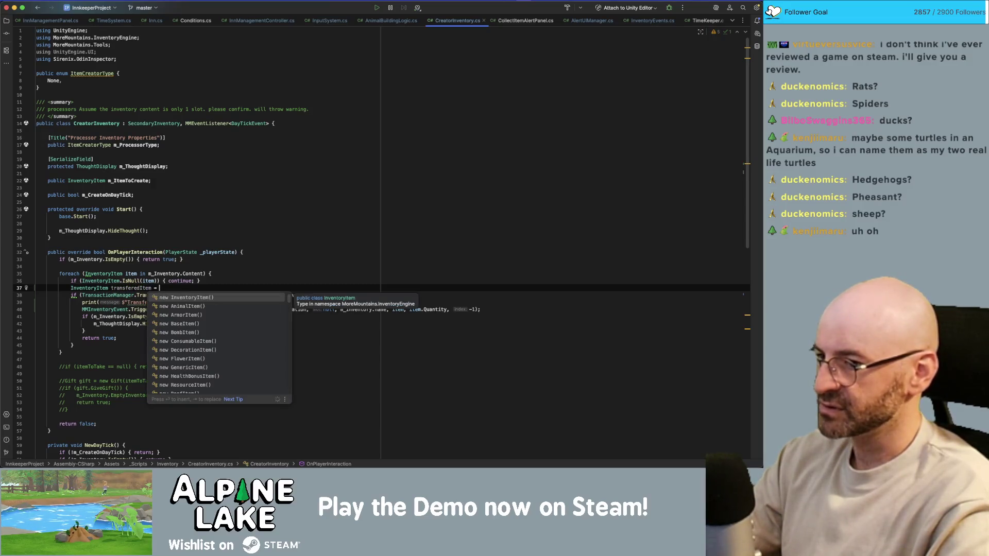
type("item.Co")
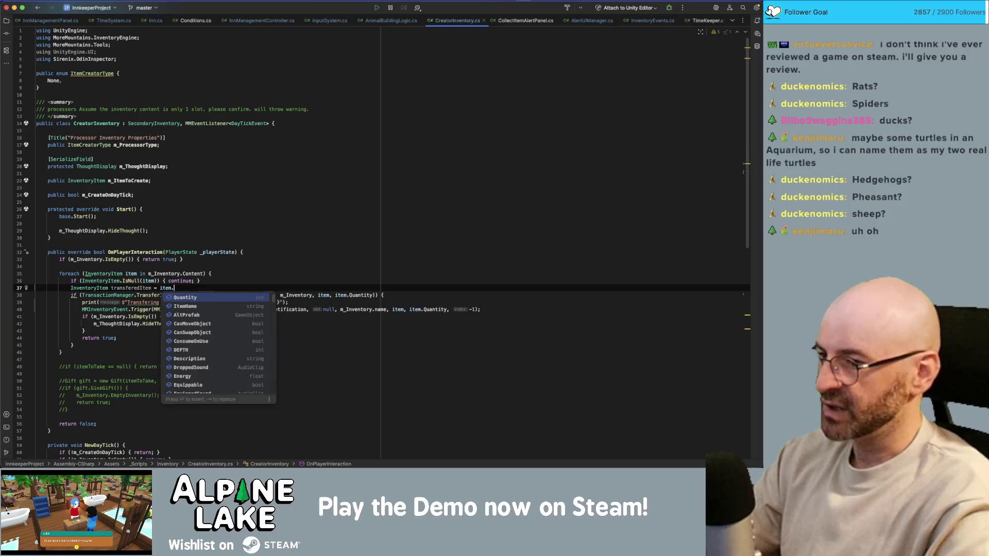
key("Return")
type(";")
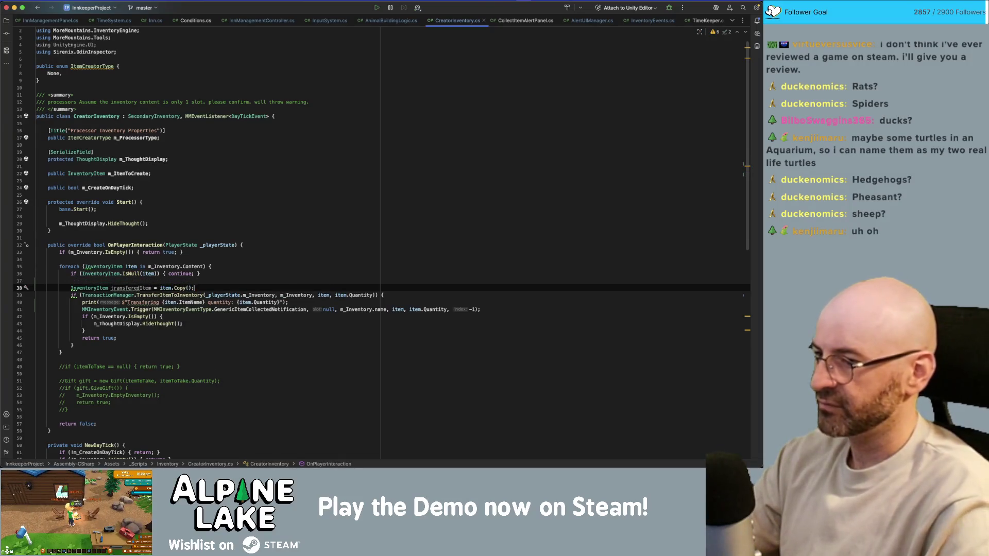
key("Up")
key("BackSpace")
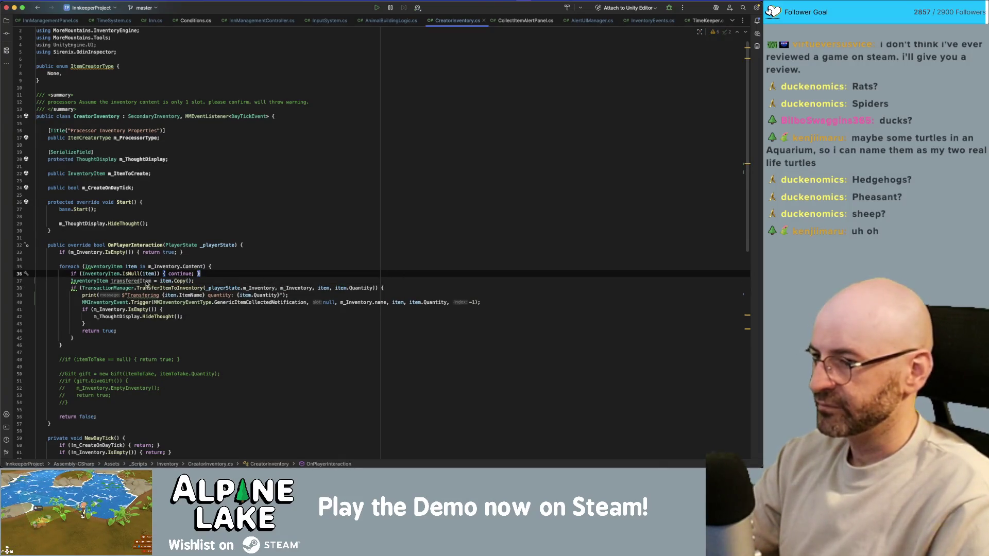
Pass transferedItem and transferedItem.Quantity to the collected notification instead of item
double_click(147, 282)
key("super+c")
double_click(399, 303)
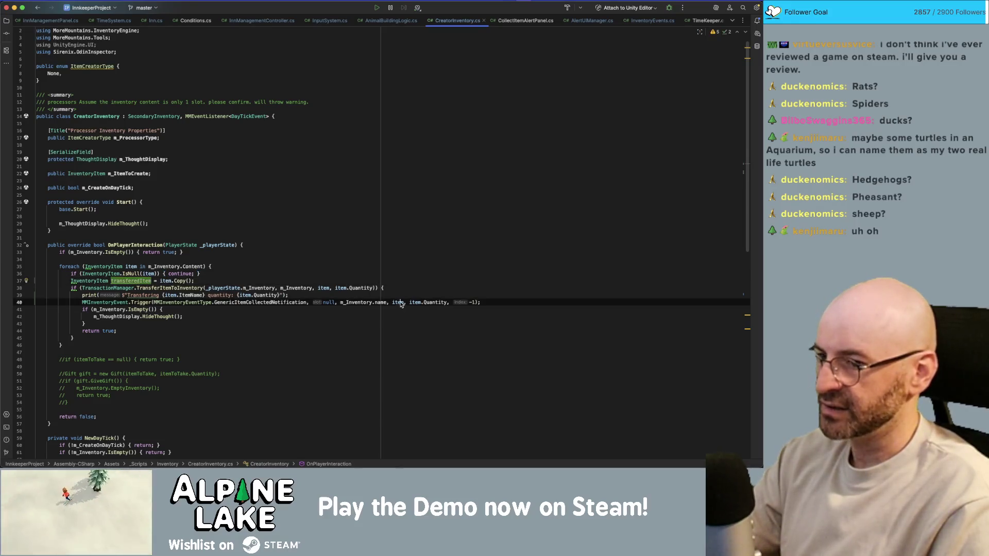
key("super+v")
double_click(443, 303)
key("super+v")
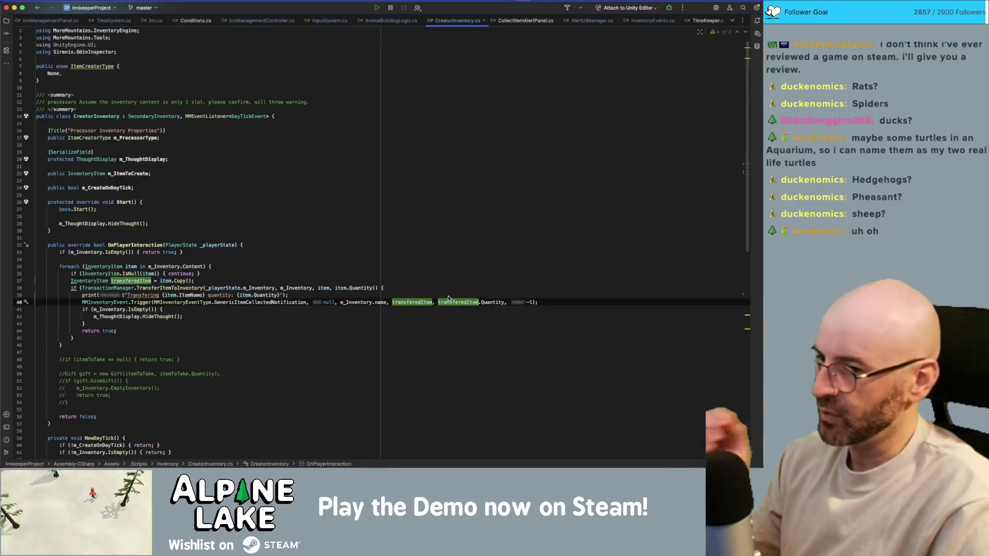
left_click(404, 265)
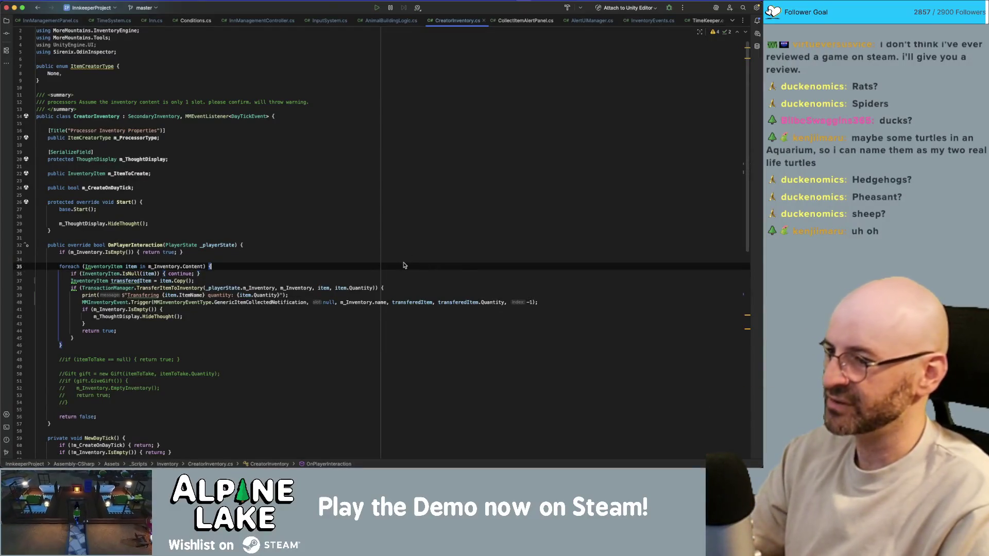
key("super+Tab")
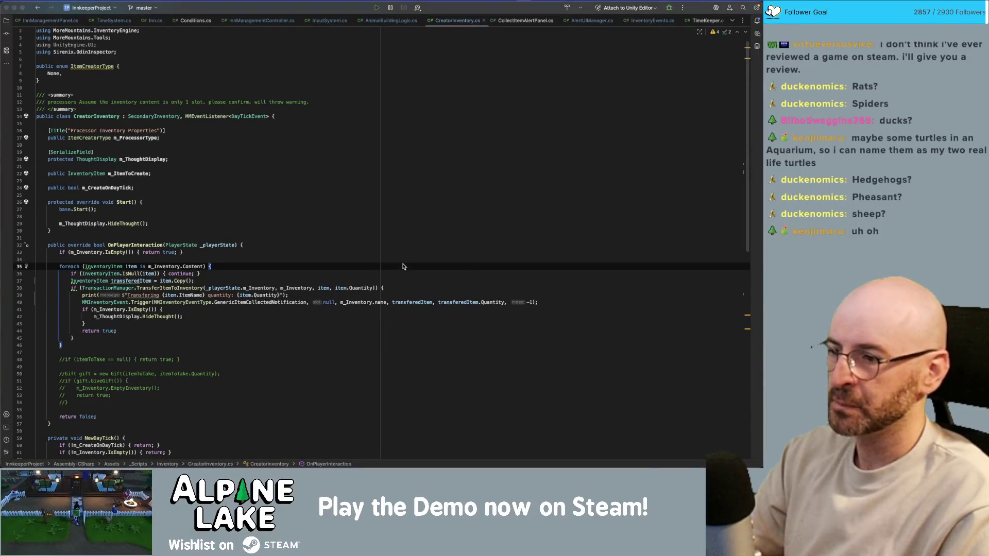